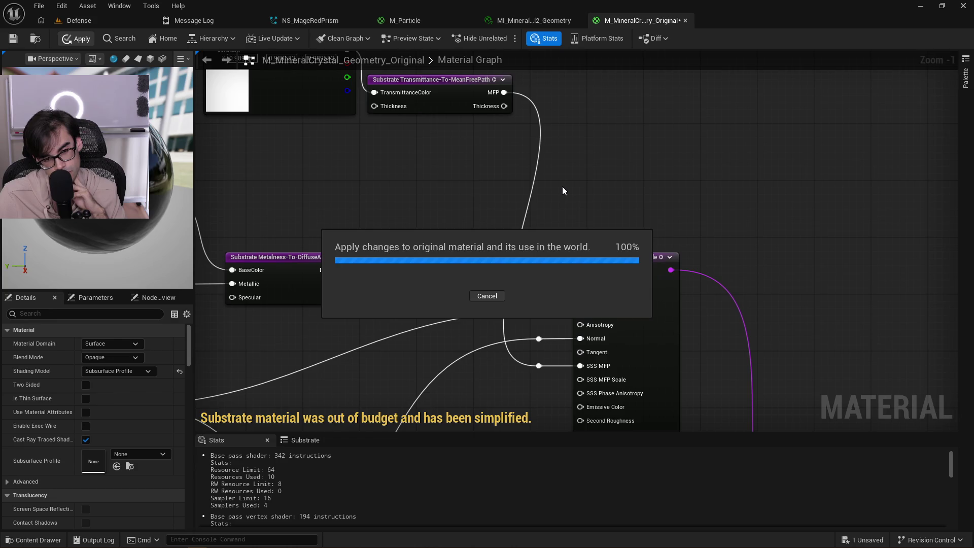
Review NS_MageRedPrism and the crystal instance, toggle Crystal Color off and on, then return to M_MineralCrystal.
left_click(300, 21)
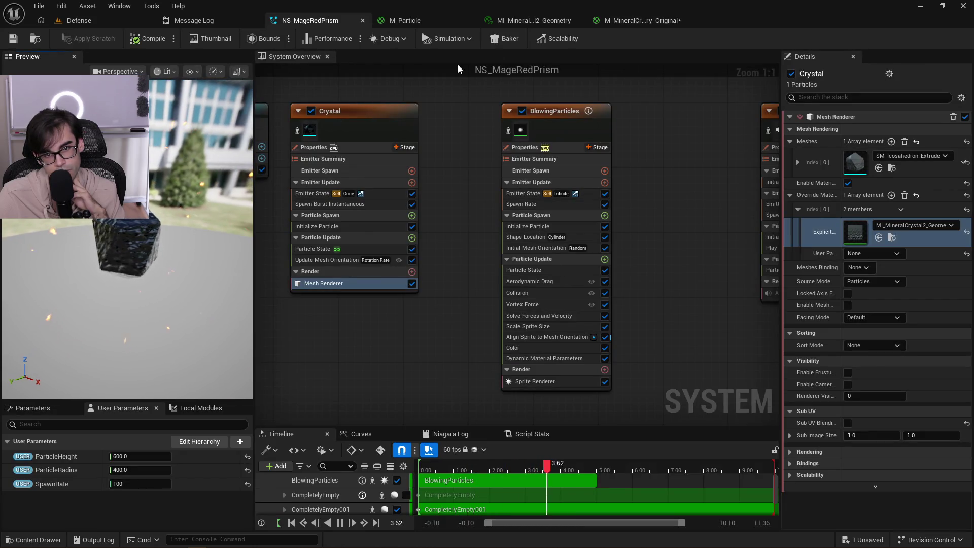
left_click(533, 20)
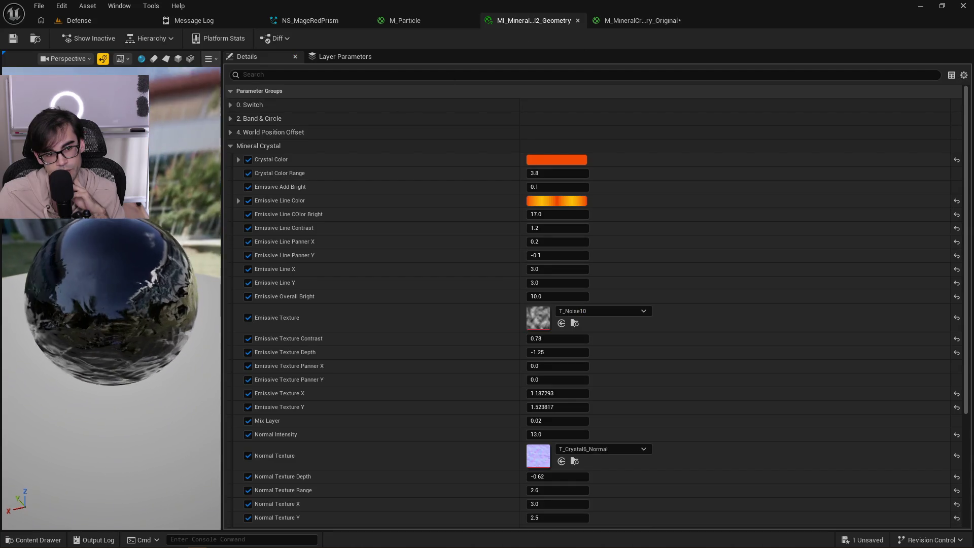
left_click(248, 160)
left_click(248, 160)
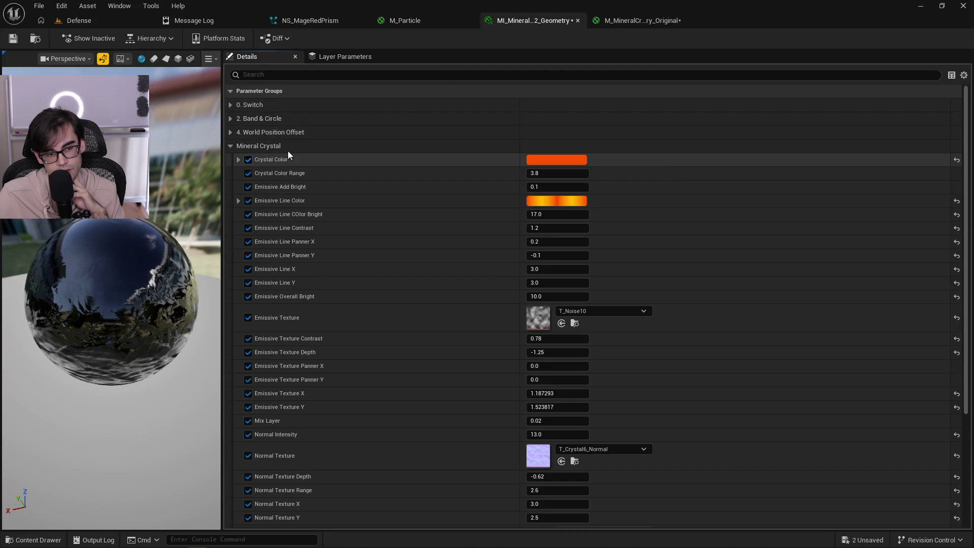
left_click(636, 21)
scroll(450, 184, "down", 3)
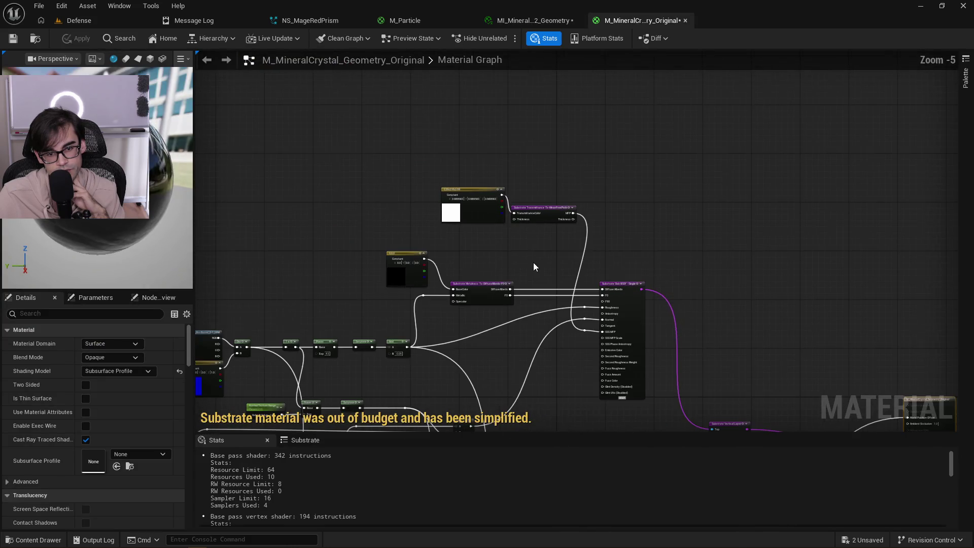
Pan through the graph past the Crystal Color, Lerp and Substrate Slab BSDF nodes.
scroll(483, 196, "up", 4)
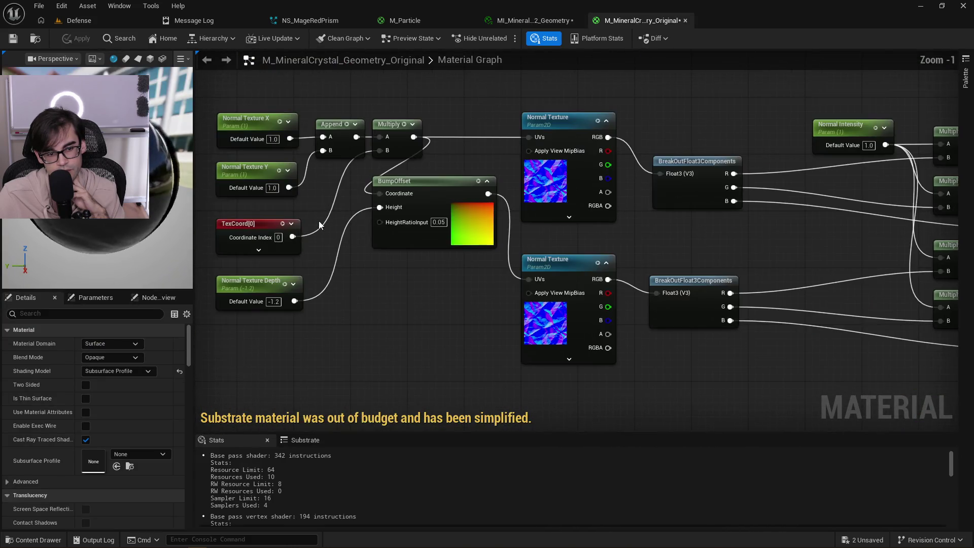
scroll(651, 97, "down", 2)
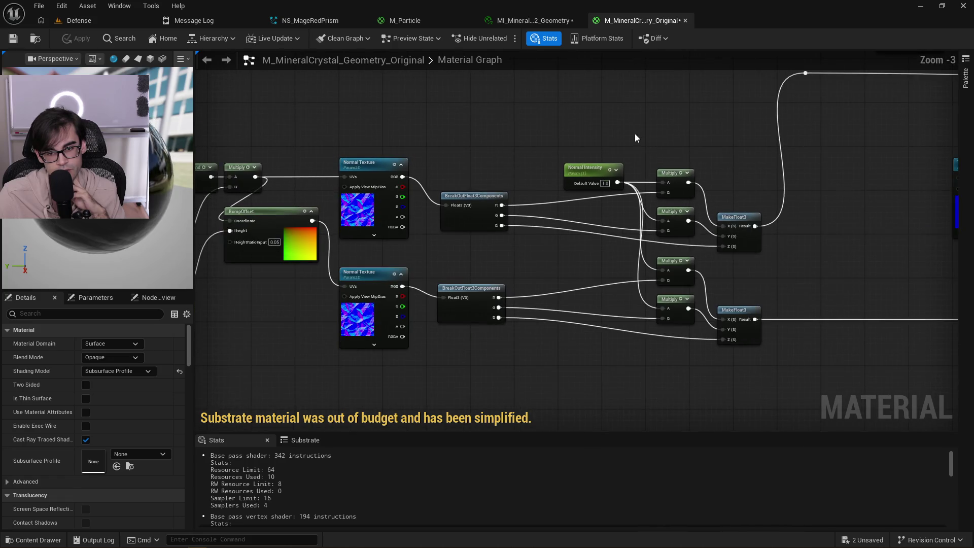
mouse_move(731, 139)
left_mouse_down()
mouse_move(612, 295)
mouse_move(537, 131)
mouse_move(557, 127)
left_mouse_up()
scroll(557, 127, "up", 1)
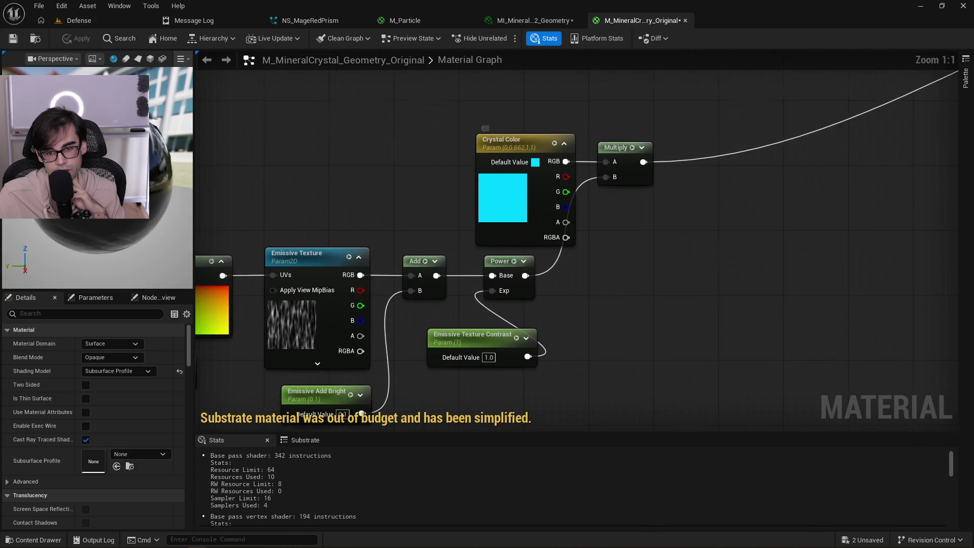
scroll(597, 167, "down", 3)
scroll(553, 185, "up", 3)
left_click_drag(598, 166, 433, 236)
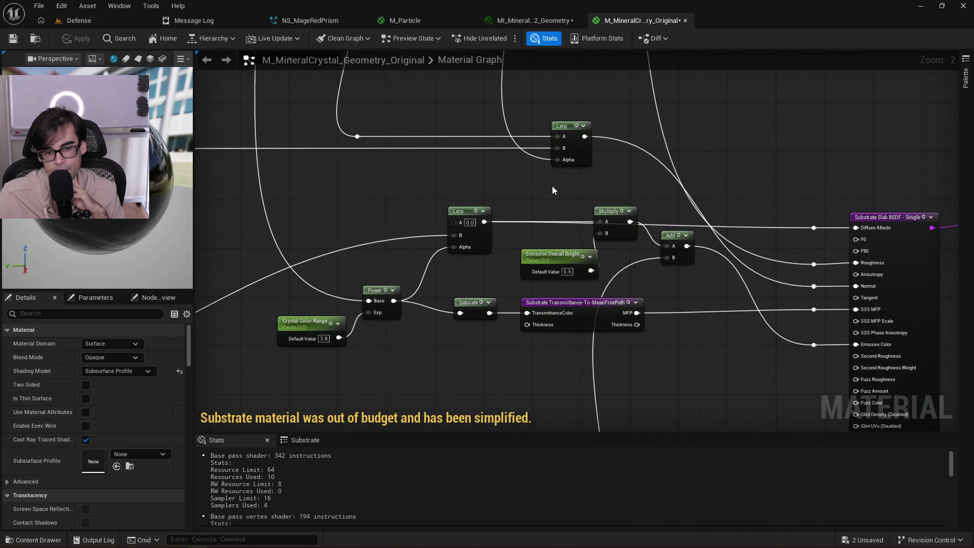
left_click_drag(568, 188, 366, 191)
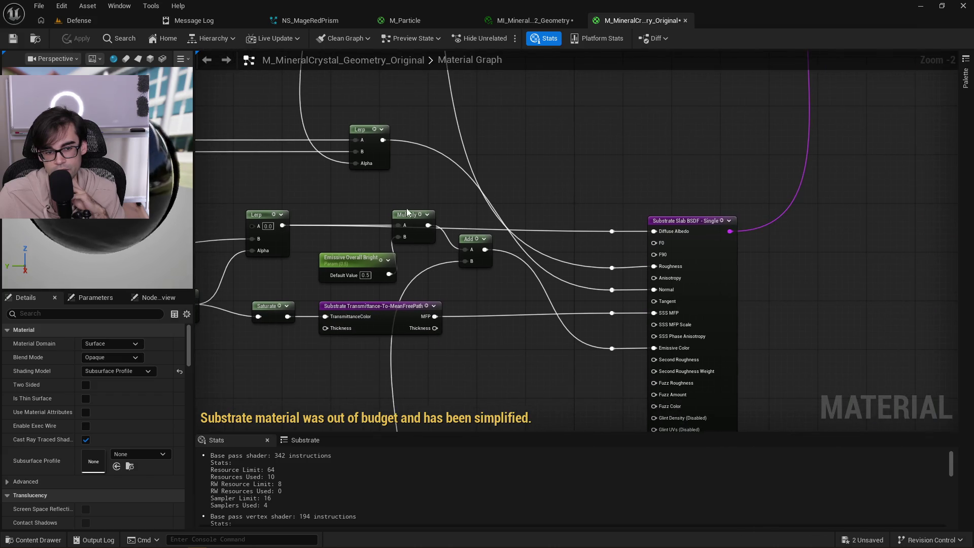
Move the lower Lerp node slightly up, then bring the Substrate Vertical Layer node into view.
left_click(259, 214)
left_click_drag(259, 214, 261, 193)
left_click_drag(656, 140, 551, 210)
scroll(523, 193, "down", 3)
scroll(499, 277, "up", 7)
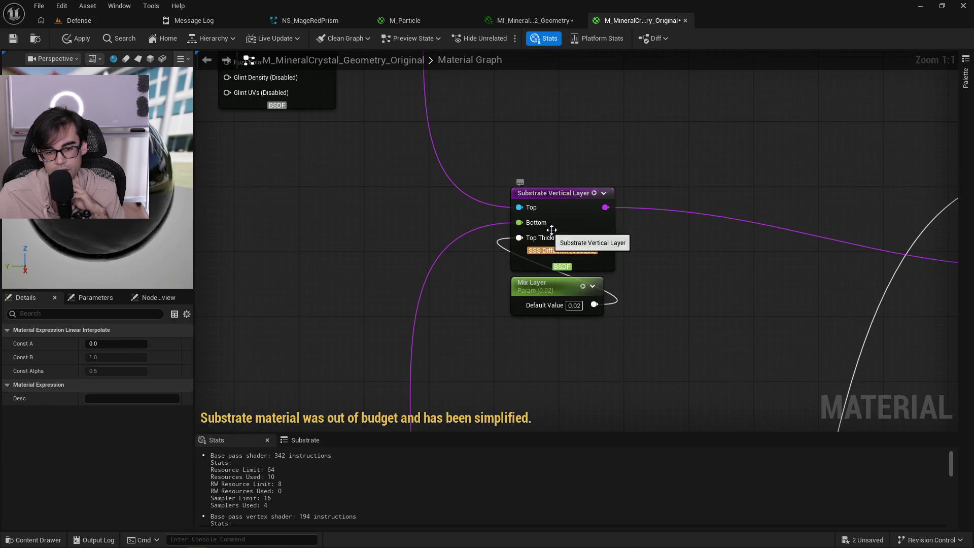
mouse_move(679, 269)
left_mouse_down()
mouse_move(565, 269)
mouse_move(536, 283)
left_mouse_up()
scroll(568, 269, "down", 1)
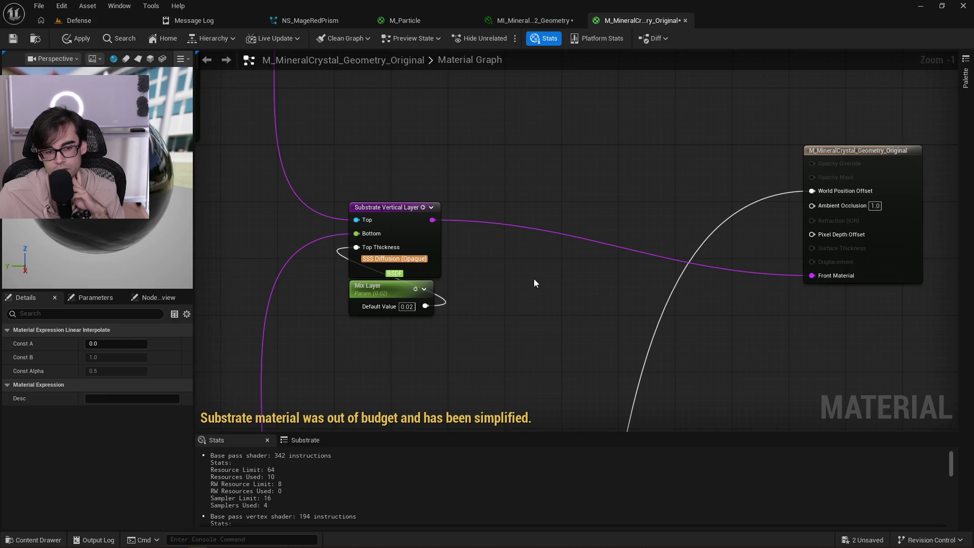
Tick Use Parameter Blending on the Substrate Vertical Layer node and apply the original crystal material.
left_click(388, 214)
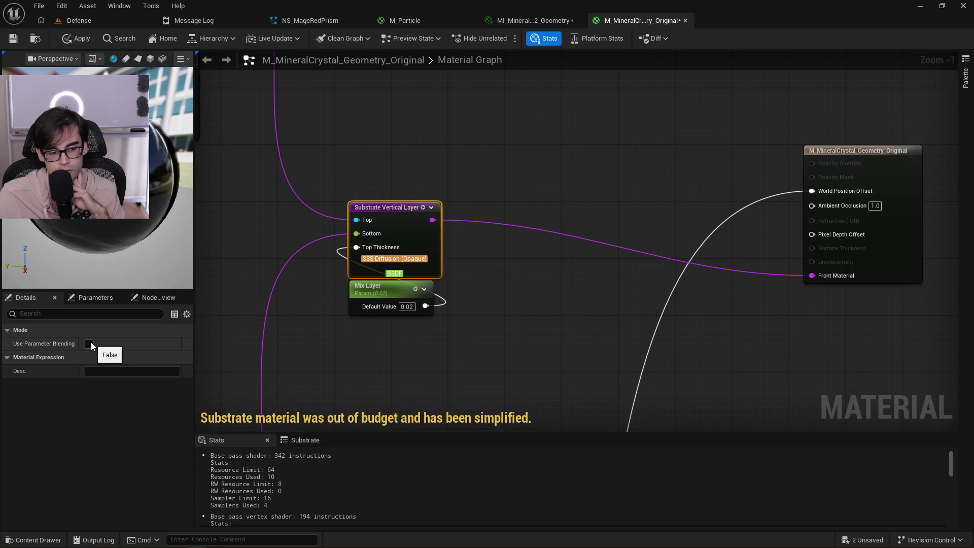
mouse_move(53, 347)
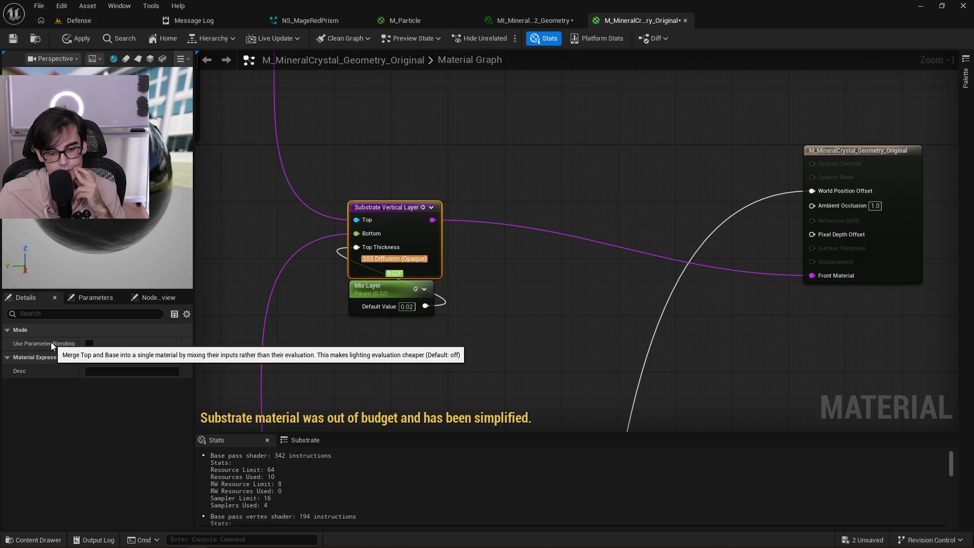
left_click(89, 344)
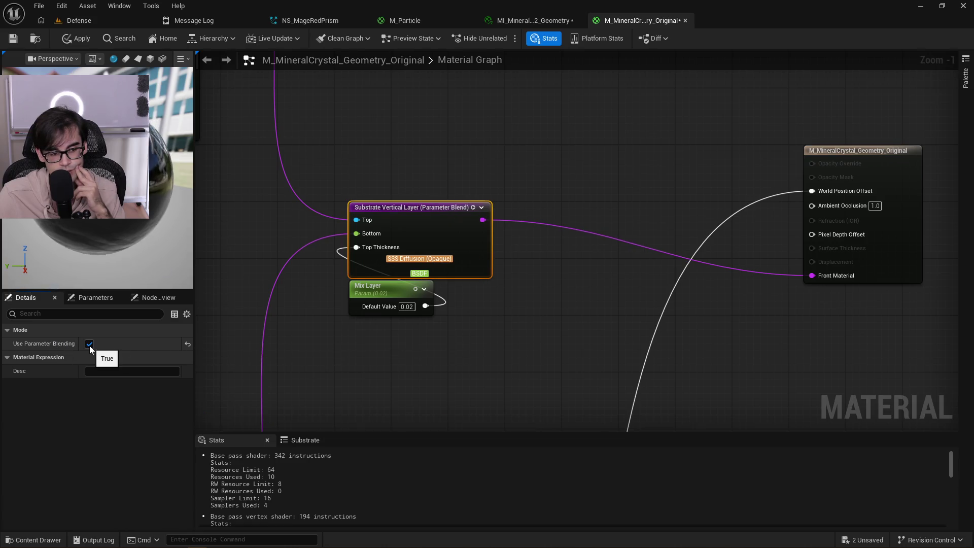
left_click(79, 44)
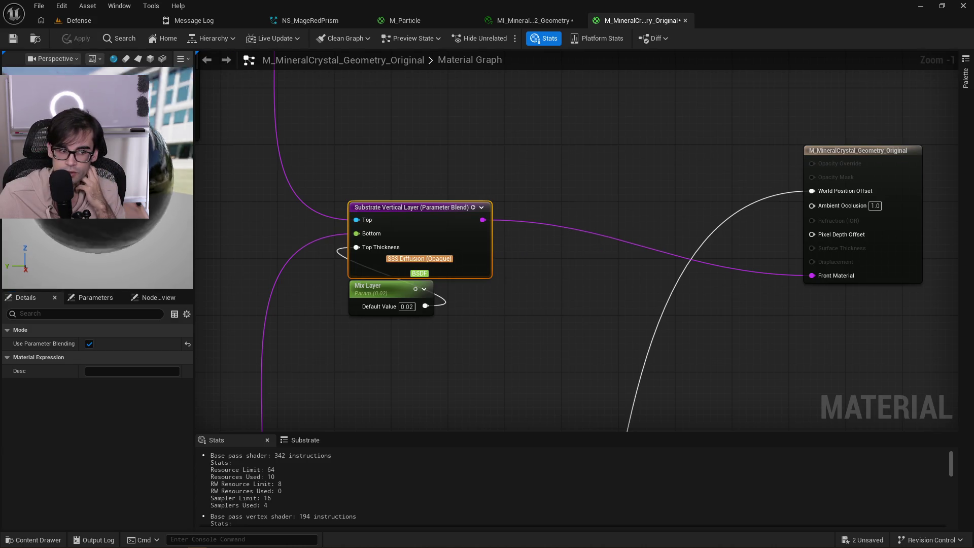
scroll(523, 183, "down", 3)
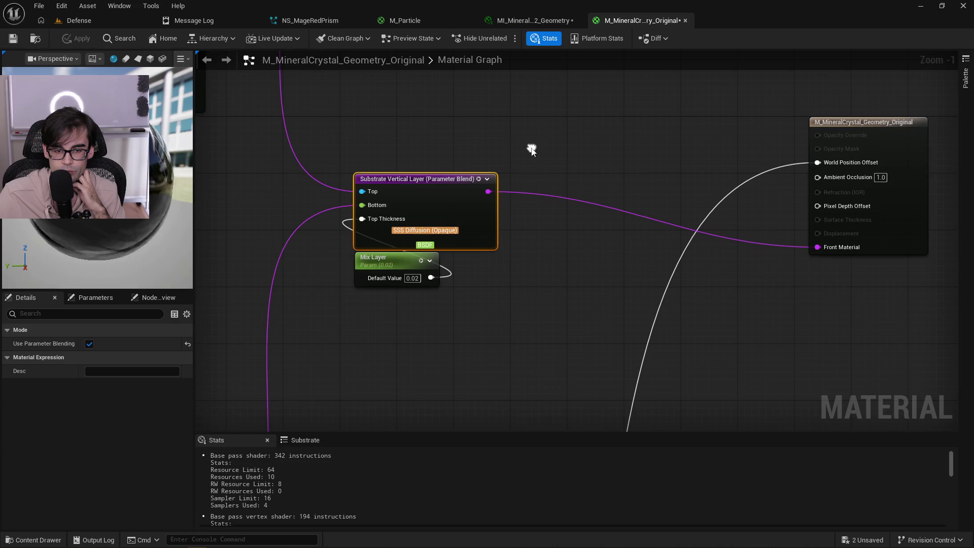
Survey the lower nodes of the crystal material graph.
scroll(468, 189, "up", 5)
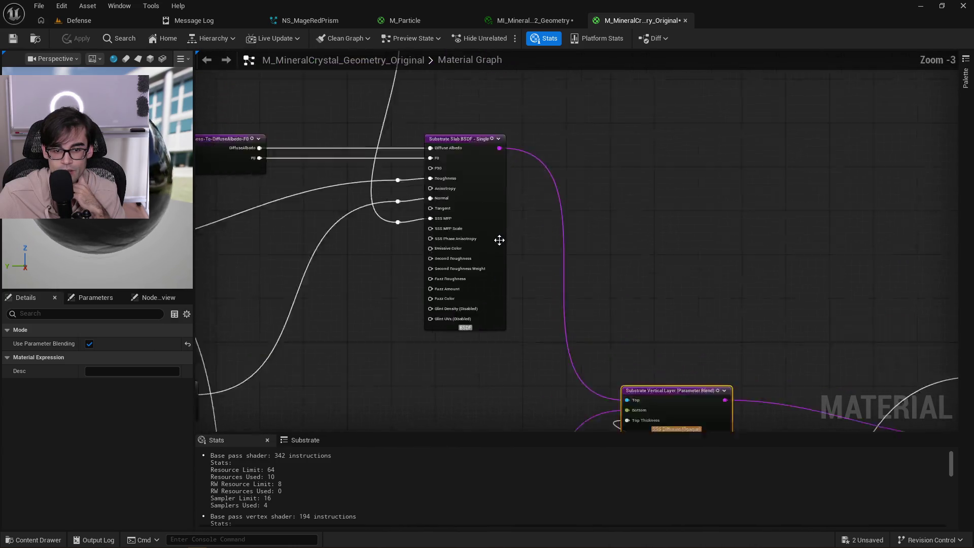
scroll(532, 303, "down", 4)
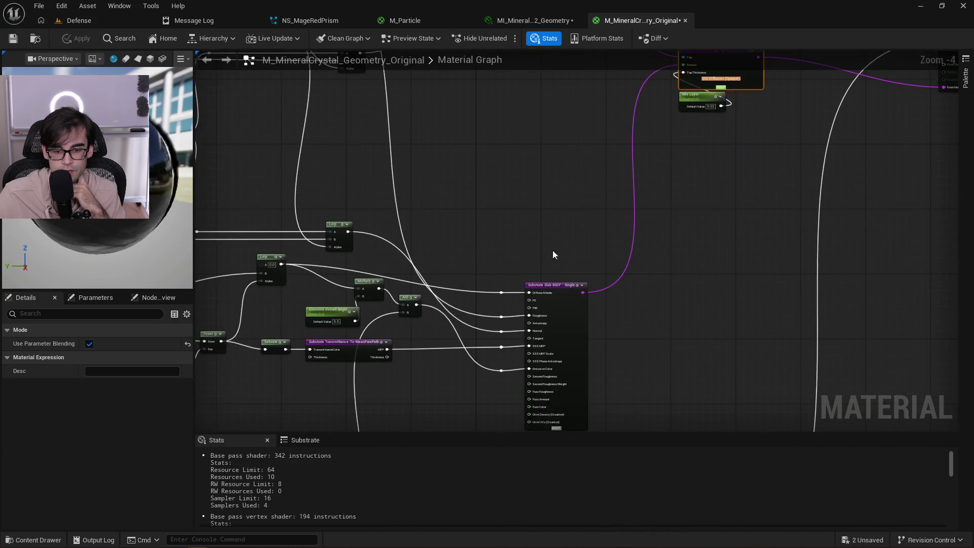
scroll(552, 254, "up", 5)
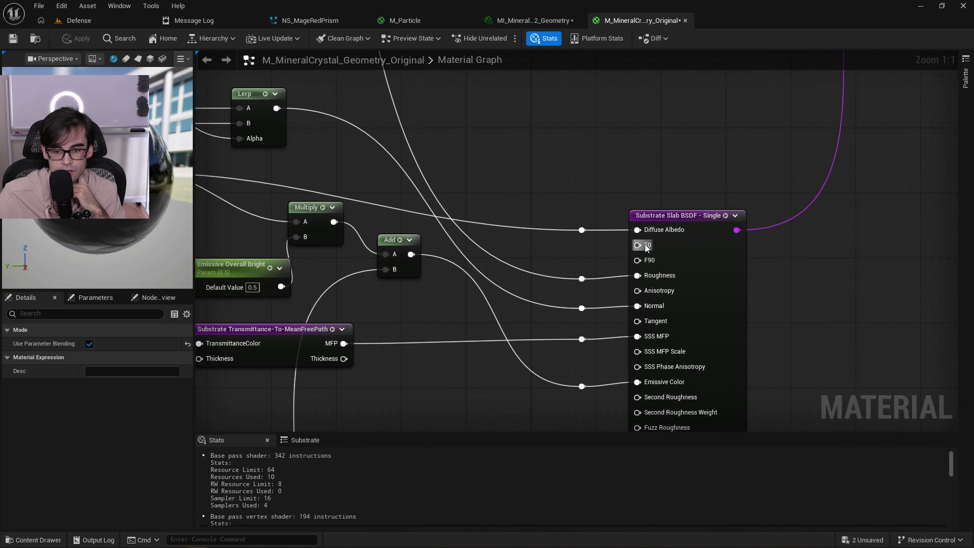
mouse_move(647, 248)
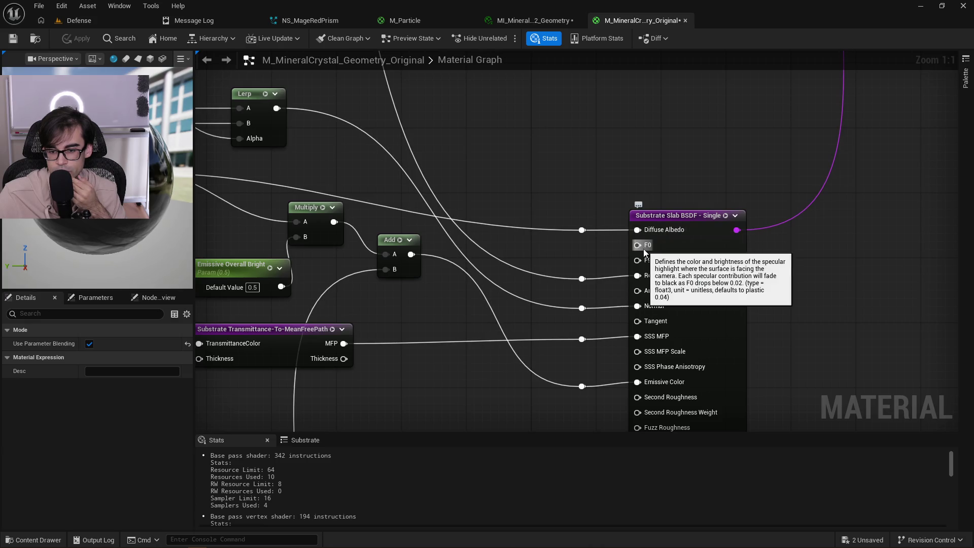
scroll(605, 223, "down", 1)
scroll(605, 224, "down", 1)
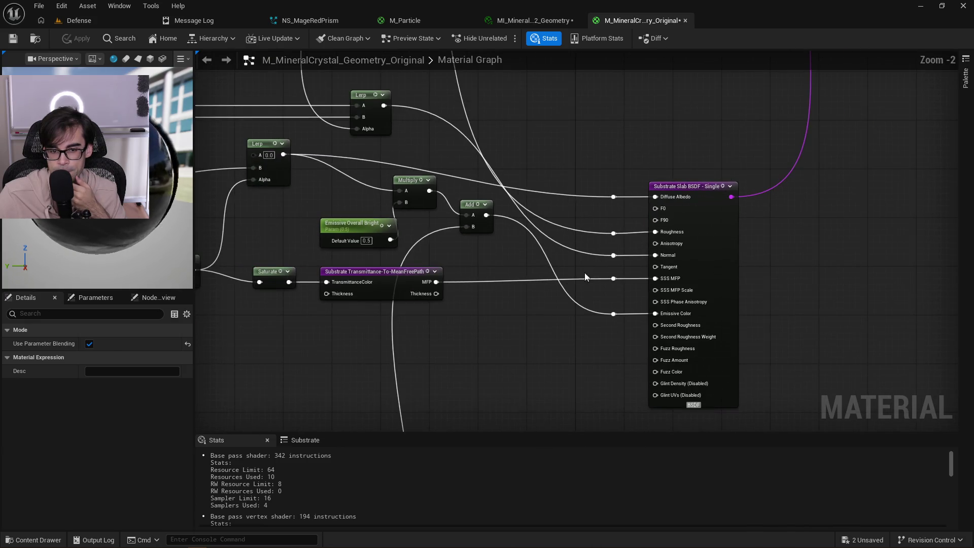
mouse_move(528, 318)
left_mouse_down()
mouse_move(603, 292)
mouse_move(656, 91)
left_mouse_up()
scroll(596, 290, "down", 1)
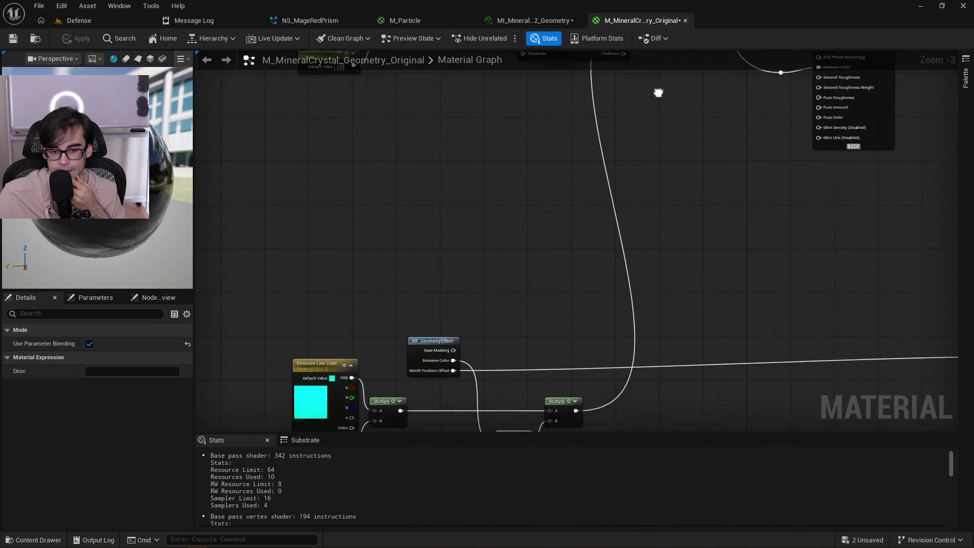
scroll(628, 150, "down", 1)
scroll(553, 321, "up", 2)
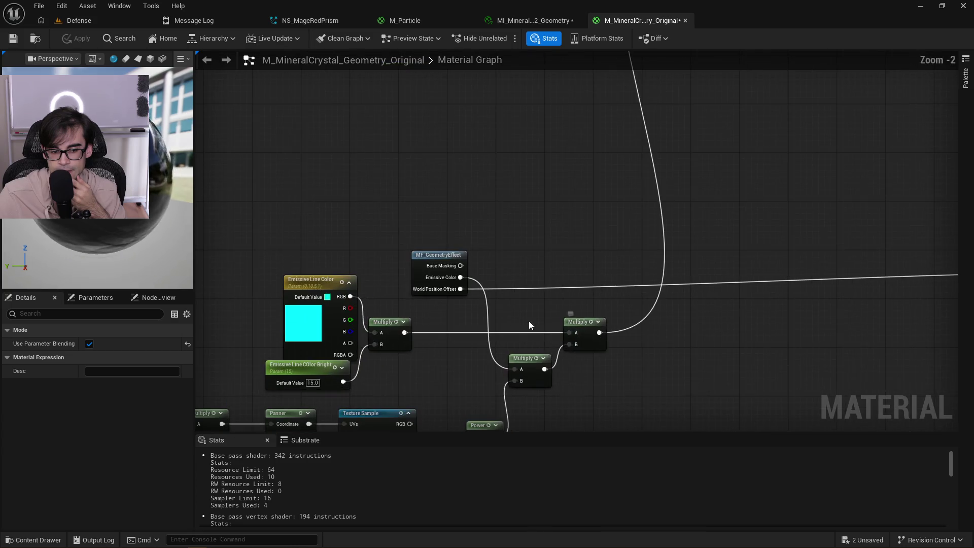
Pan across the emissive line, Crystal Color and Lerp nodes to the Substrate Slab BSDF.
left_click_drag(328, 245, 638, 117)
scroll(637, 117, "down", 1)
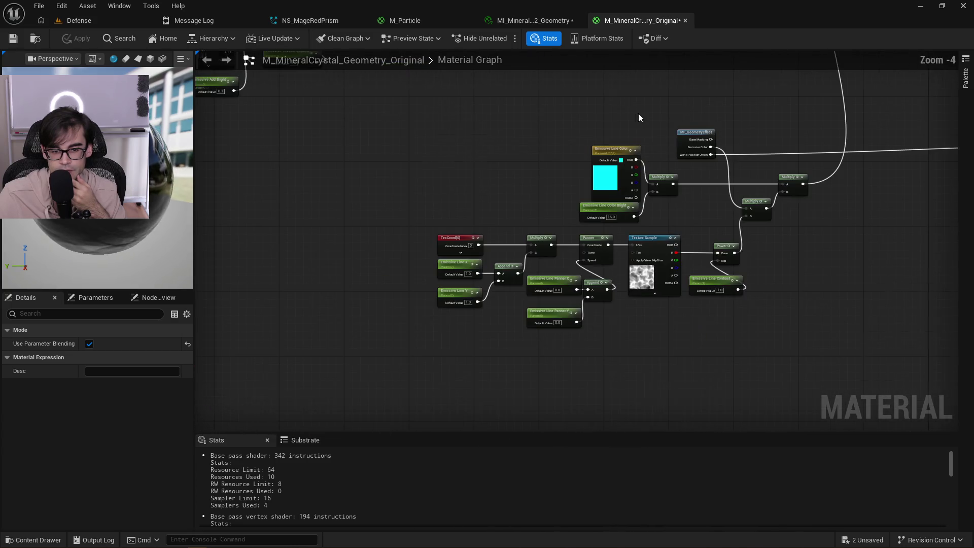
scroll(506, 174, "down", 1)
mouse_move(506, 174)
left_mouse_down()
mouse_move(618, 269)
mouse_move(761, 315)
left_mouse_up()
scroll(634, 167, "up", 1)
mouse_move(762, 122)
left_mouse_down()
mouse_move(426, 313)
mouse_move(344, 304)
left_mouse_up()
scroll(501, 274, "up", 1)
left_click_drag(665, 230, 483, 278)
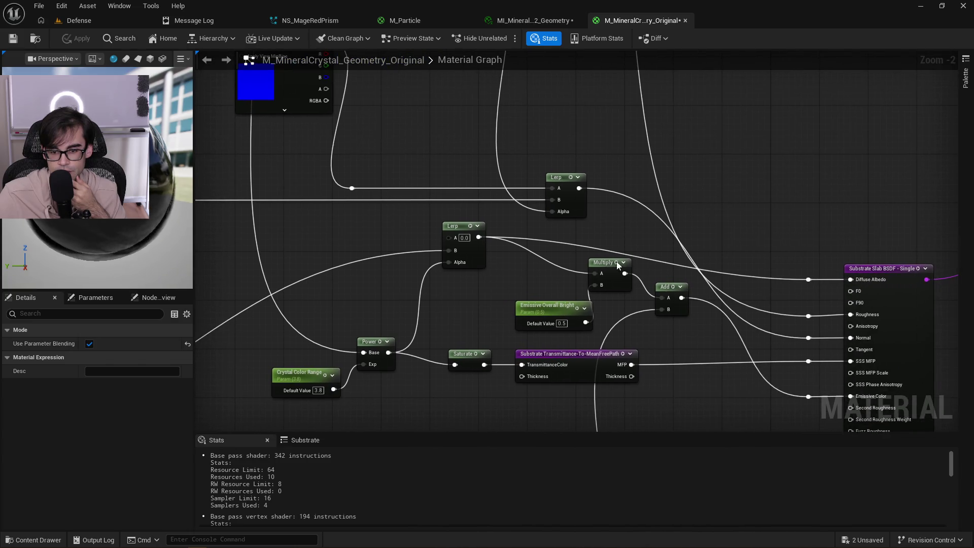
left_click_drag(595, 235, 531, 239)
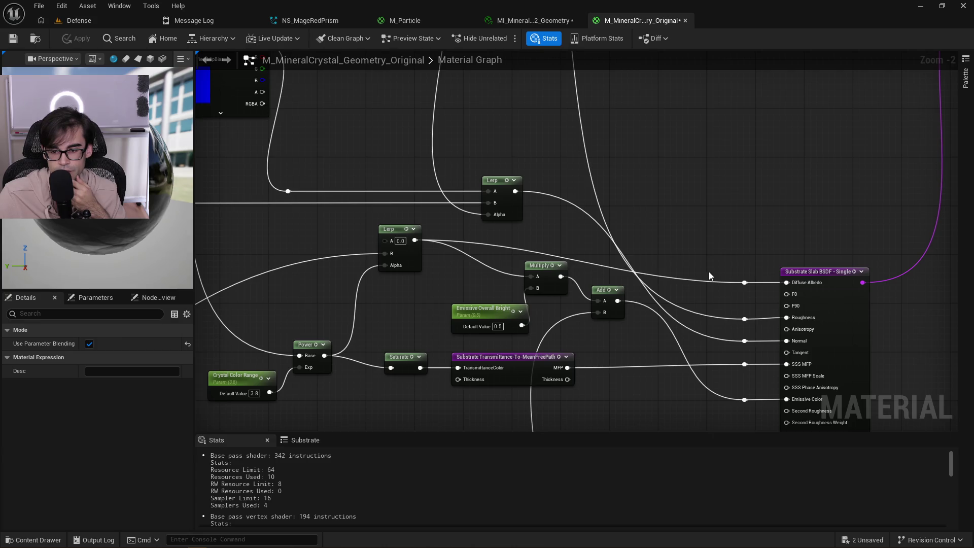
Wire the Diffuse Albedo reroute into F0, then replace it with the Add node's output.
left_click_drag(745, 282, 789, 295)
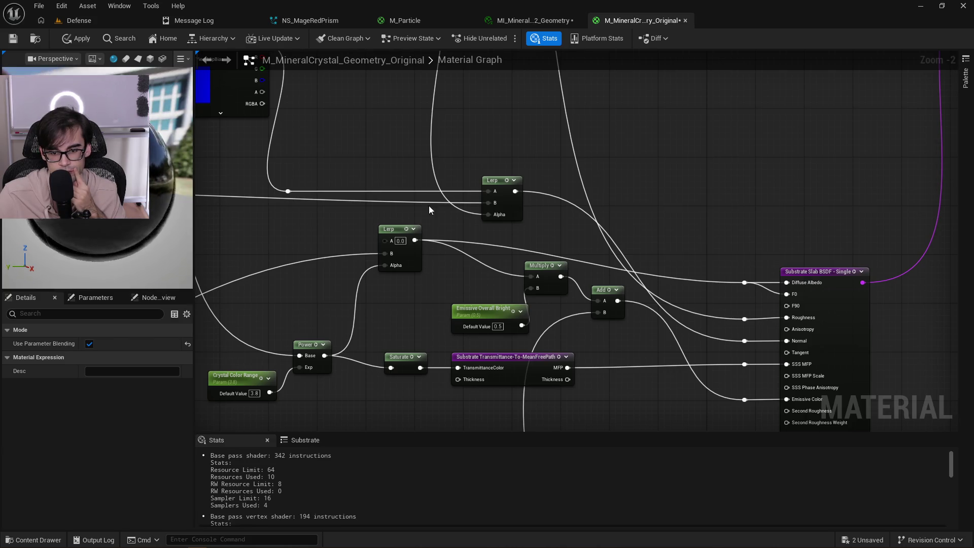
mouse_move(709, 211)
left_mouse_down()
mouse_move(576, 172)
mouse_move(587, 116)
mouse_move(643, 125)
left_mouse_up()
mouse_move(556, 212)
left_mouse_down()
mouse_move(702, 191)
mouse_move(726, 206)
left_mouse_up()
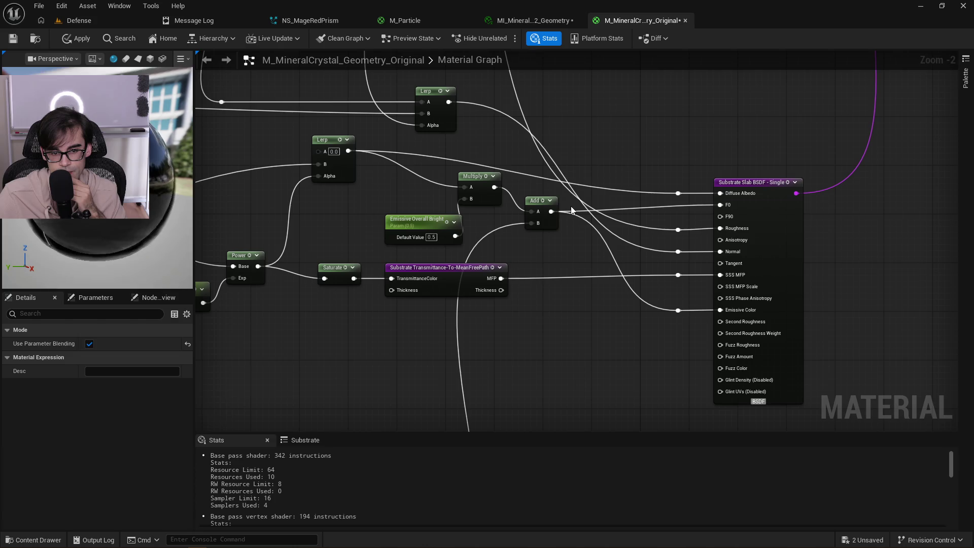
scroll(537, 138, "down", 3)
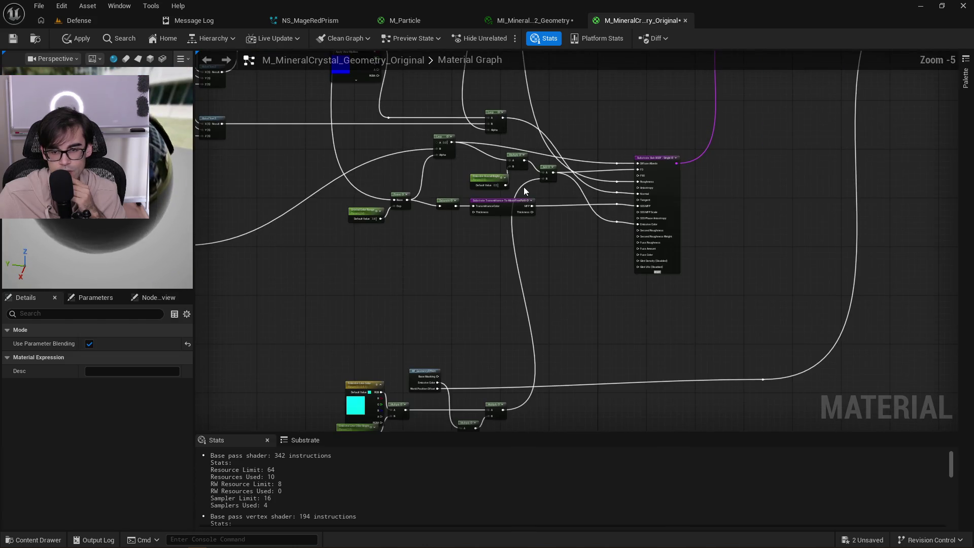
scroll(541, 230, "up", 2)
scroll(574, 234, "up", 1)
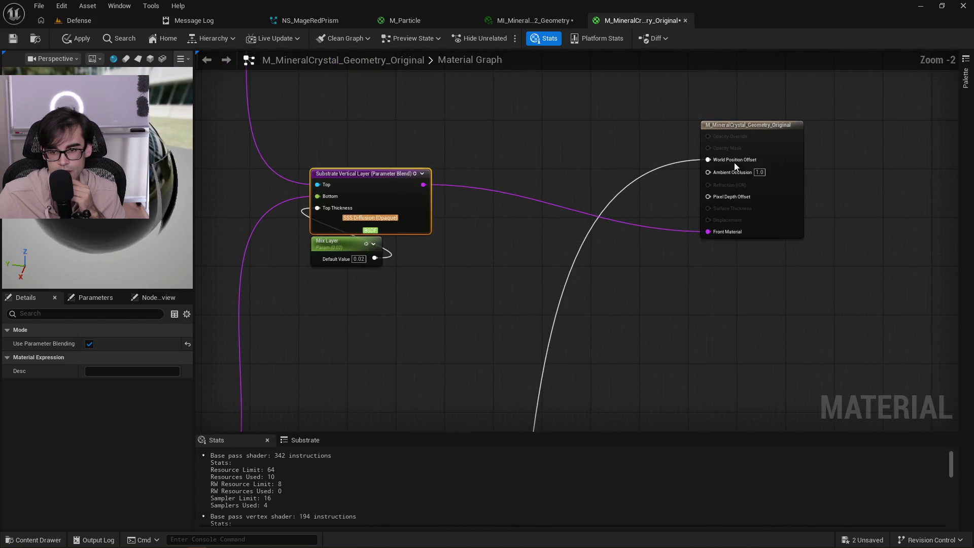
Check the material output's blend mode, leaving it as Opaque.
left_click(766, 136)
left_click(112, 358)
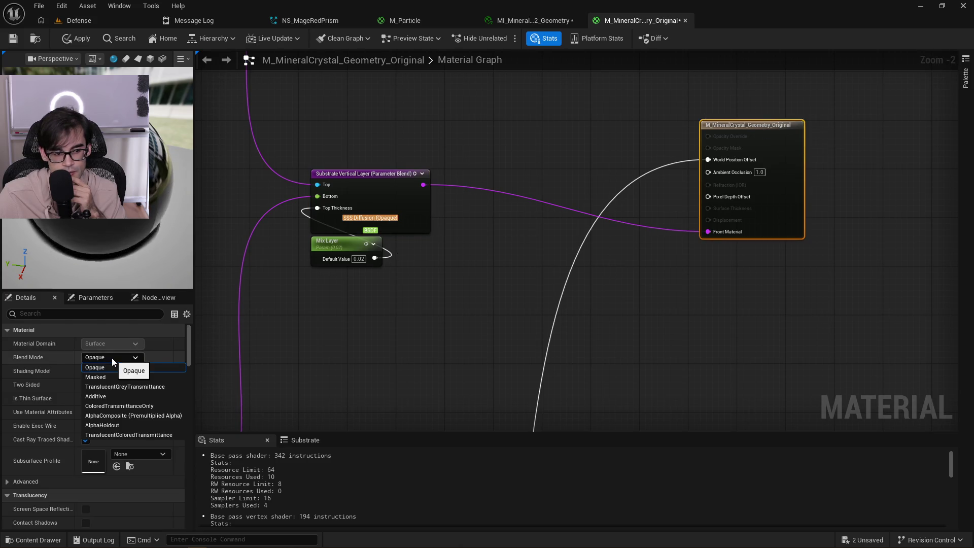
left_click(112, 357)
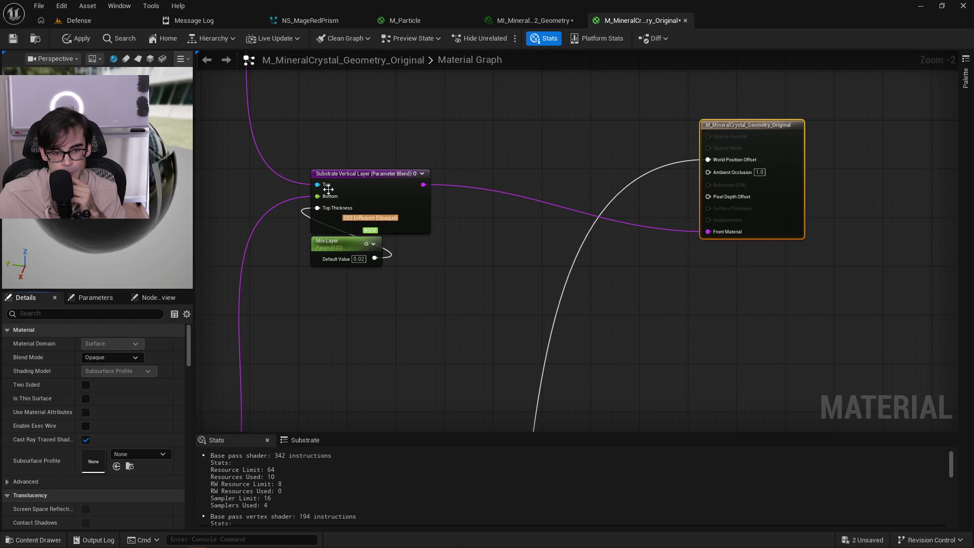
Untick Use Parameter Blending on the Substrate Vertical Layer and apply the original material.
left_click(369, 184)
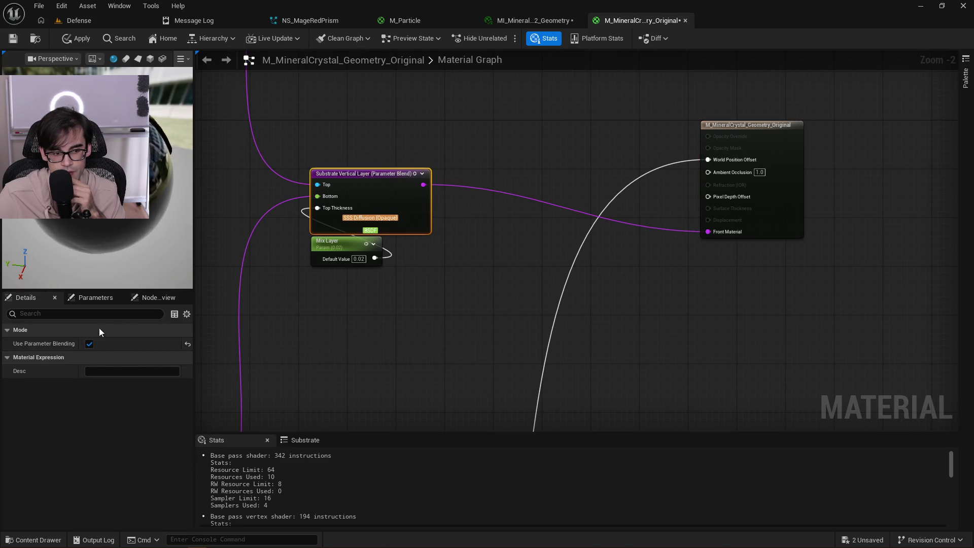
left_click(89, 344)
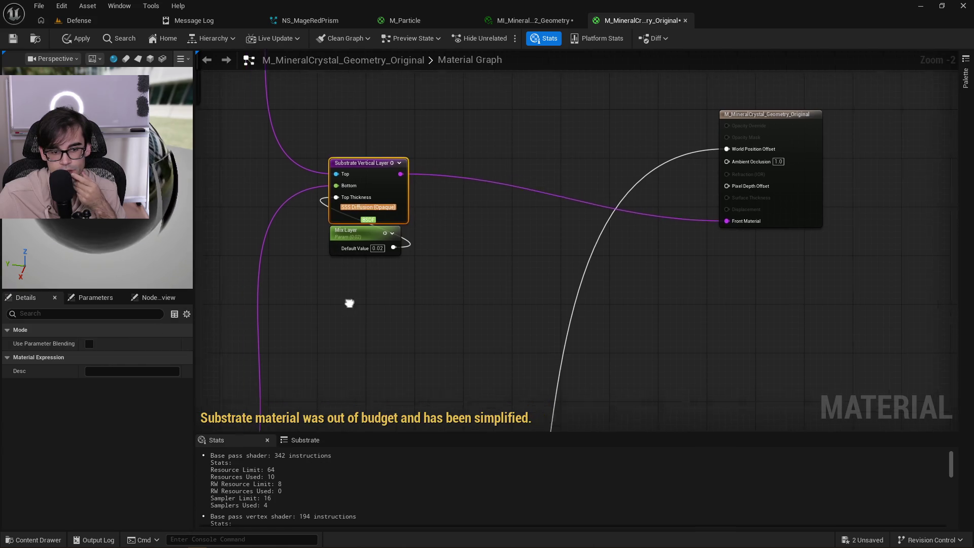
left_click_drag(349, 242, 413, 217)
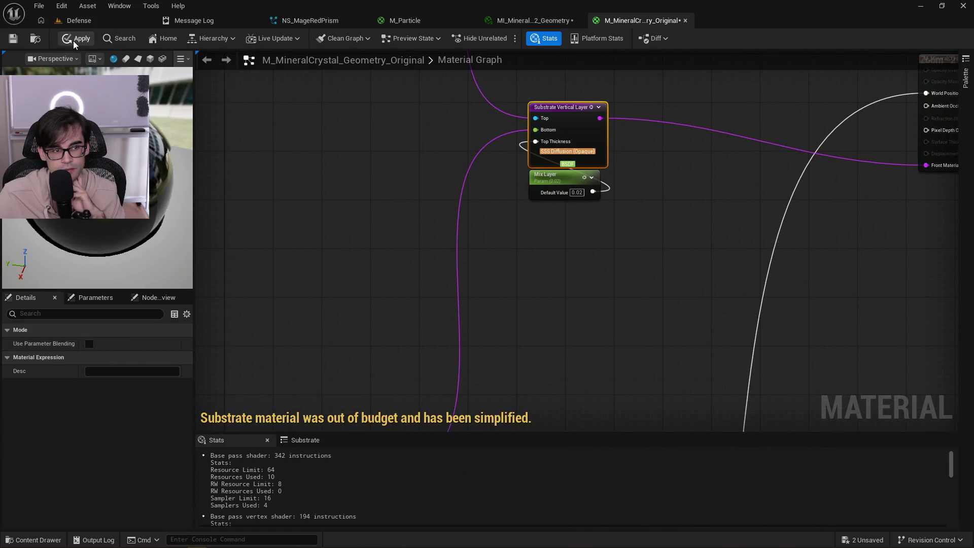
left_click(19, 40)
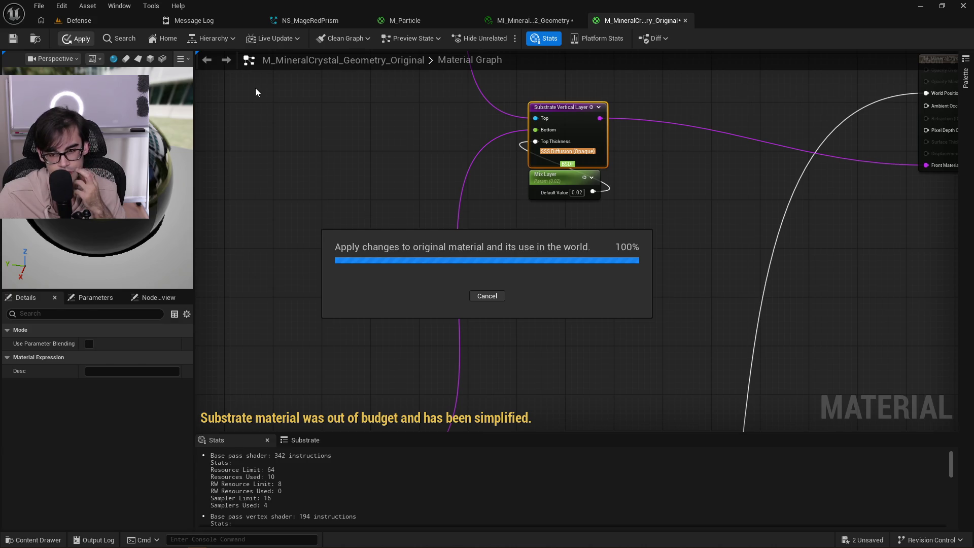
left_click_drag(432, 148, 410, 304)
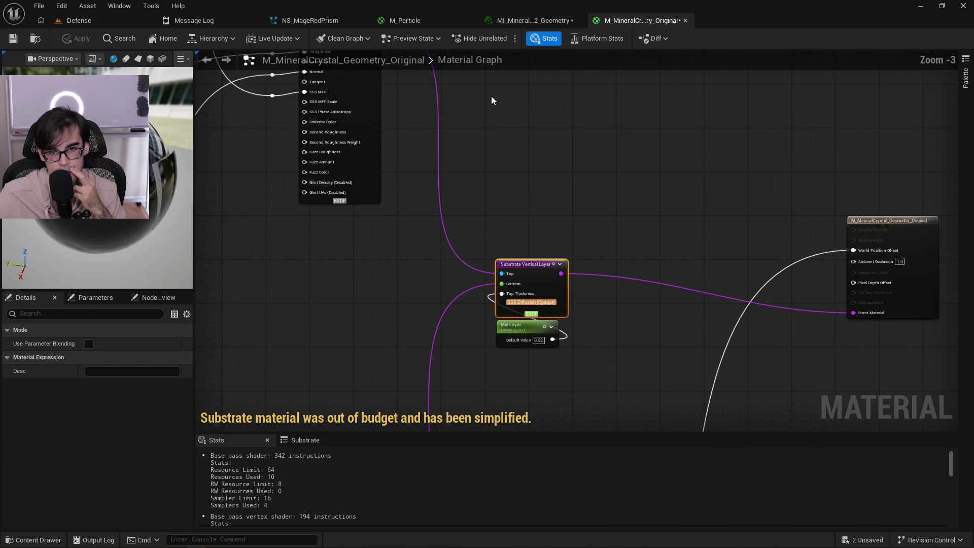
left_click(530, 21)
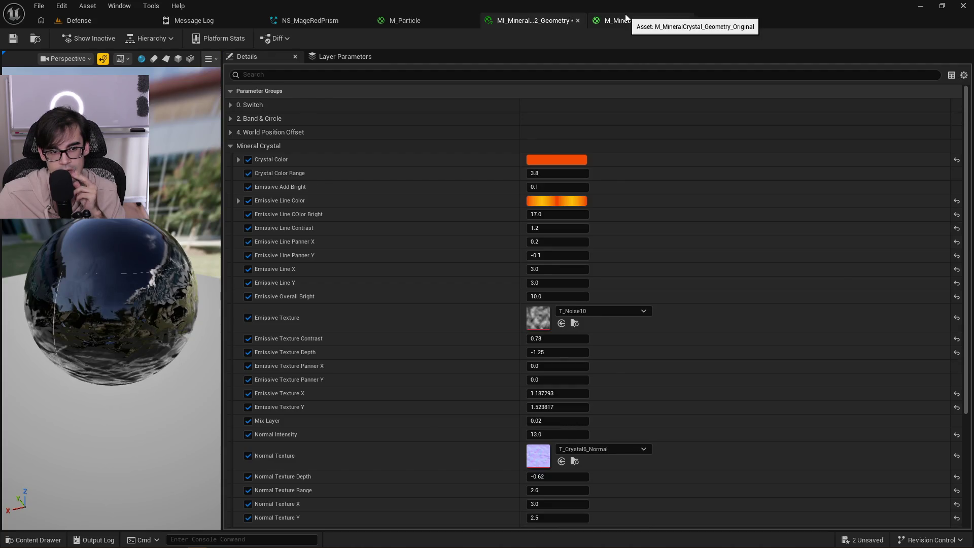
left_click(626, 18)
scroll(449, 233, "down", 2)
scroll(429, 275, "up", 2)
scroll(429, 279, "up", 1)
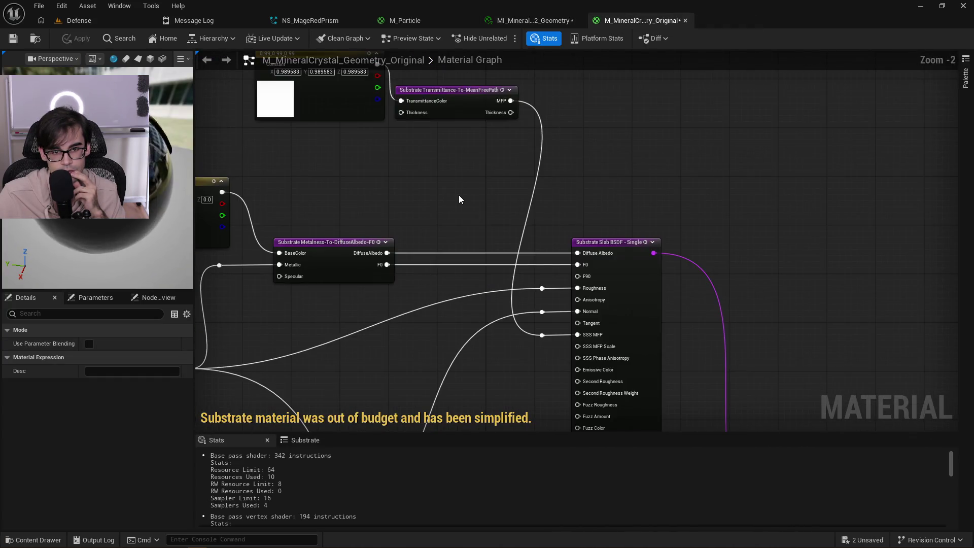
mouse_move(494, 283)
left_mouse_down()
mouse_move(496, 253)
mouse_move(482, 261)
mouse_move(478, 252)
mouse_move(611, 255)
mouse_move(454, 261)
left_mouse_up()
scroll(611, 255, "down", 3)
scroll(598, 228, "up", 2)
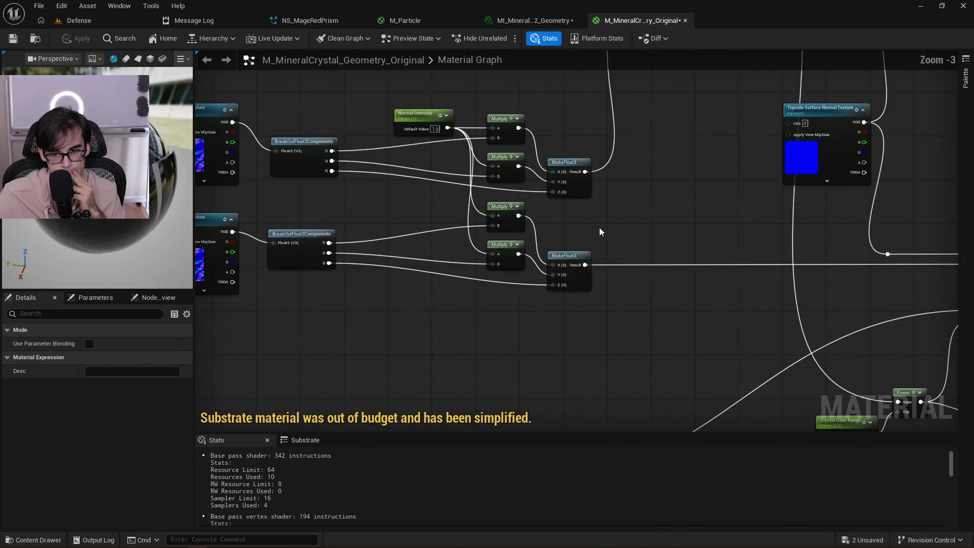
left_click_drag(599, 228, 423, 214)
left_click_drag(537, 121, 389, 183)
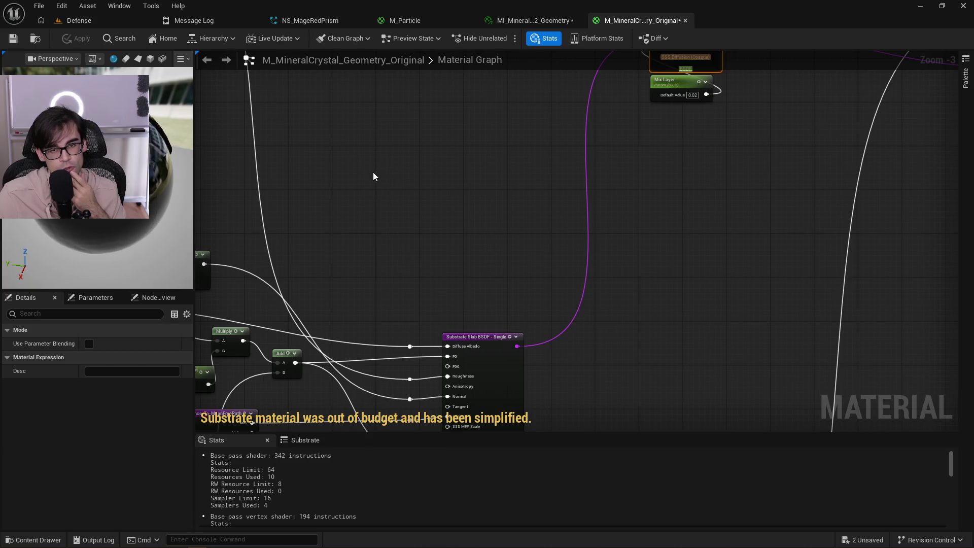
Return to the Defense level and cycle through Content Browsers 1–4.
left_click(117, 24)
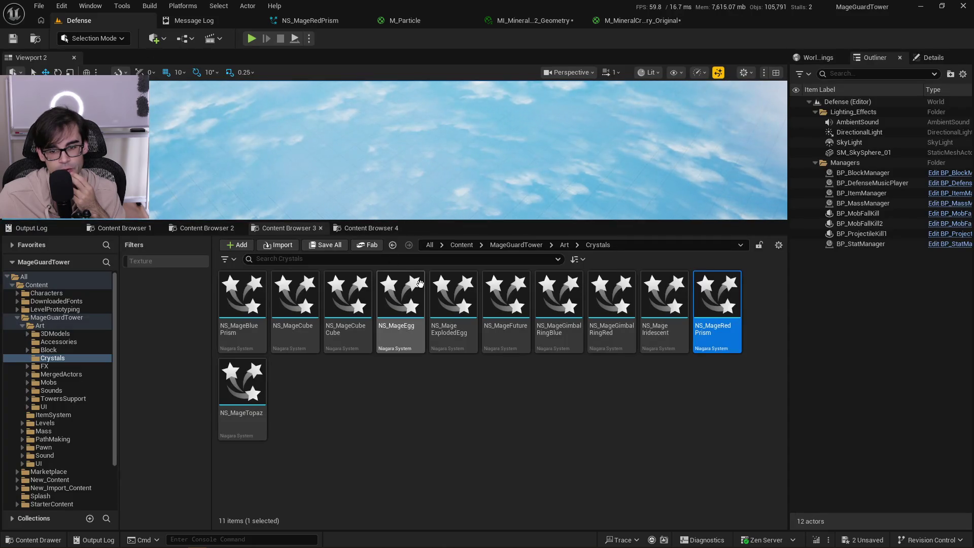
left_click(202, 229)
left_click(304, 232)
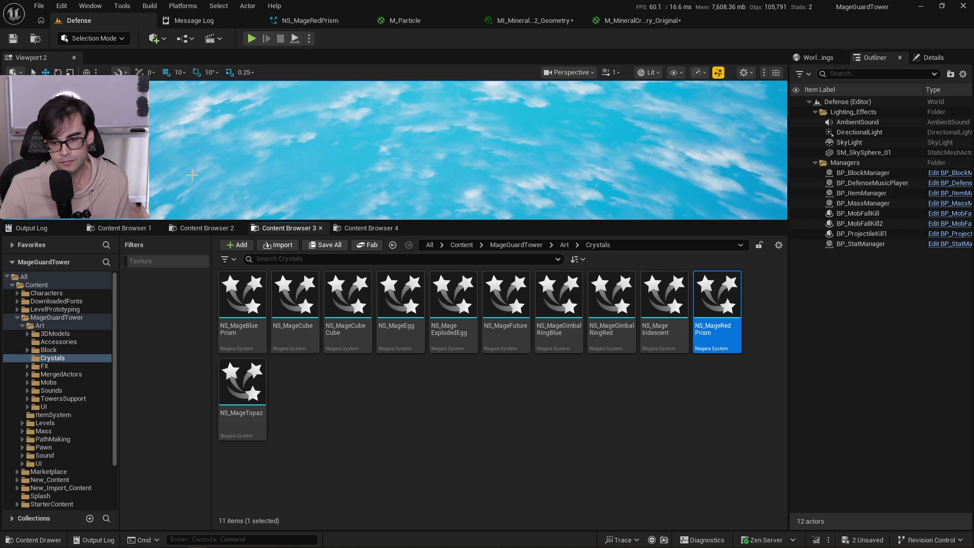
left_click(368, 232)
left_click(213, 231)
left_click(143, 232)
Show the top-level Content folder in Content Browser 1, then open Fab from the Window menu.
left_click(418, 249)
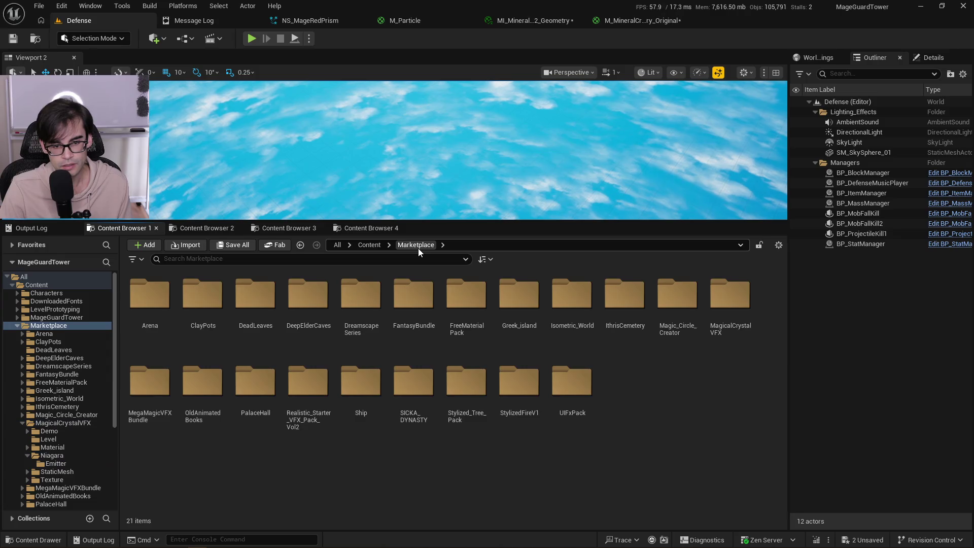
left_click(364, 245)
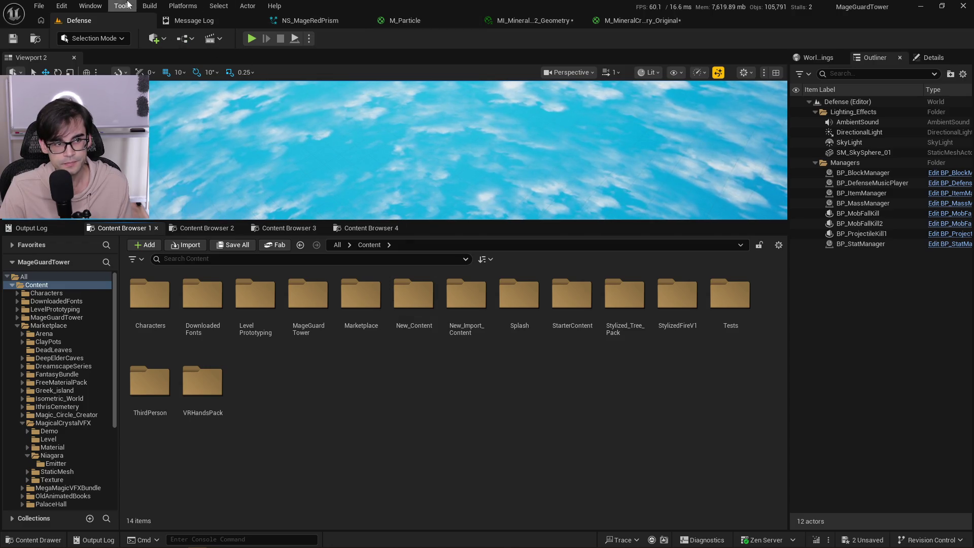
left_click(90, 6)
left_click(145, 312)
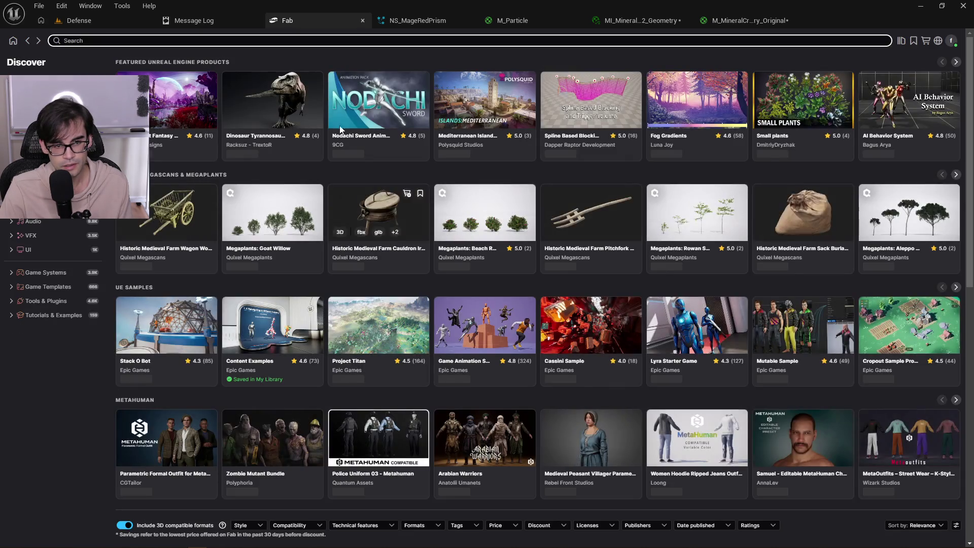
Add the Magical Crystal VFX Pack from My Library to the project, then return to Defense.
left_click(901, 42)
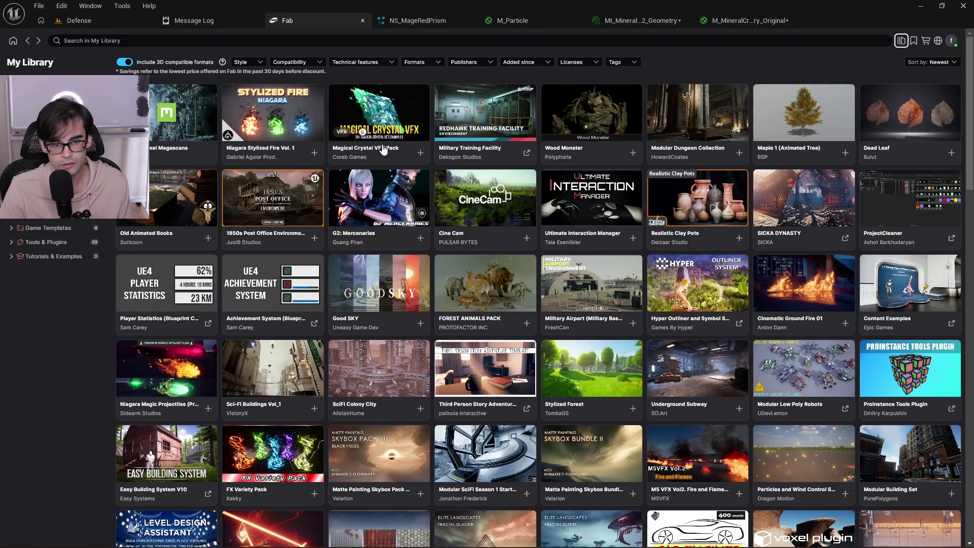
left_click(420, 154)
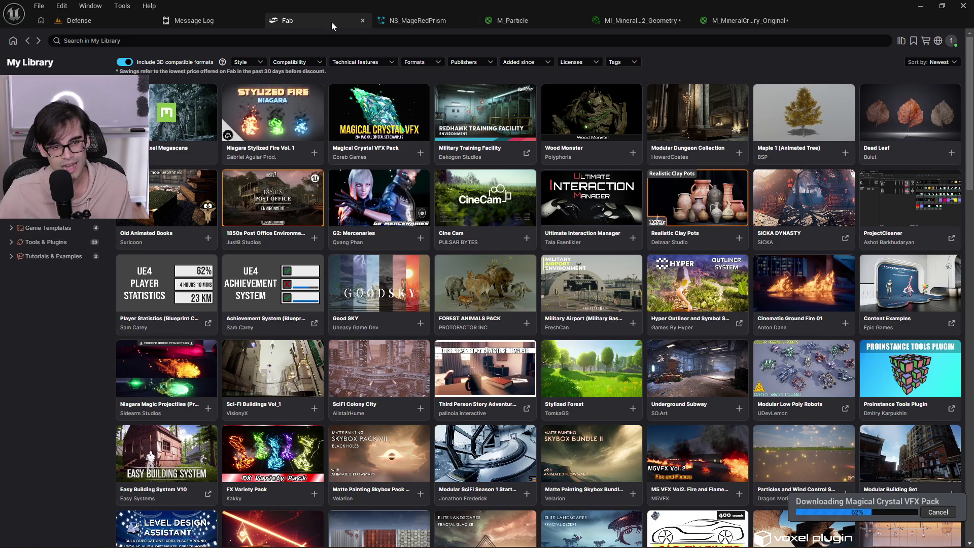
left_click(198, 21)
left_click(116, 16)
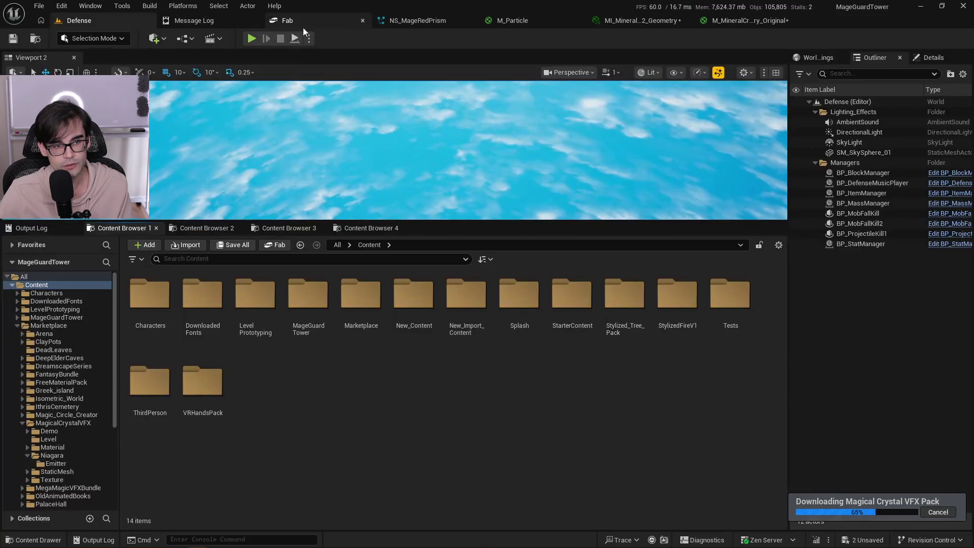
Check the Fab download, flip through NS_MageRedPrism, M_Particle and the crystal instance, then return to Defense.
left_click(315, 19)
left_click(418, 20)
left_click(513, 21)
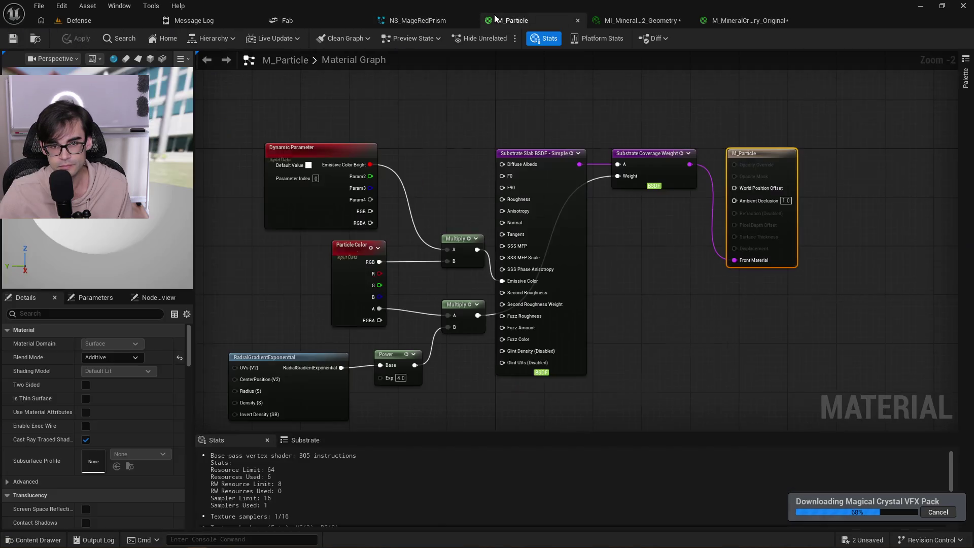
left_click(623, 21)
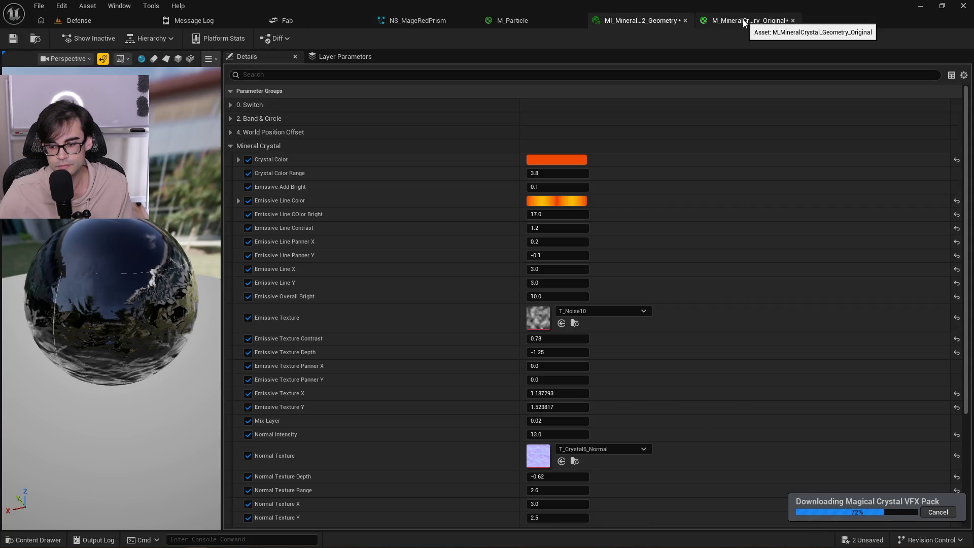
left_click(84, 23)
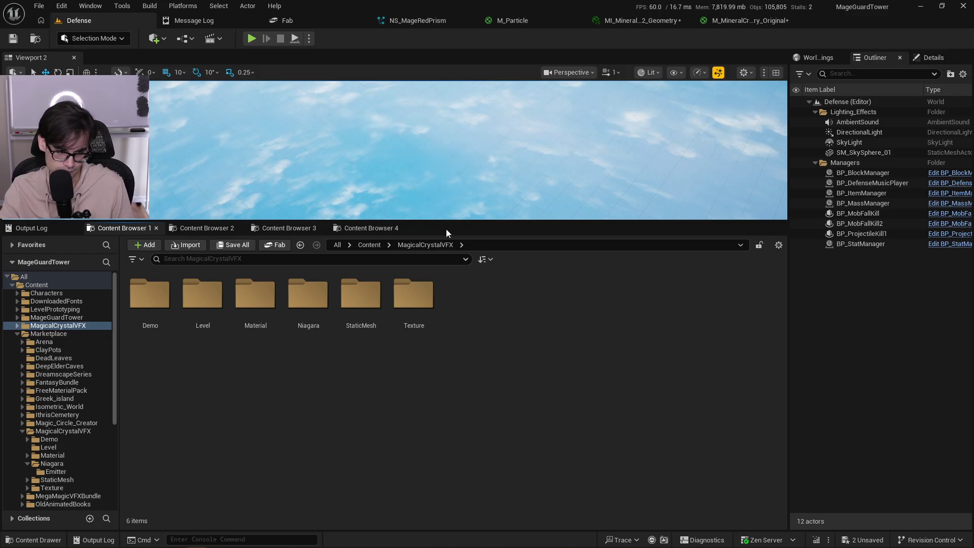
Open L_MagicalCrystalVFX from MagicalCrystalVFX > Level, saving the two modified crystal materials first.
double_click(163, 306)
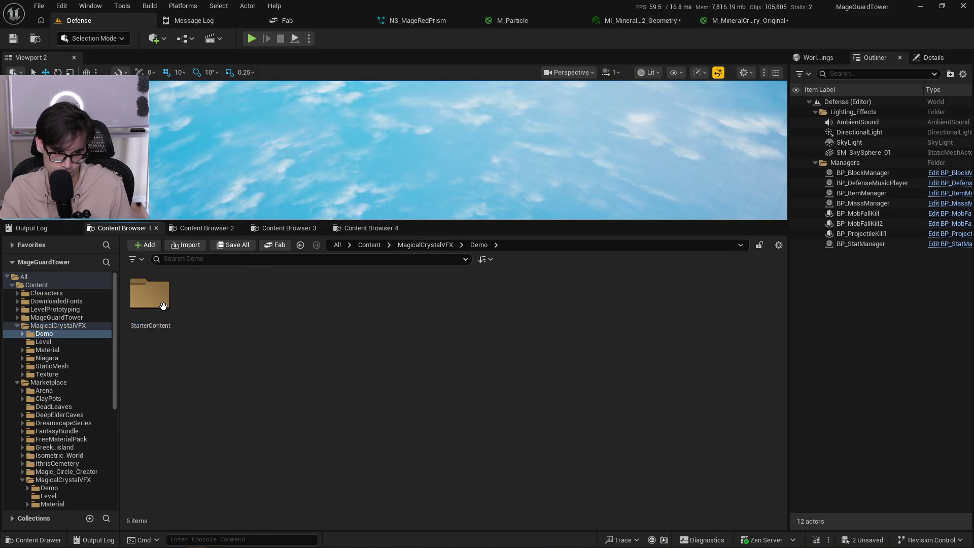
left_click(426, 244)
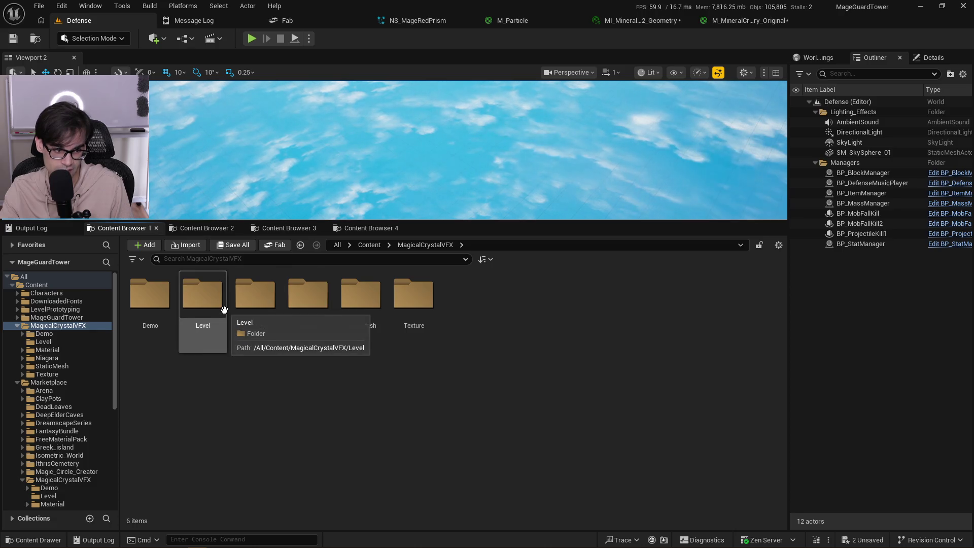
double_click(224, 309)
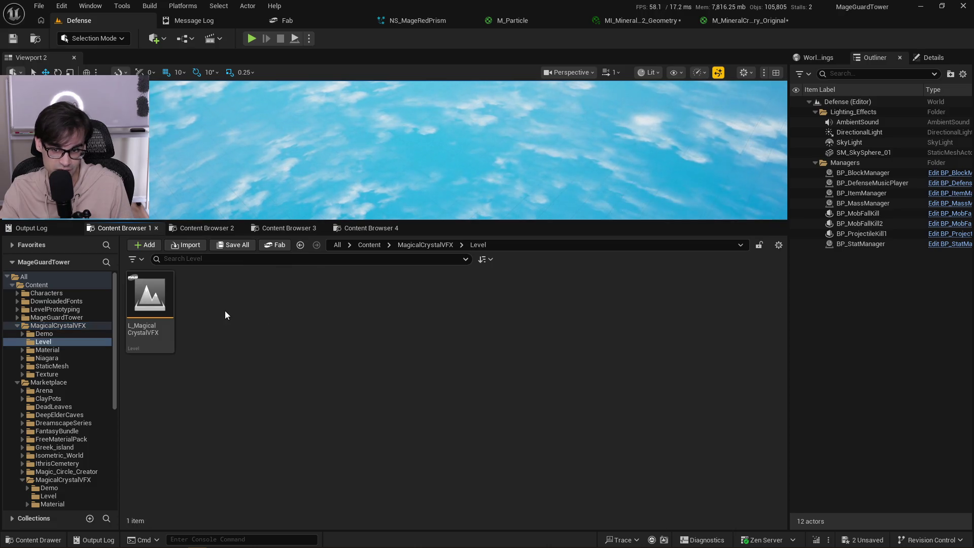
double_click(149, 303)
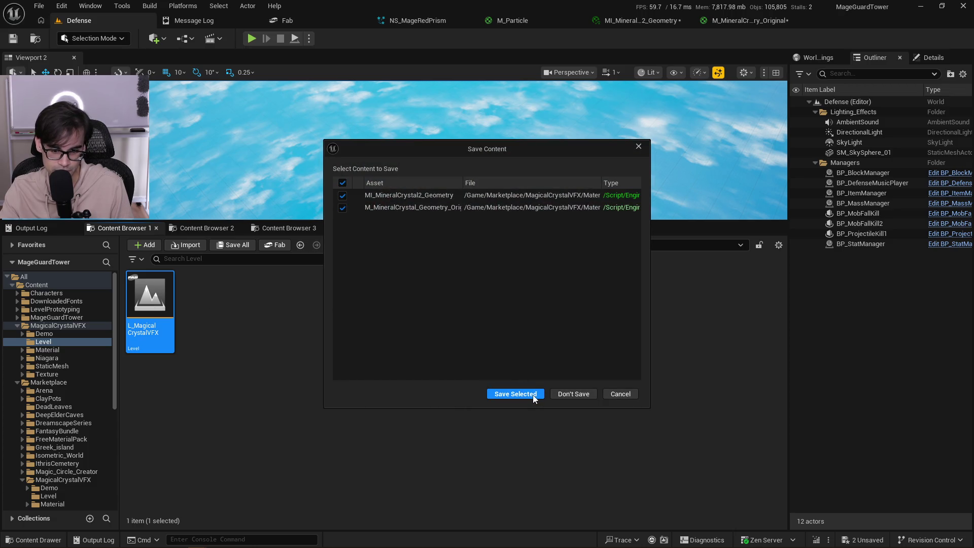
left_click(515, 394)
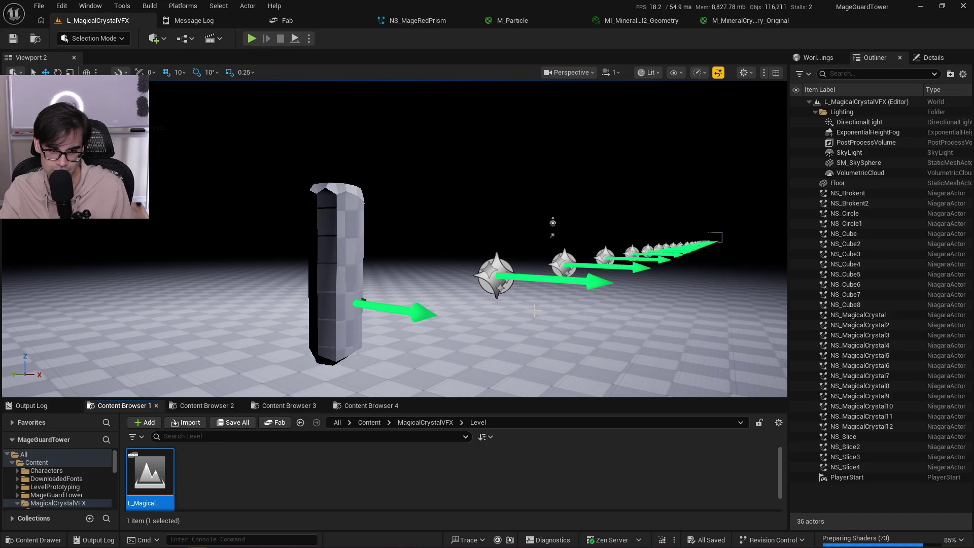
key("alt+Tab")
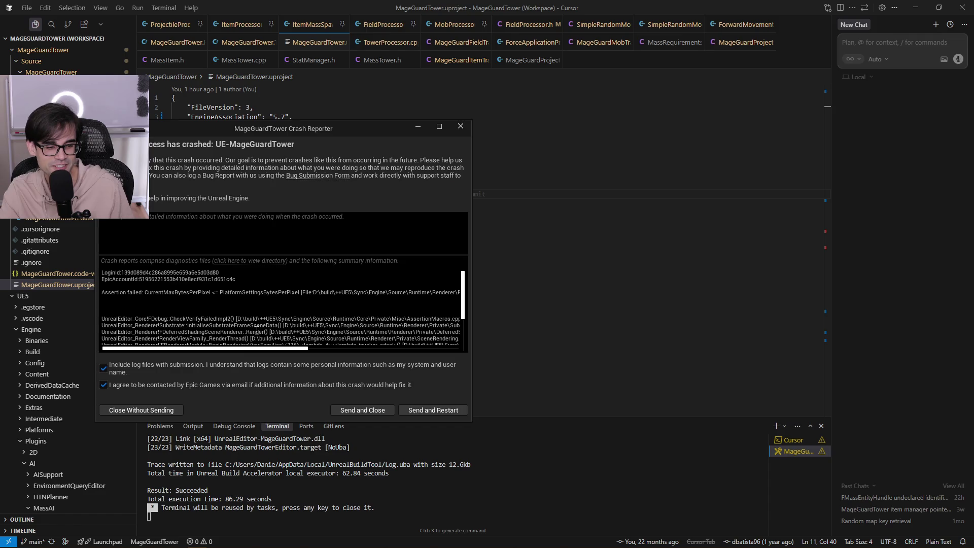
Close the Crash Reporter without sending, moving the revealed project folder window out of the way.
left_click_drag(240, 348, 394, 350)
left_click(156, 413)
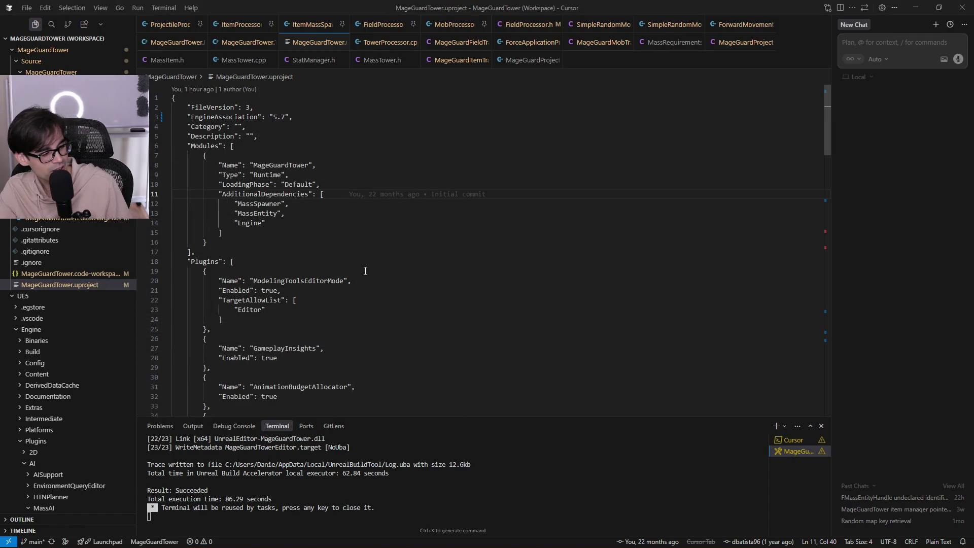
key("shift+alt+r")
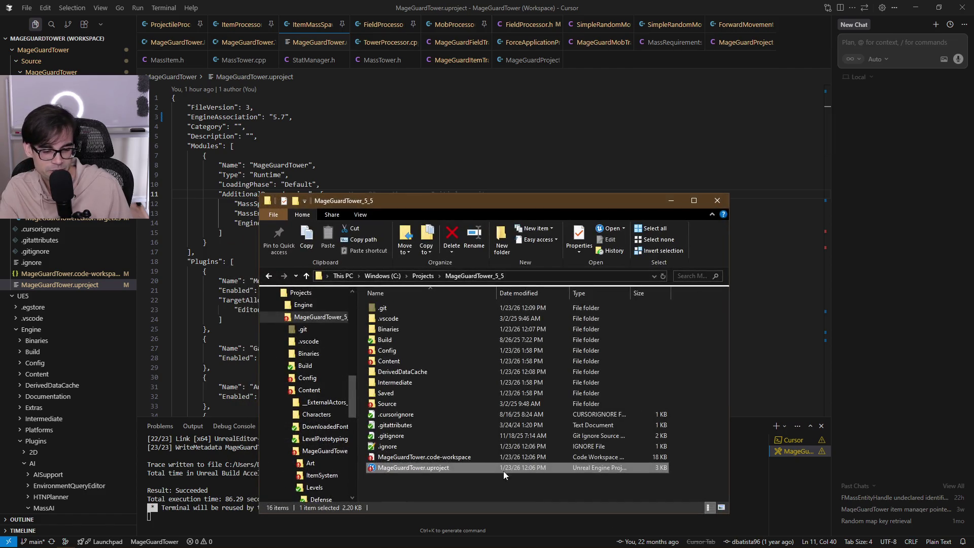
left_click(671, 200)
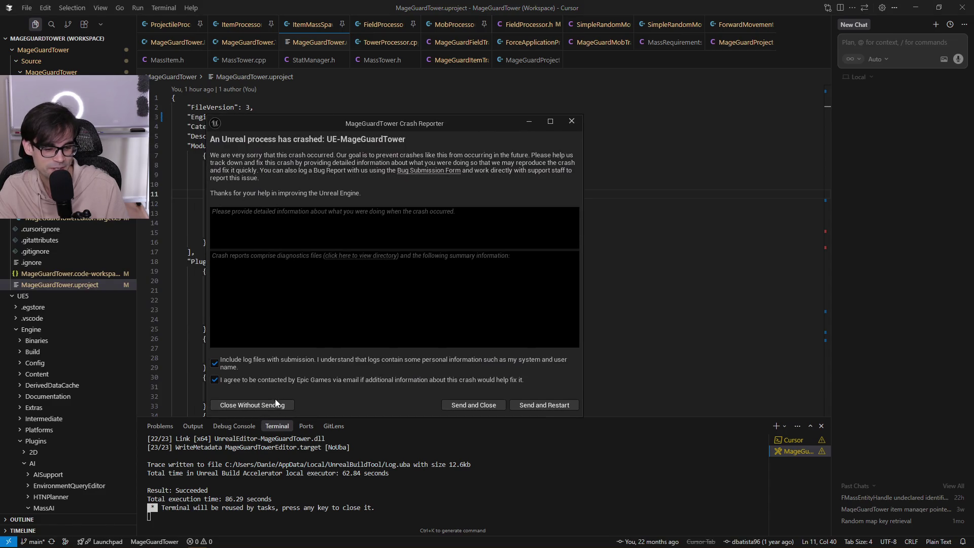
left_click(276, 402)
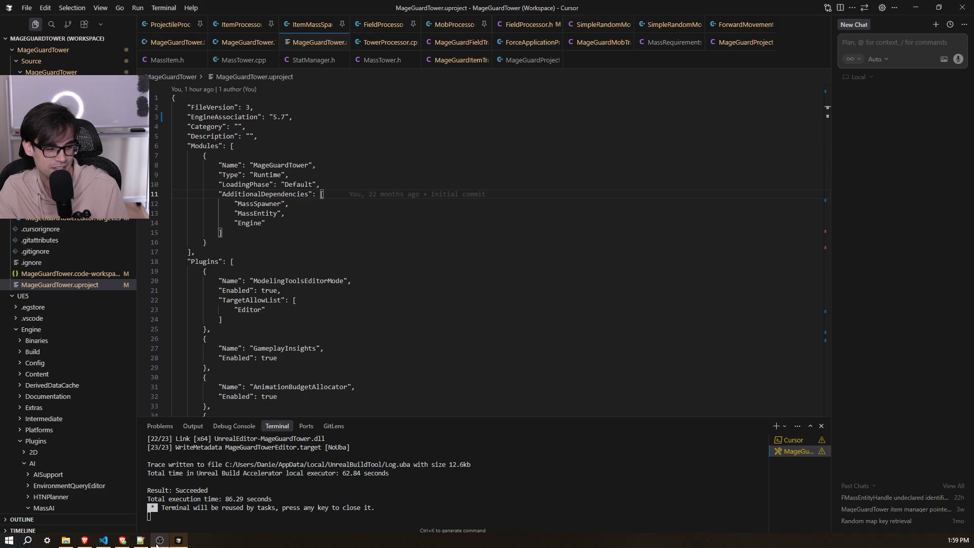
Browse to Saved\Config\WindowsEditor and open GameUserSettings.ini in Notepad++.
left_click(65, 540)
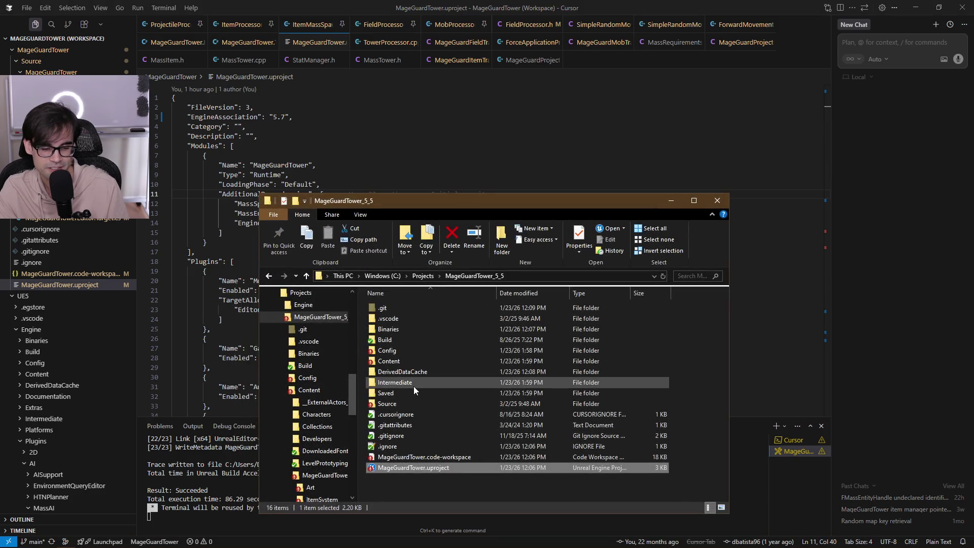
double_click(409, 391)
double_click(406, 328)
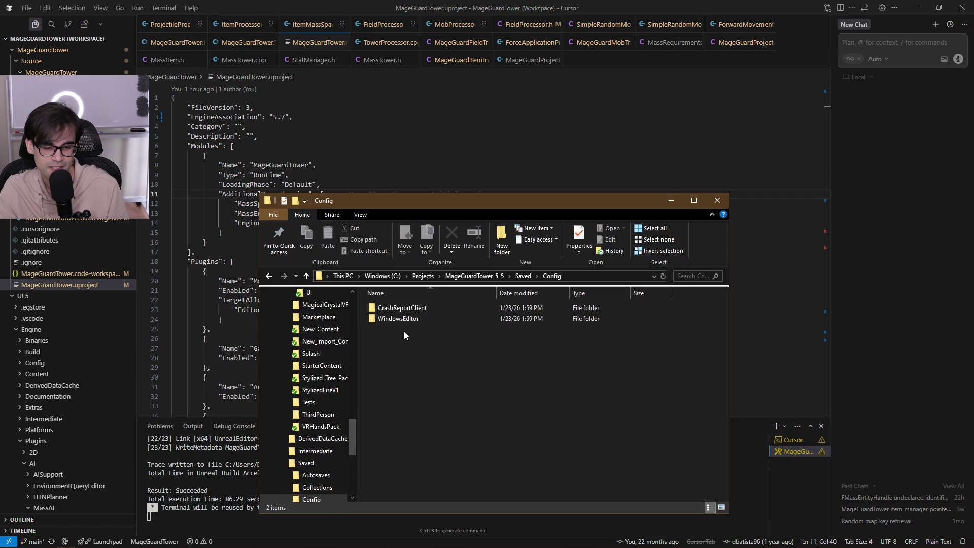
double_click(402, 319)
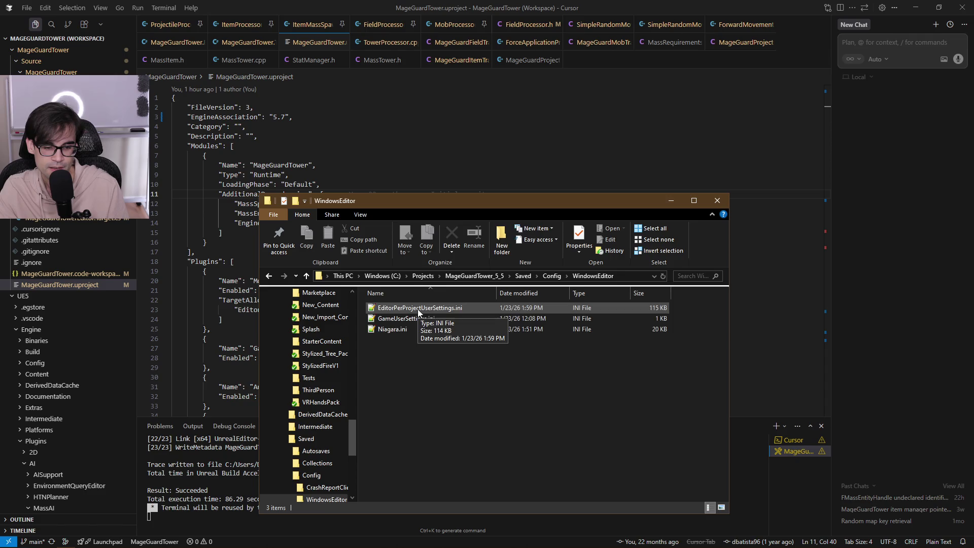
left_click(412, 319)
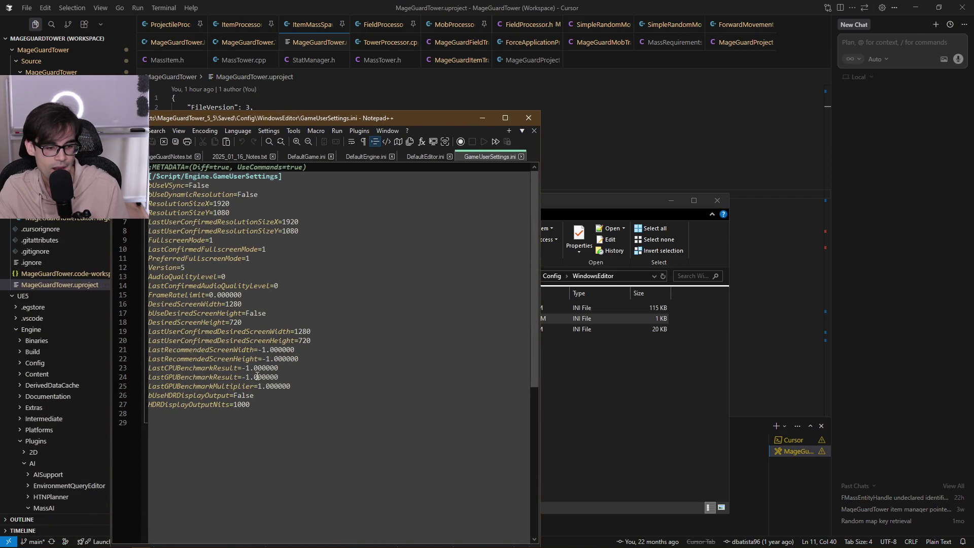
Close GameUserSettings.ini and open EditorPerProjectUserSettings.ini, scrolling through its settings.
left_click_drag(247, 416, 249, 187)
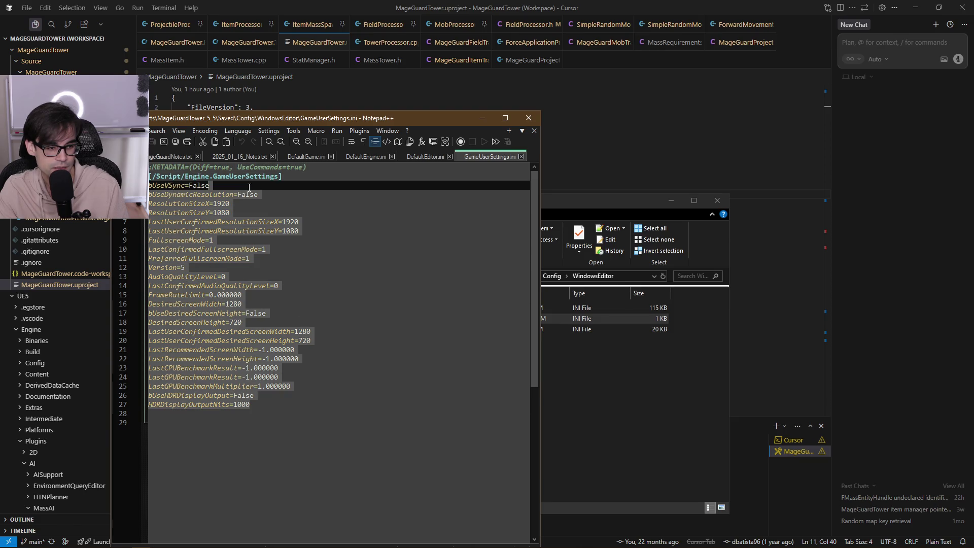
left_click(529, 118)
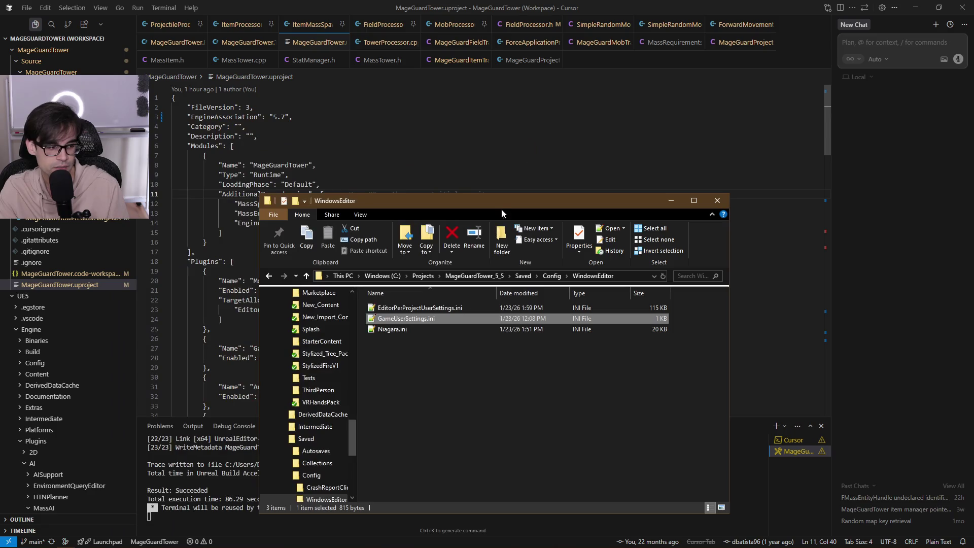
double_click(453, 310)
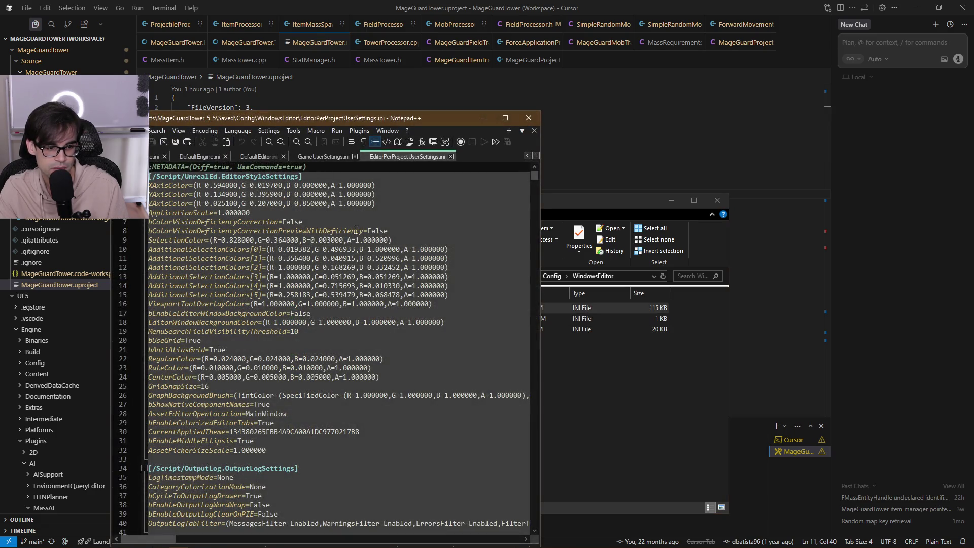
scroll(435, 314, "down", 2)
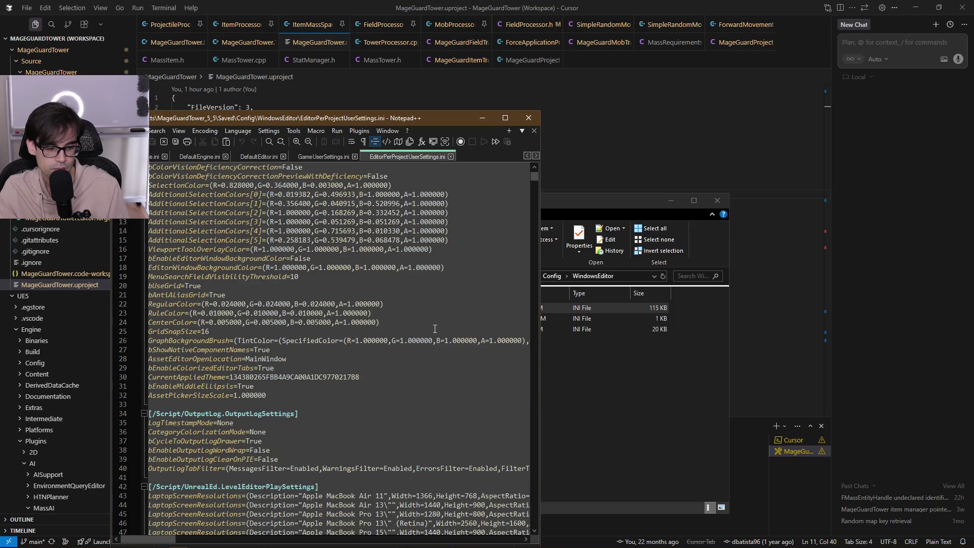
scroll(426, 329, "down", 20)
scroll(419, 341, "down", 12)
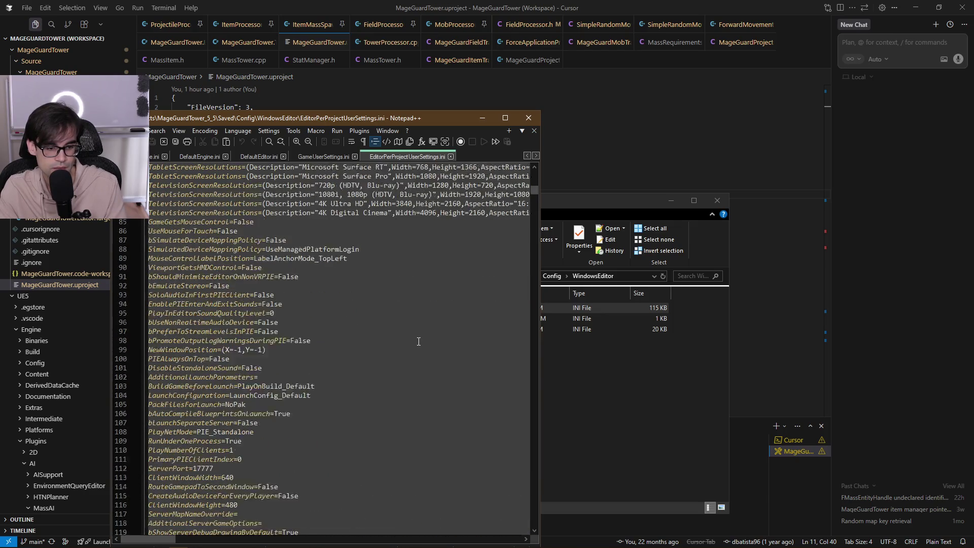
scroll(418, 340, "down", 20)
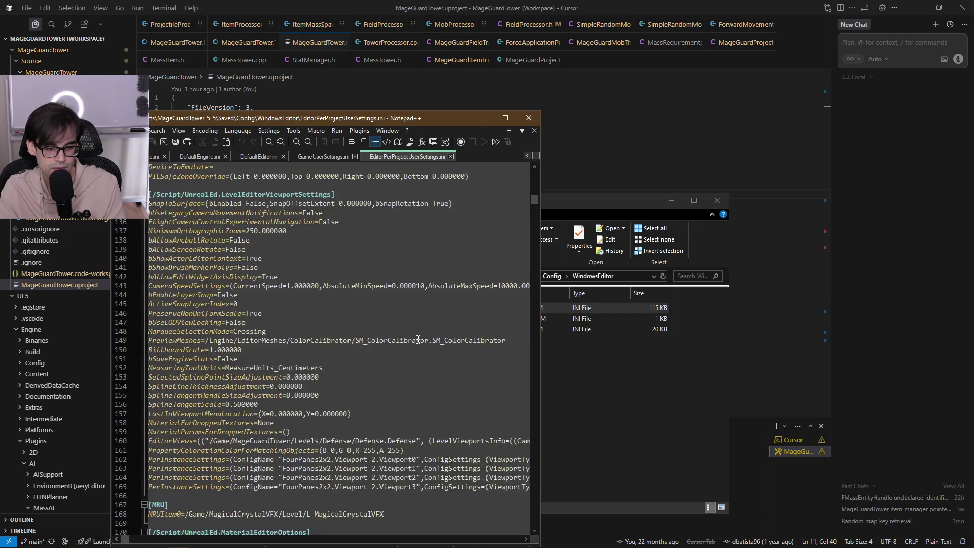
Search the file for 'level' to locate the L_MagicalCrystalVFX MRU entry.
left_click(418, 333)
key("ctrl+f")
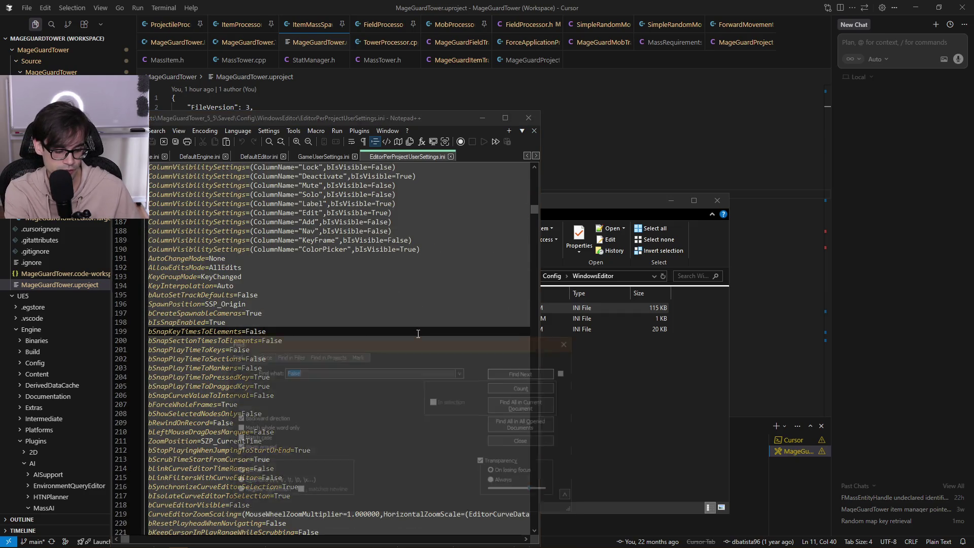
key("Return")
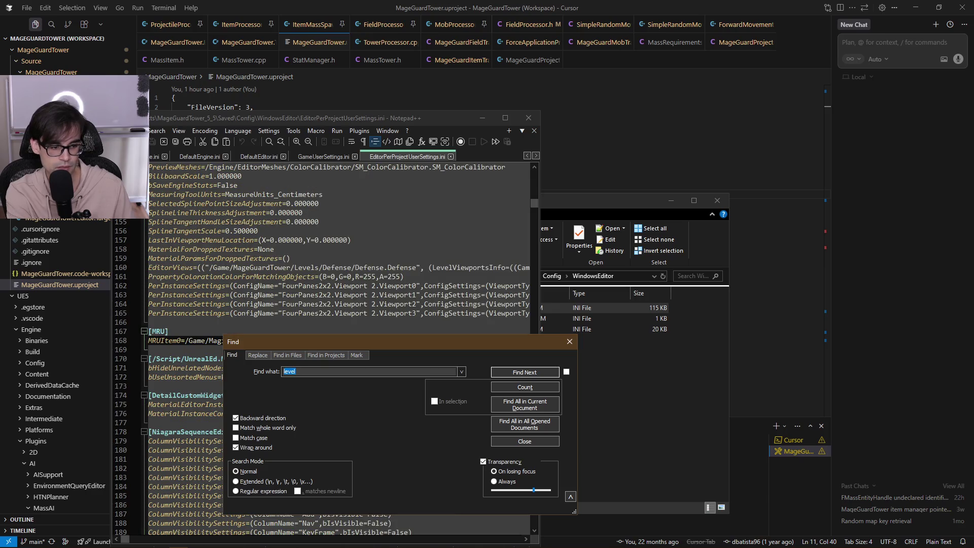
mouse_move(417, 341)
left_mouse_down()
mouse_move(775, 345)
mouse_move(630, 253)
left_mouse_up()
left_click(783, 251)
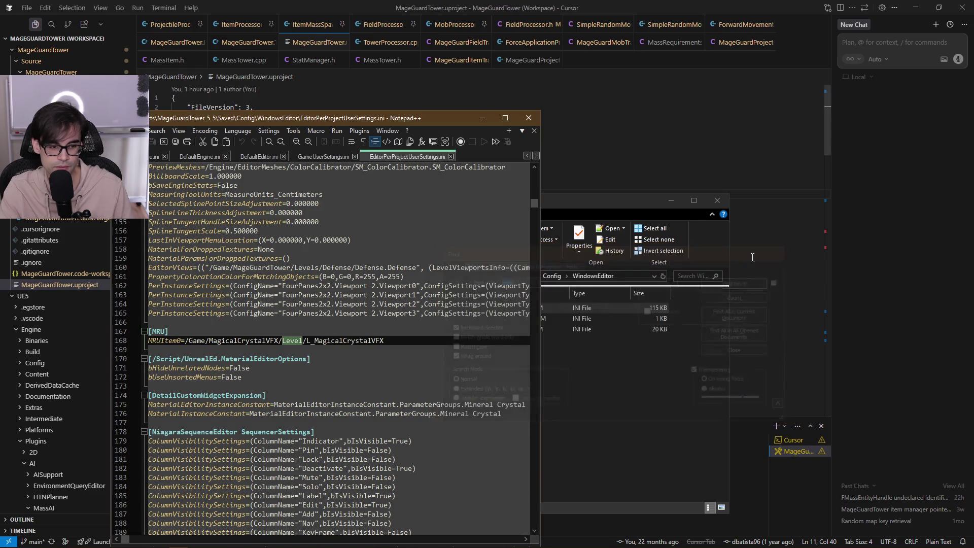
left_click(404, 339)
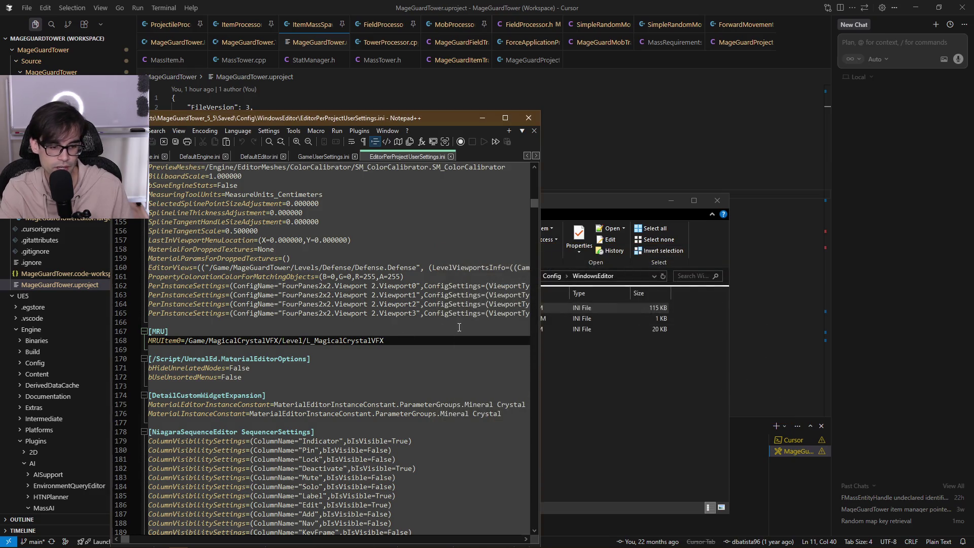
Delete the [MRU] section lines, save the file and close it.
key("ctrl+shift+Left")
key("shift+Up")
key("shift+Up")
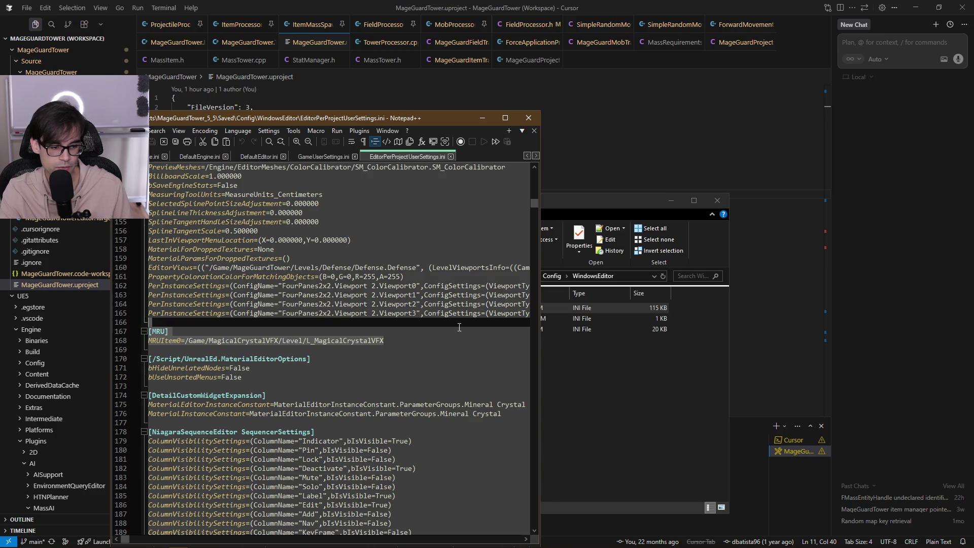
key("Delete")
key("BackSpace")
key("ctrl+s")
left_click(536, 118)
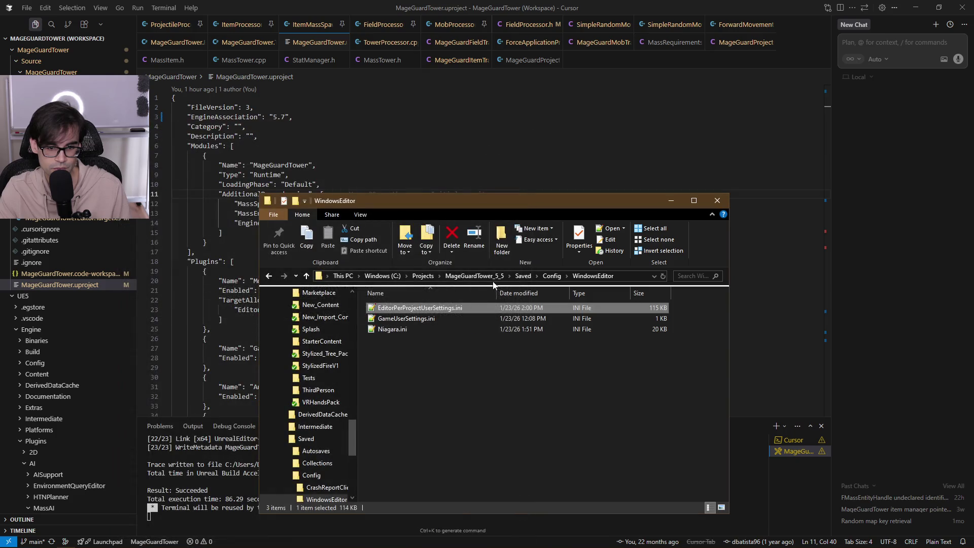
Return to the project folder, briefly selecting MageGuardTower.uproject, and move the window aside.
left_click(456, 276)
left_click(436, 469)
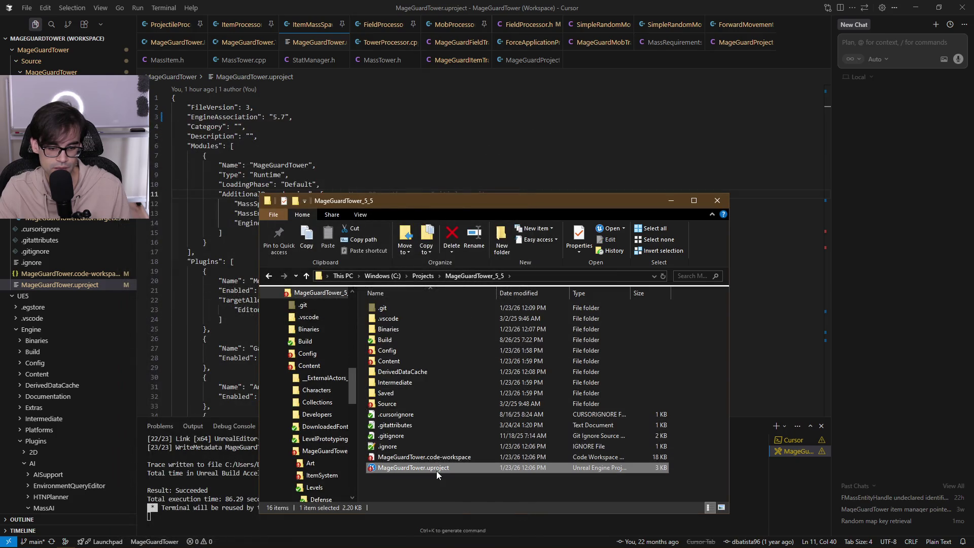
left_click(445, 475)
left_click_drag(568, 200, 0, 205)
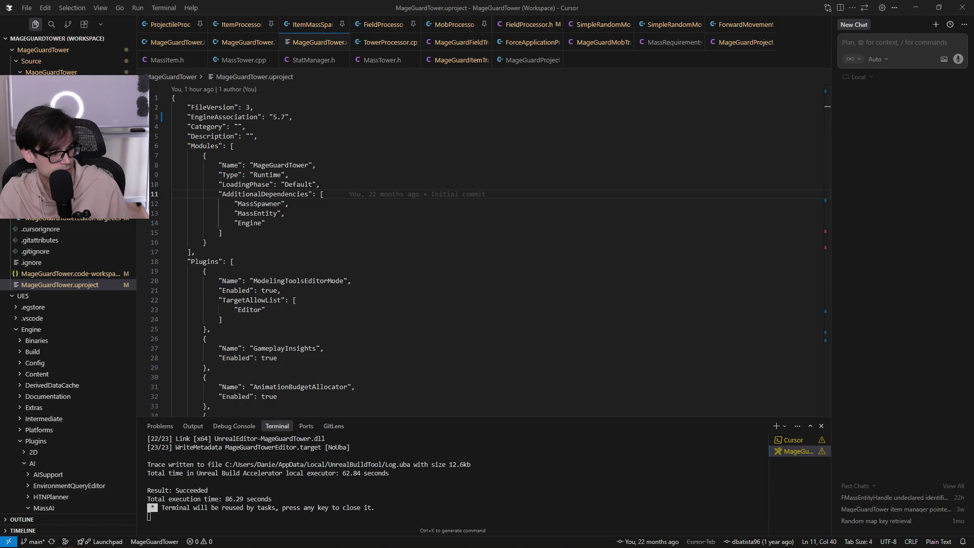
Check inside Intermediate and Saved, then select Intermediate and DerivedDataCache in the project root.
key("shift+alt+r")
left_click_drag(551, 159, 457, 120)
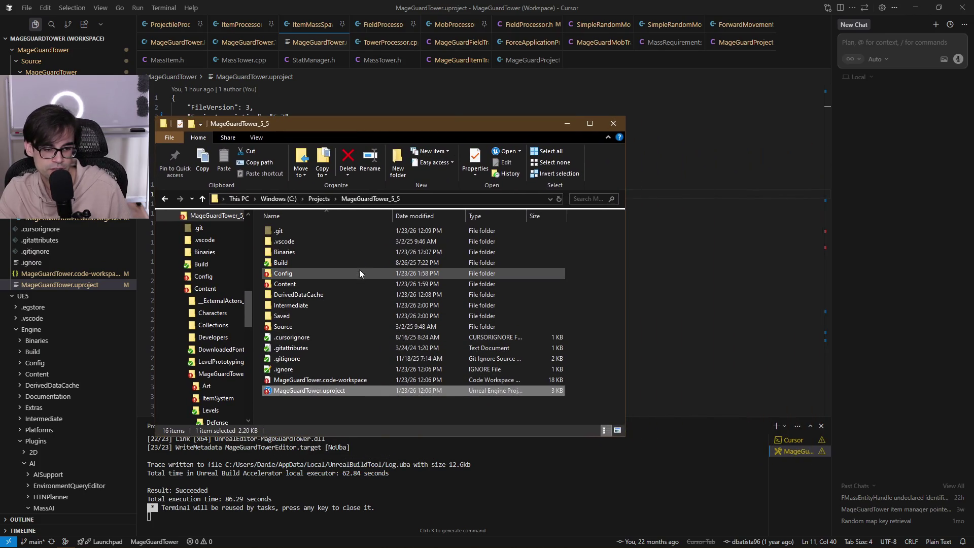
double_click(332, 306)
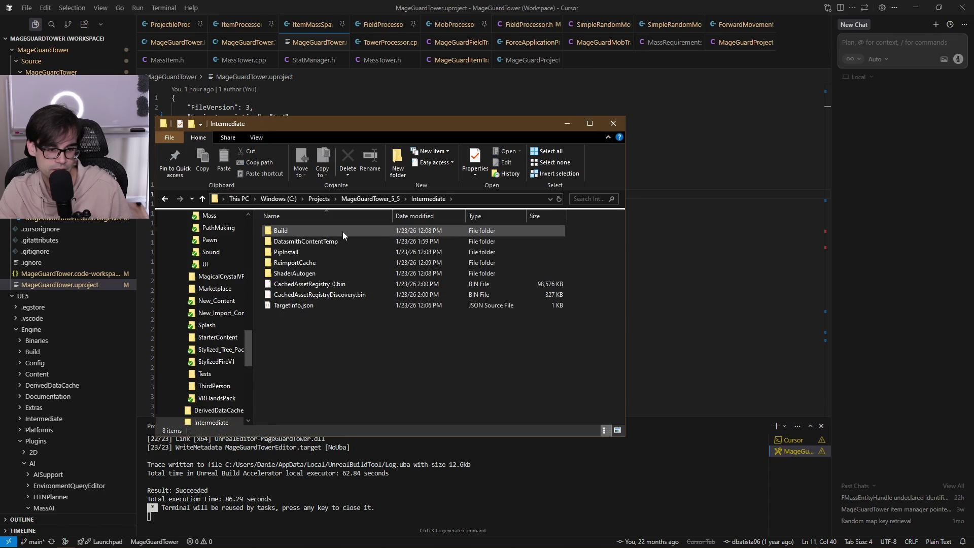
left_click(388, 199)
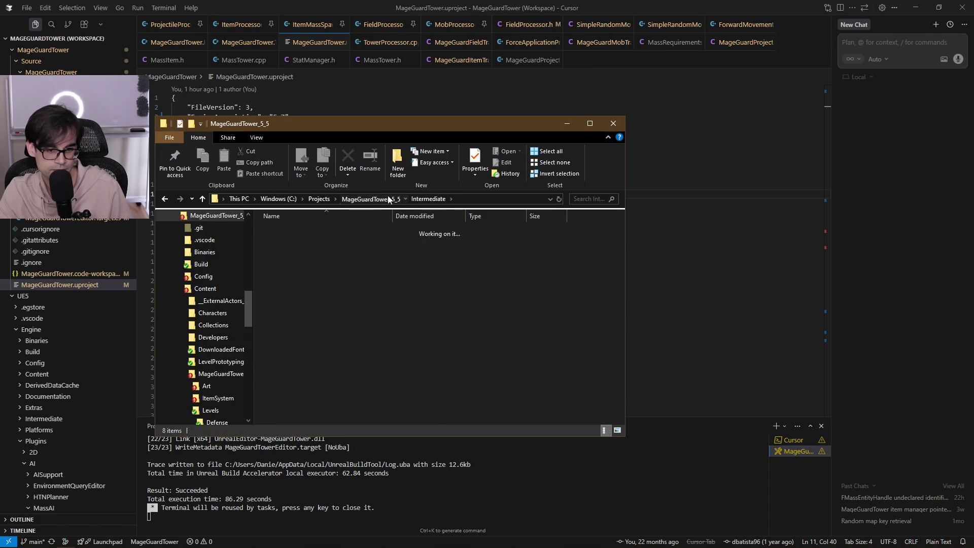
double_click(297, 313)
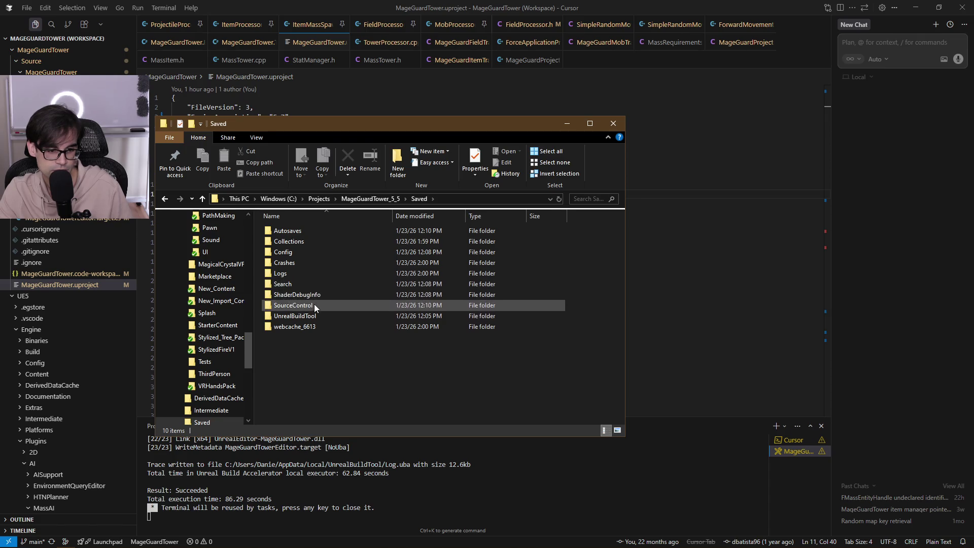
left_click(374, 197)
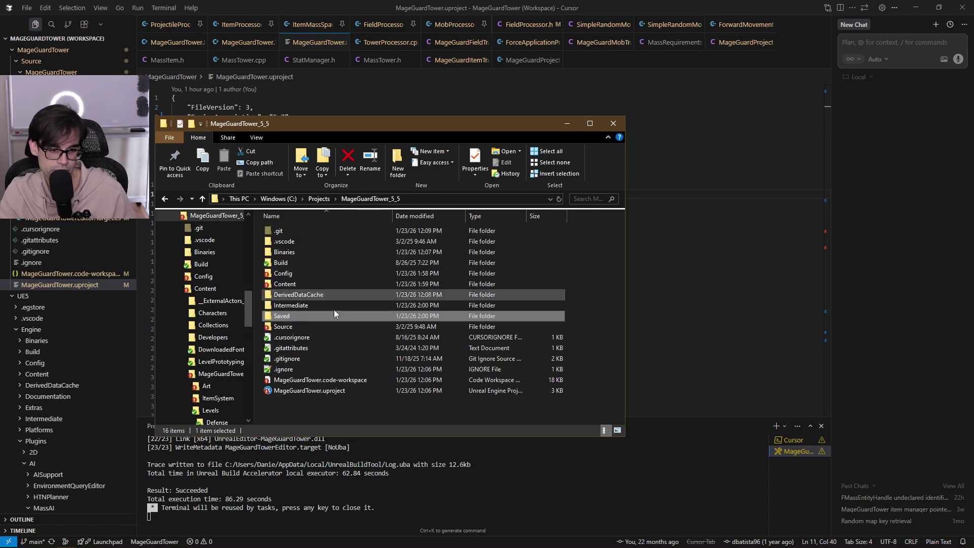
left_click(301, 305, "ctrl")
left_click(307, 295, "ctrl")
Permanently delete Binaries, DerivedDataCache, Intermediate and Saved, then select MageGuardTower.uproject.
left_click(308, 251, "ctrl")
right_click(309, 251)
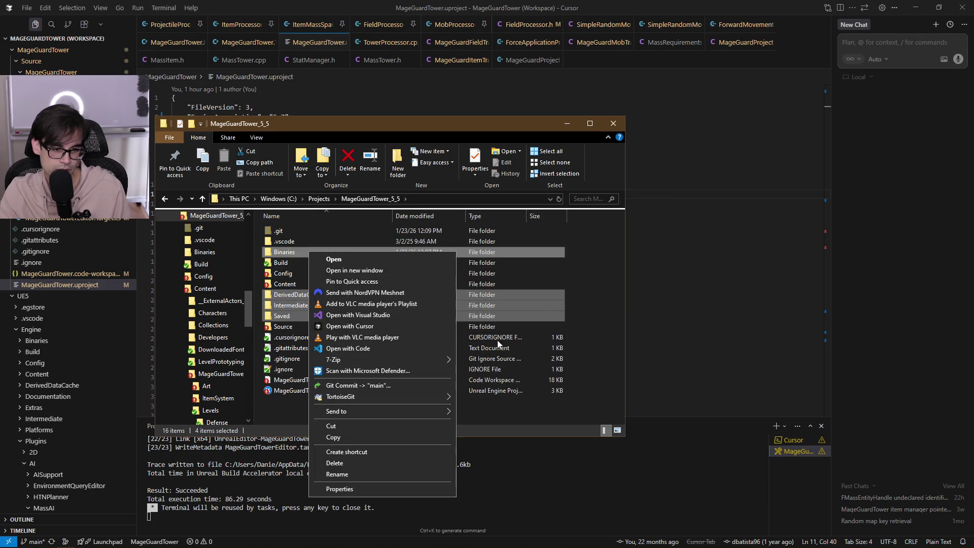
left_click(369, 467)
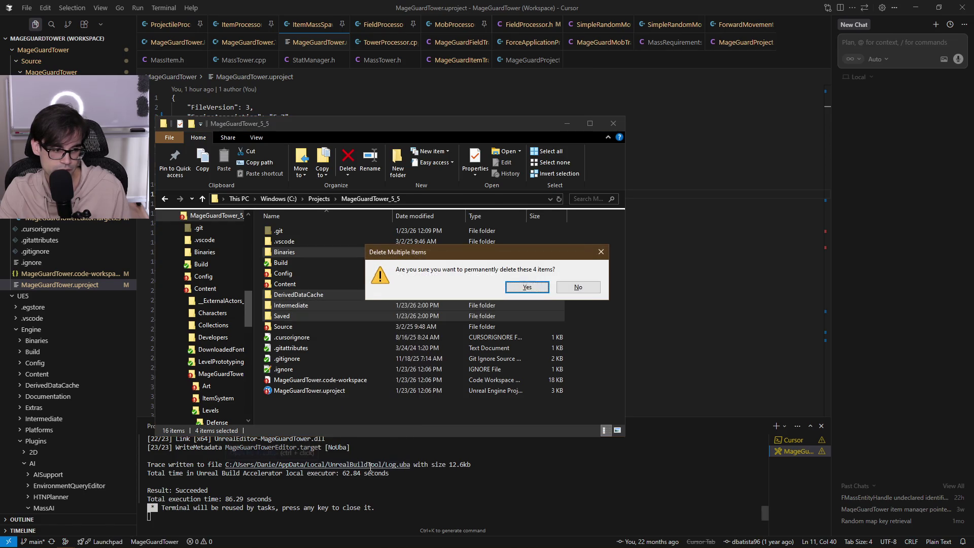
left_click(522, 287)
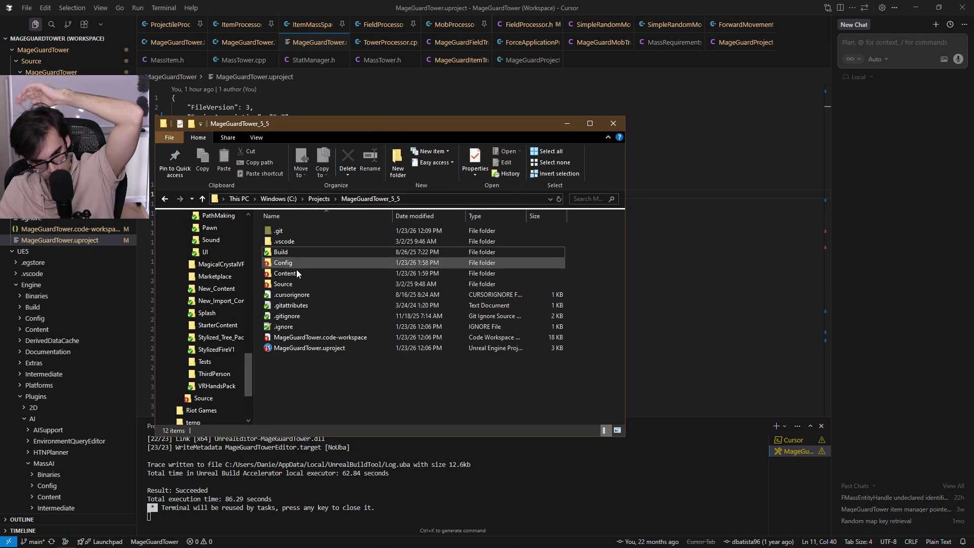
left_click(319, 350)
right_click(320, 350)
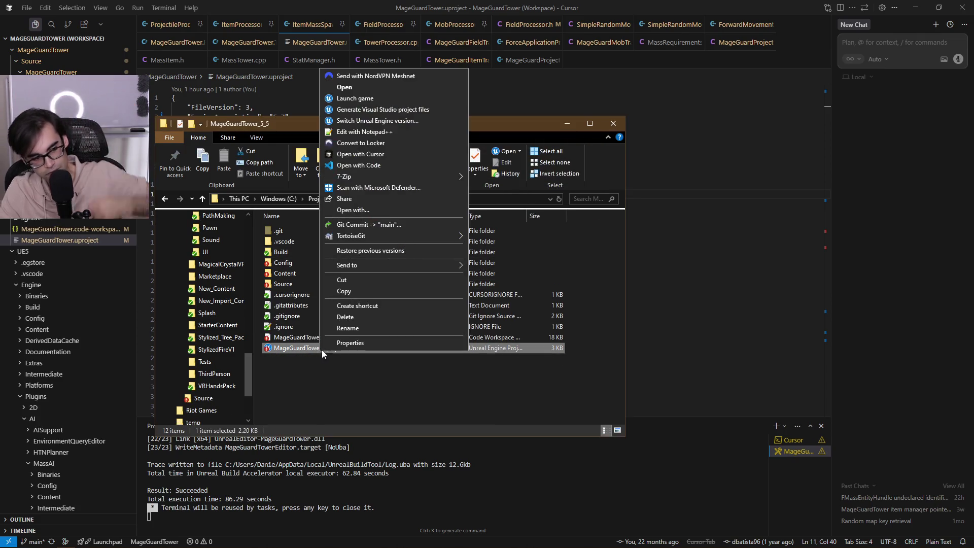
Generate Visual Studio project files from MageGuardTower.uproject and show the generation log.
left_click(400, 110)
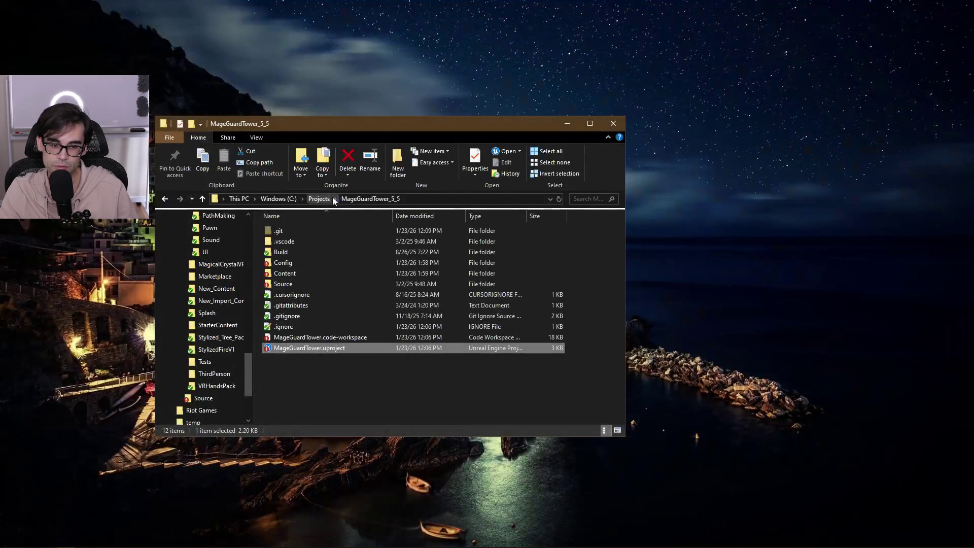
right_click(293, 350)
left_click(375, 105)
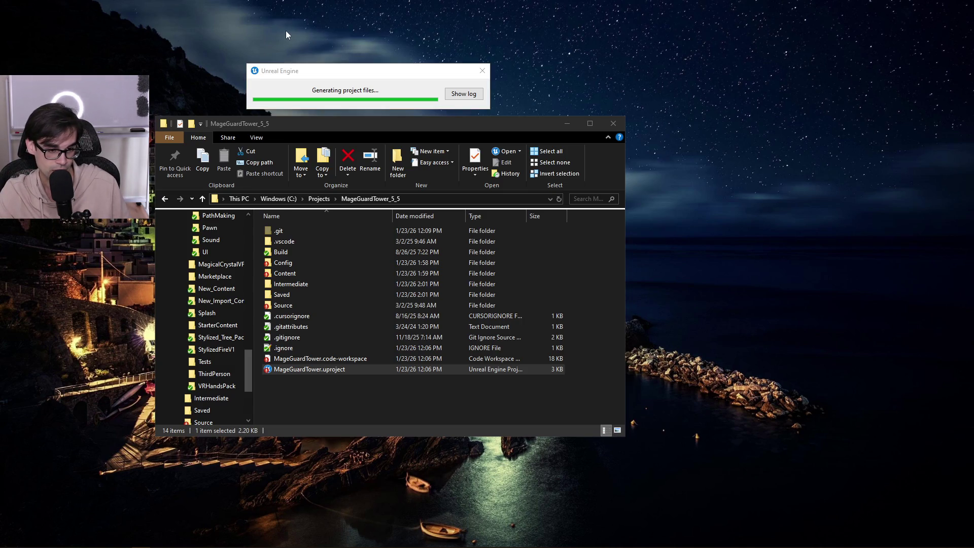
left_click(315, 75)
mouse_move(316, 75)
left_mouse_down()
mouse_move(217, 68)
mouse_move(228, 132)
left_mouse_up()
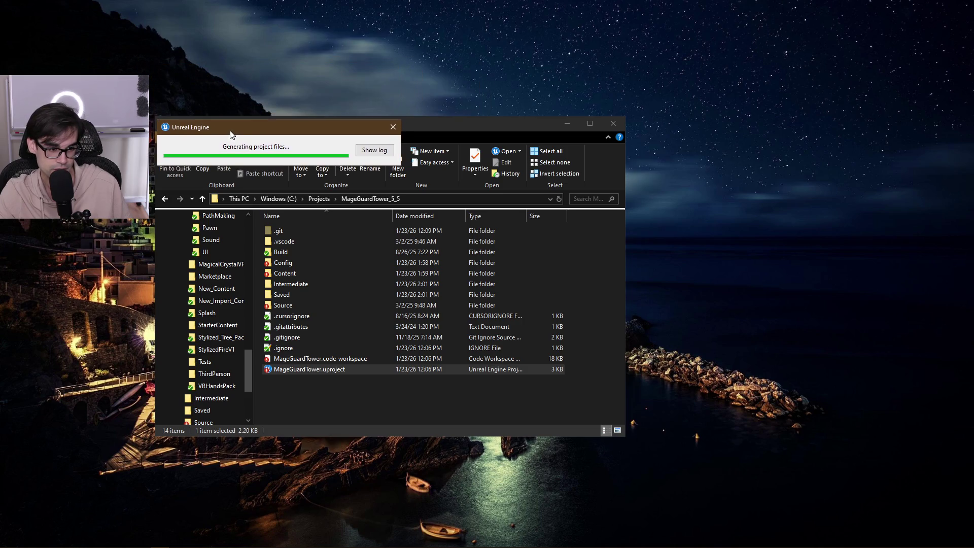
mouse_move(398, 161)
left_mouse_down()
mouse_move(557, 276)
mouse_move(623, 282)
left_mouse_up()
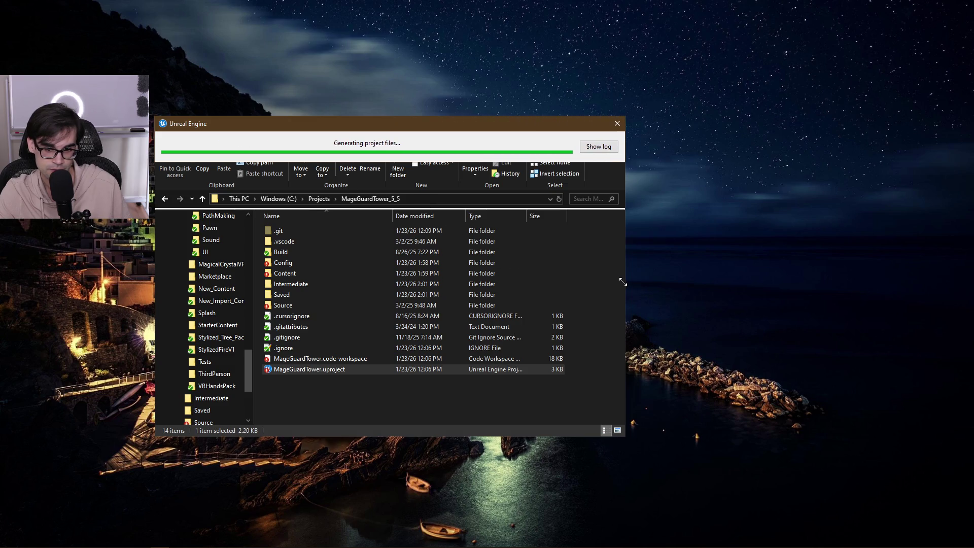
left_click(599, 147)
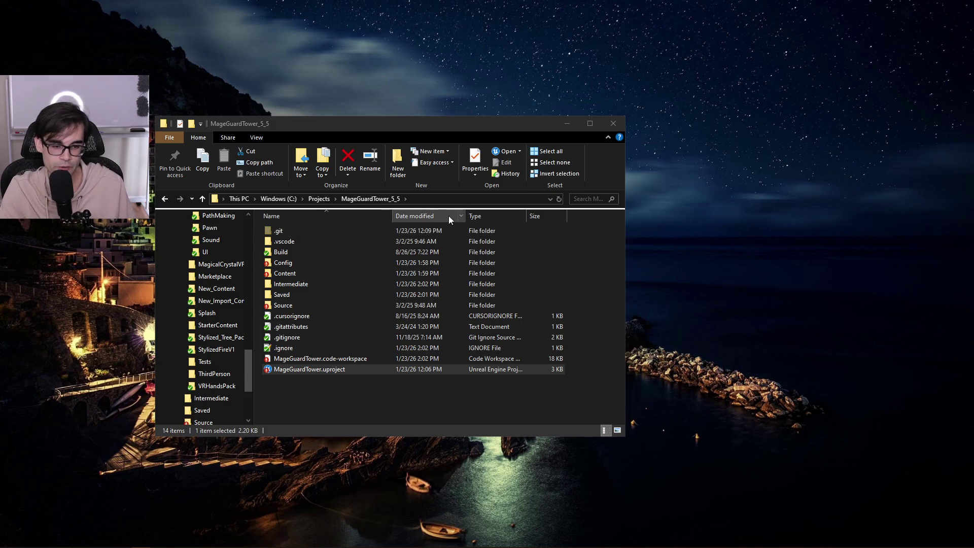
Launch MageGuardTower.code-workspace from the project root in Cursor.
mouse_move(627, 435)
left_mouse_down()
mouse_move(637, 451)
mouse_move(594, 418)
mouse_move(592, 404)
mouse_move(629, 406)
mouse_move(664, 448)
left_mouse_up()
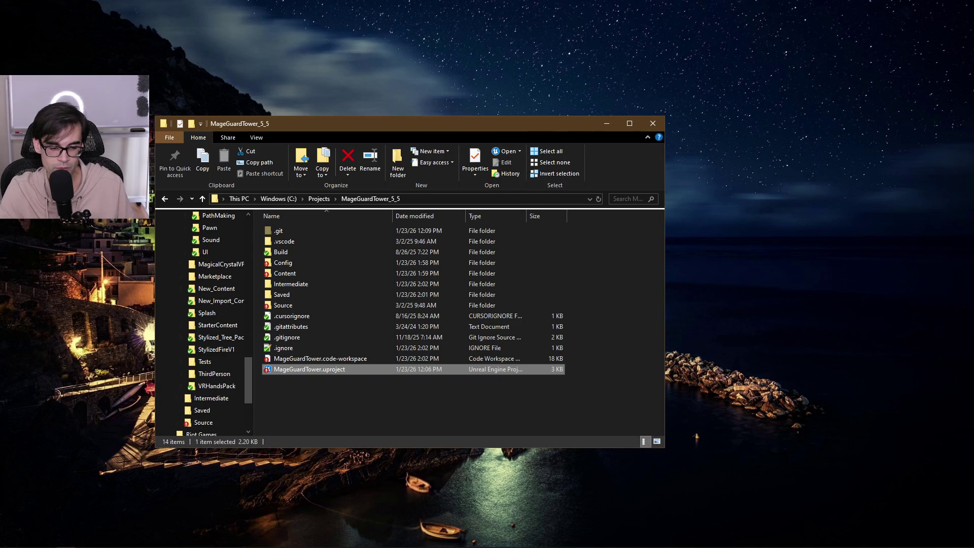
mouse_move(141, 543)
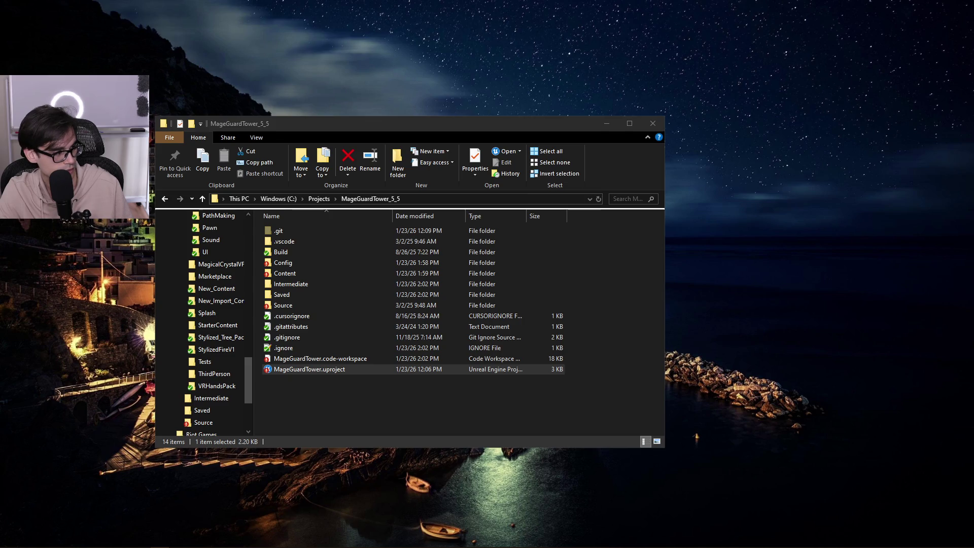
left_click(315, 369)
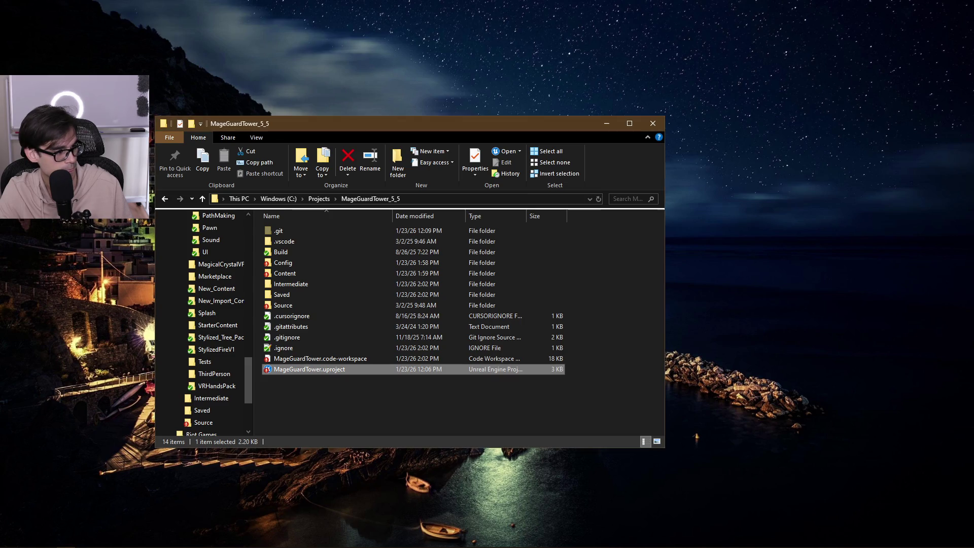
double_click(354, 359)
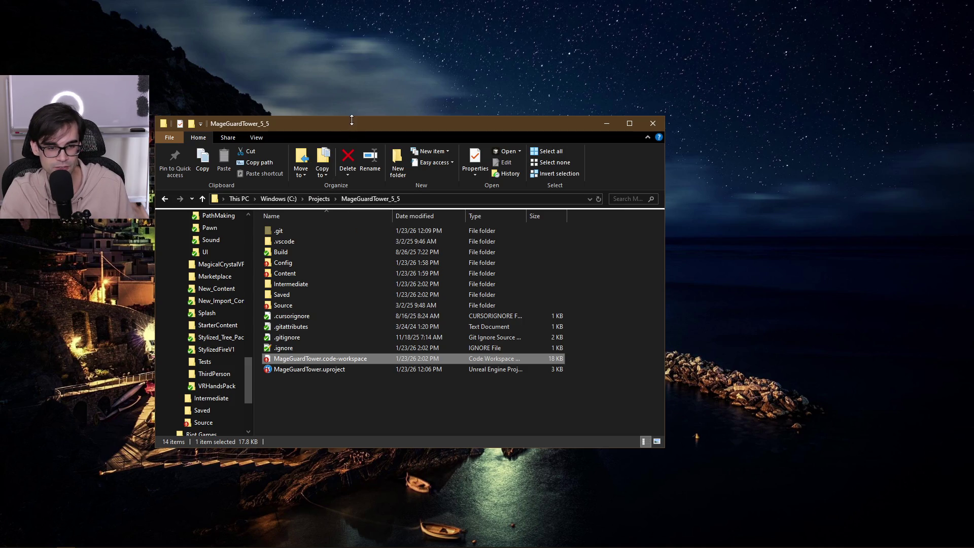
mouse_move(352, 127)
left_mouse_down()
mouse_move(215, 44)
mouse_move(187, 1)
mouse_move(202, 14)
mouse_move(198, 2)
mouse_move(74, 2)
mouse_move(250, 46)
left_mouse_up()
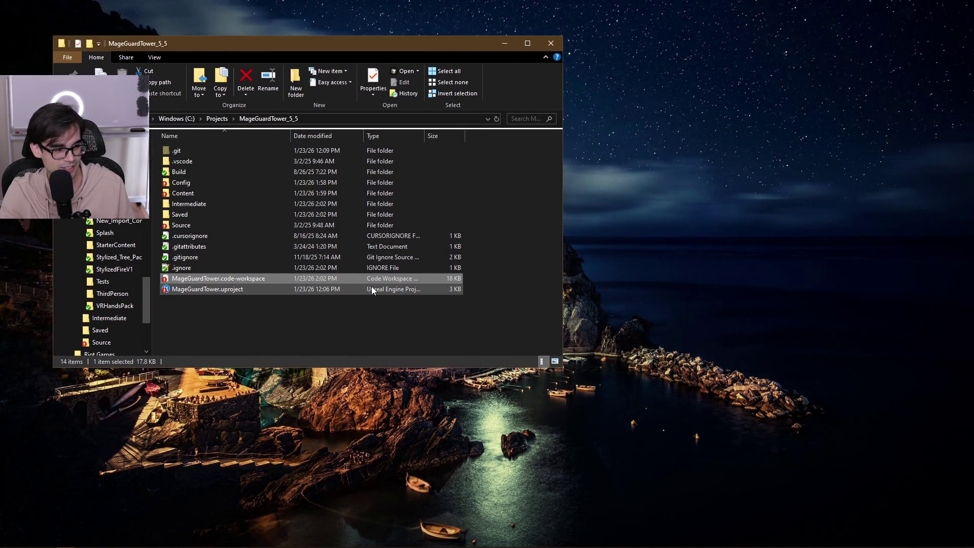
double_click(371, 286)
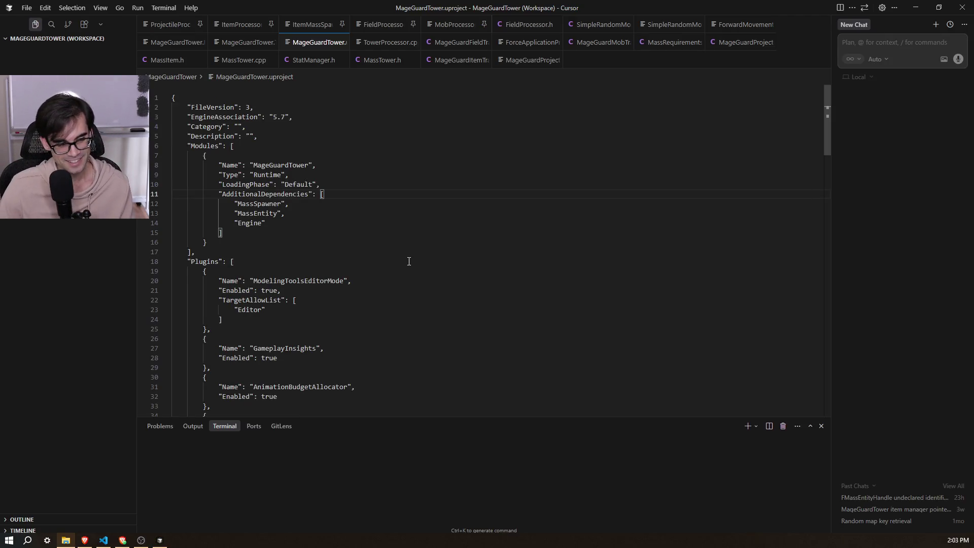
Step through MageGuardTower.uproject's FileVersion, EngineAssociation and Modules lines, save it, and list build tasks.
left_click(451, 175)
left_click(465, 104)
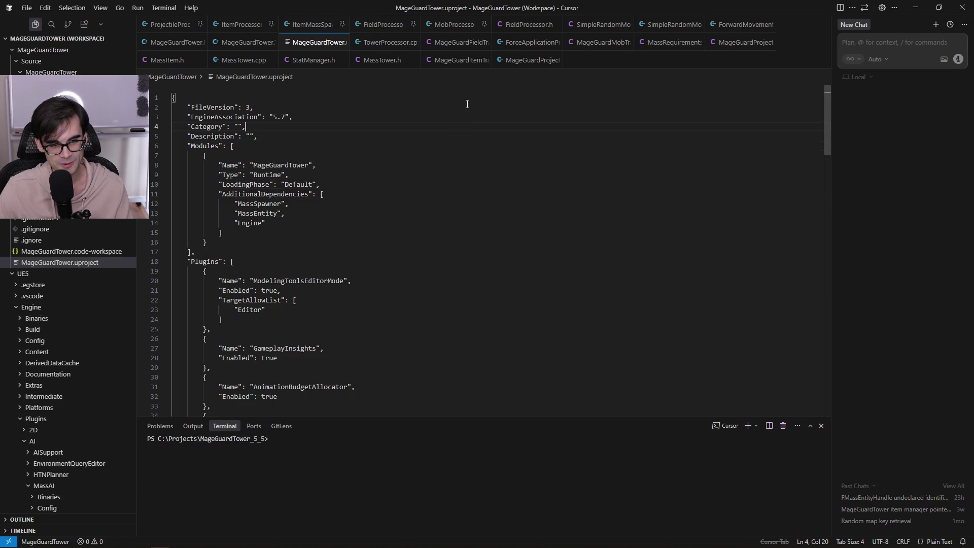
left_click(468, 94)
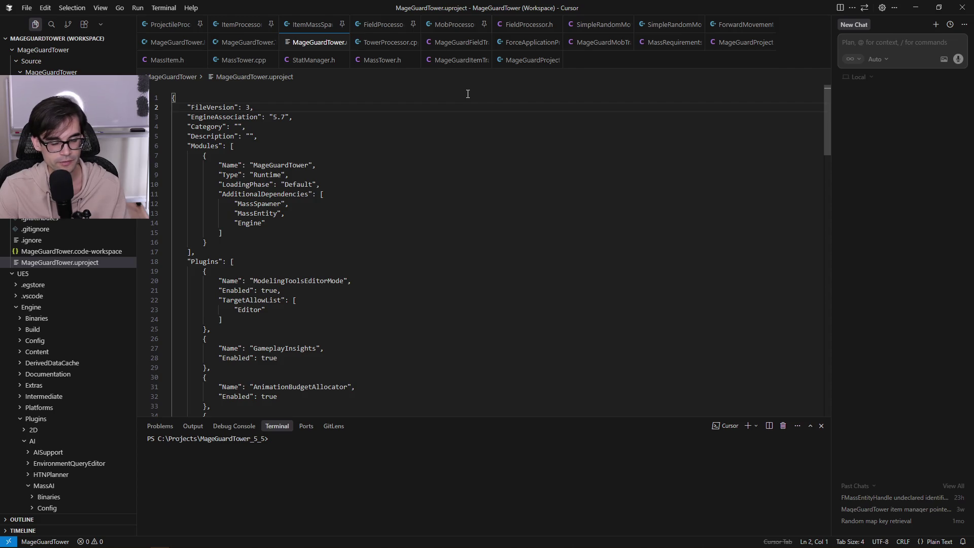
key("Up")
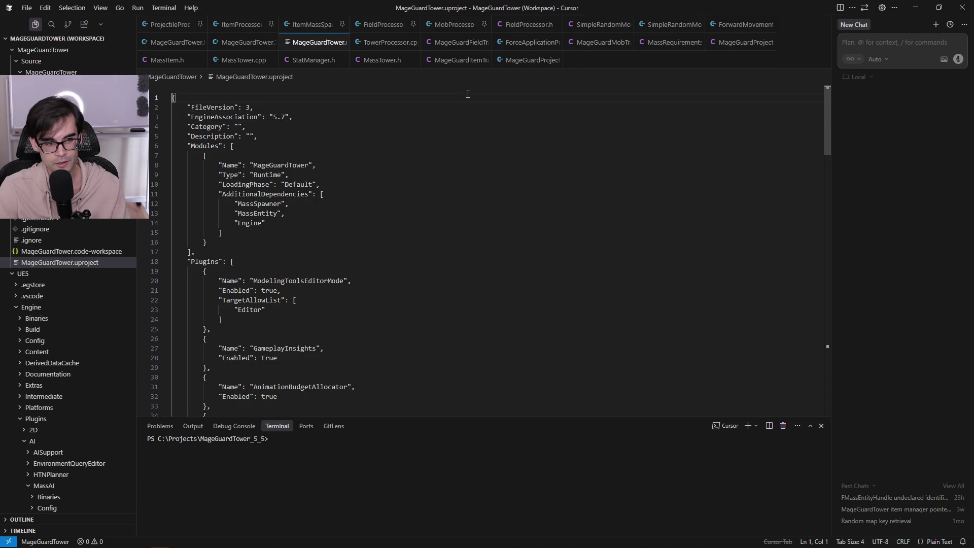
key("Down")
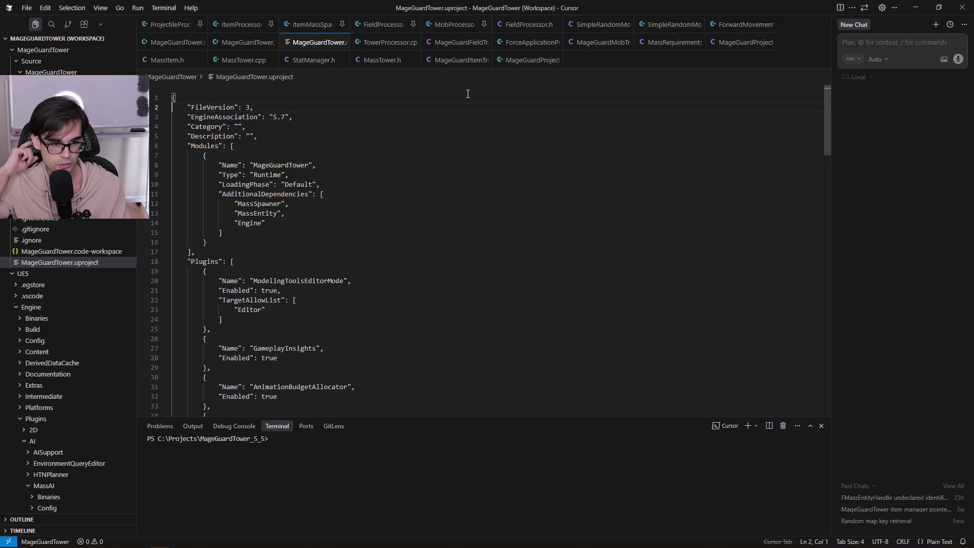
key("Up")
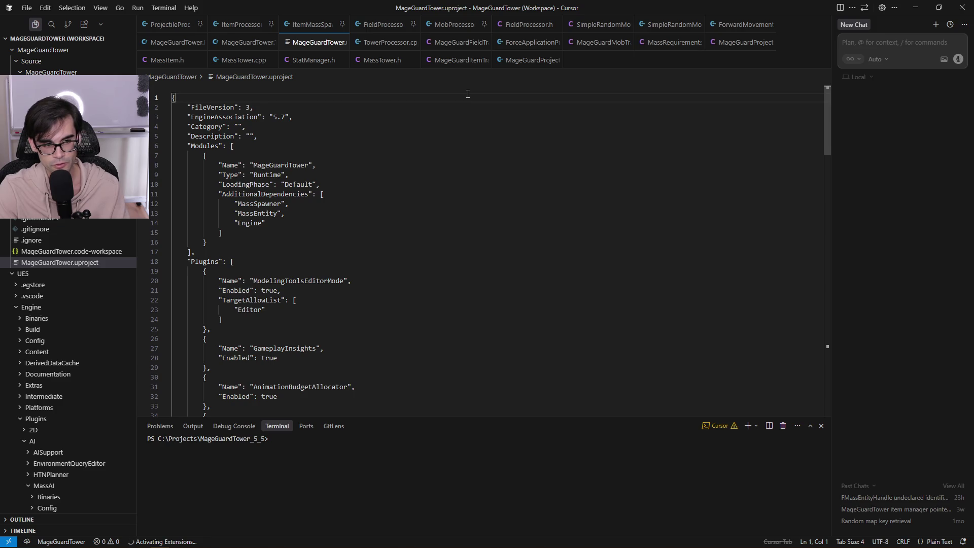
key("Down")
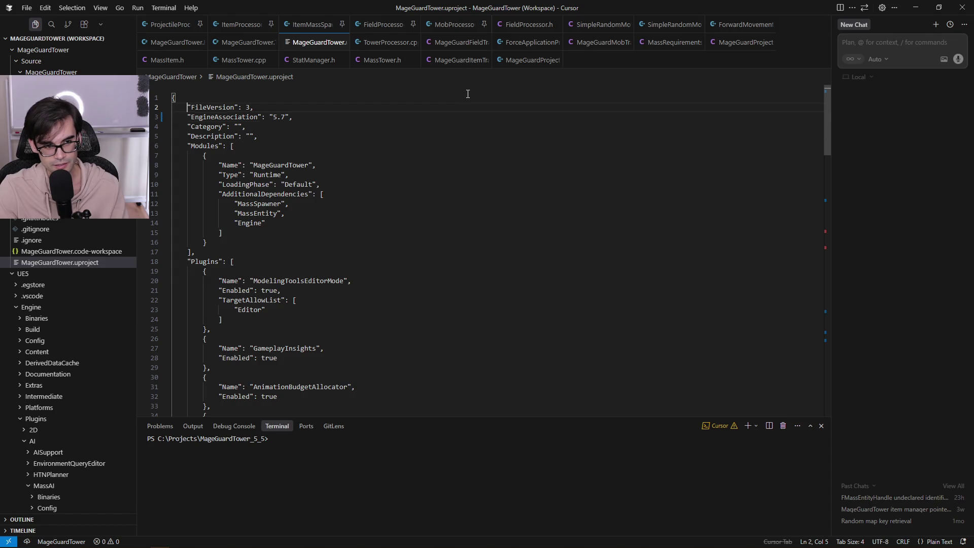
key("Down")
key("Down")
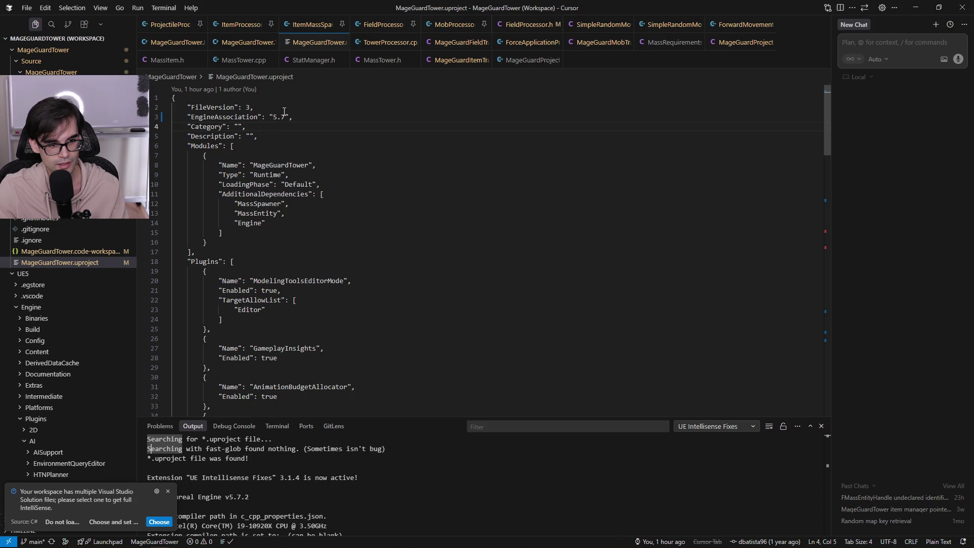
key("Up")
key("Up")
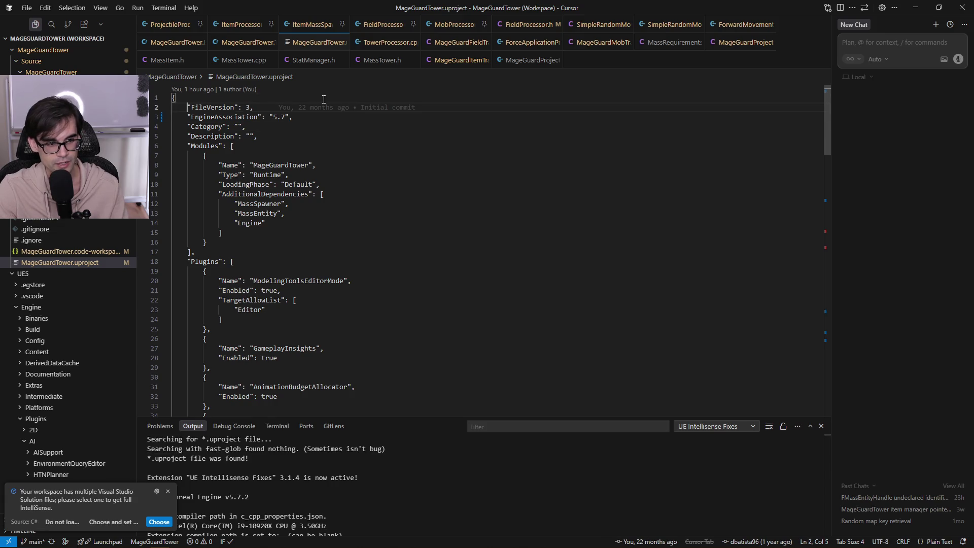
key("Down")
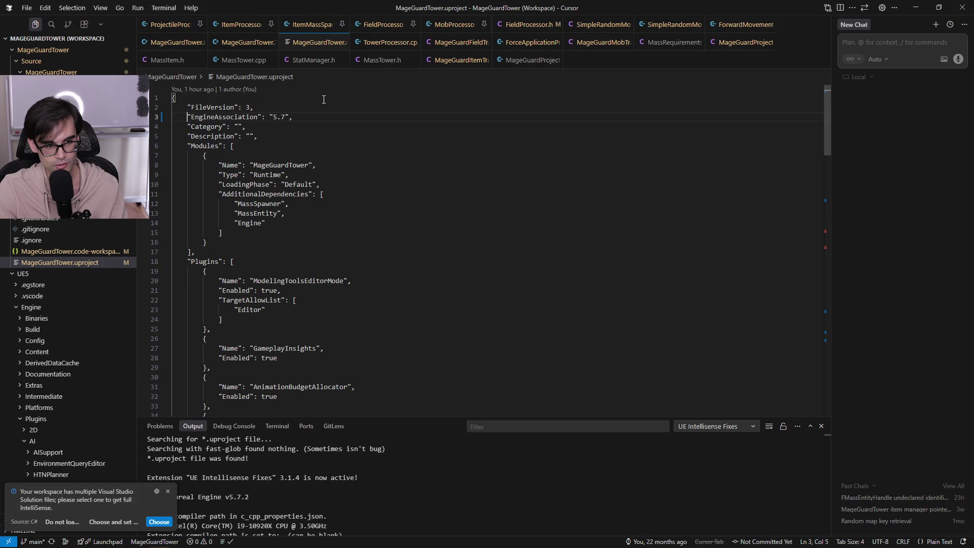
key("Down")
key("Down")
key("Down")
key("ctrl+s")
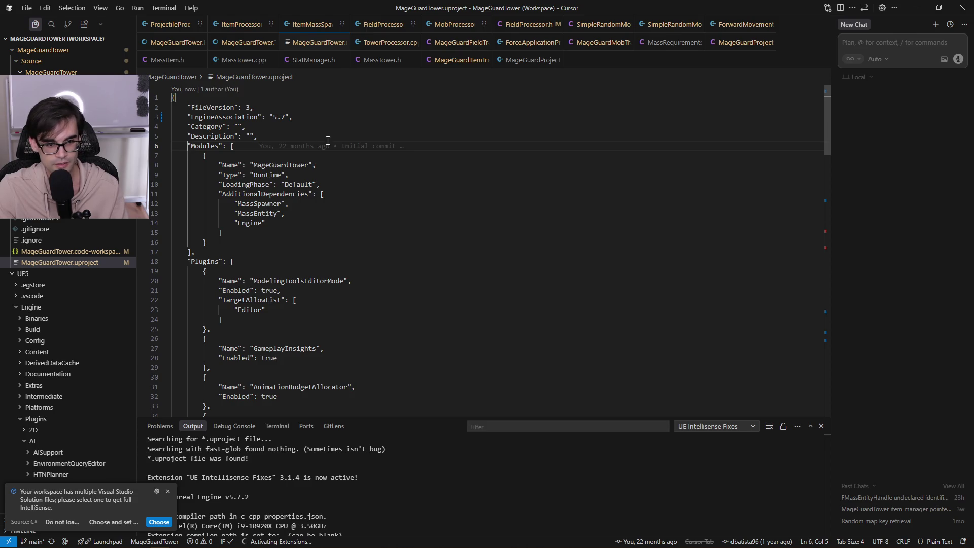
key("ctrl+shift+b")
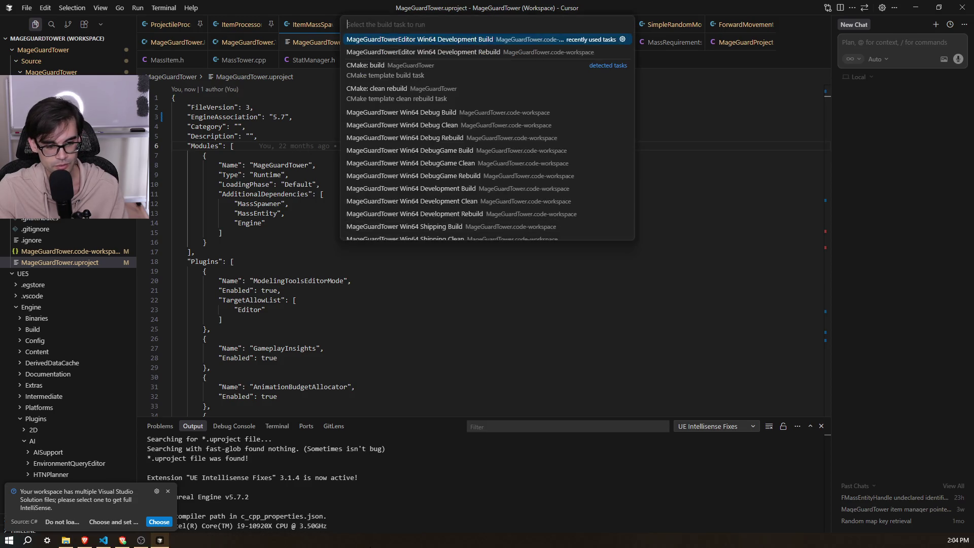
Run the MageGuardTowerEditor Win64 Development Build task and let it compile.
left_click(498, 44)
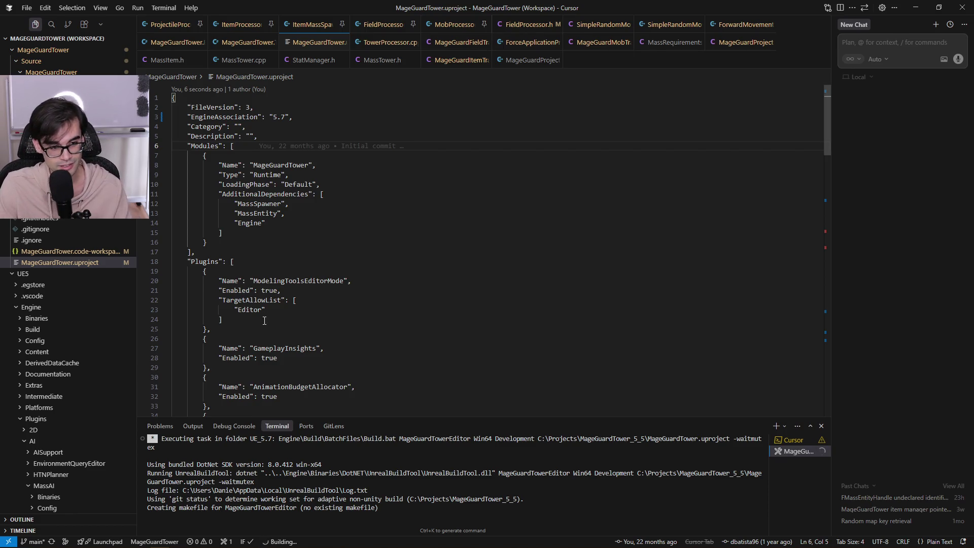
left_click(292, 204)
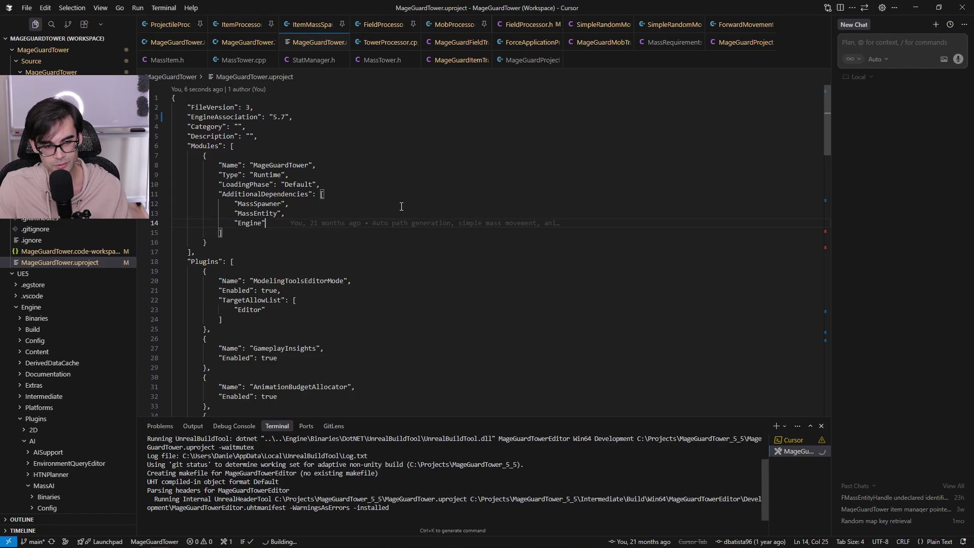
left_click(420, 156)
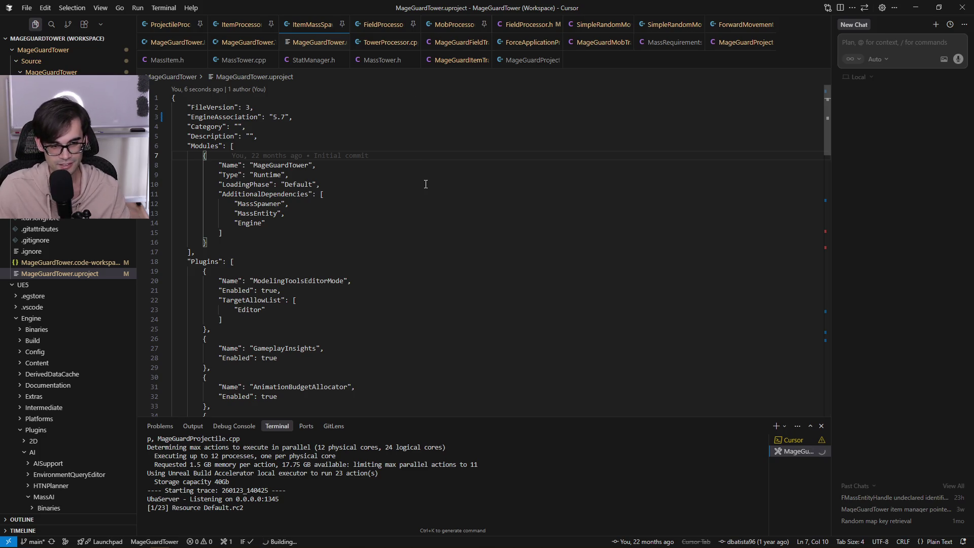
left_click(463, 137)
left_click(491, 119)
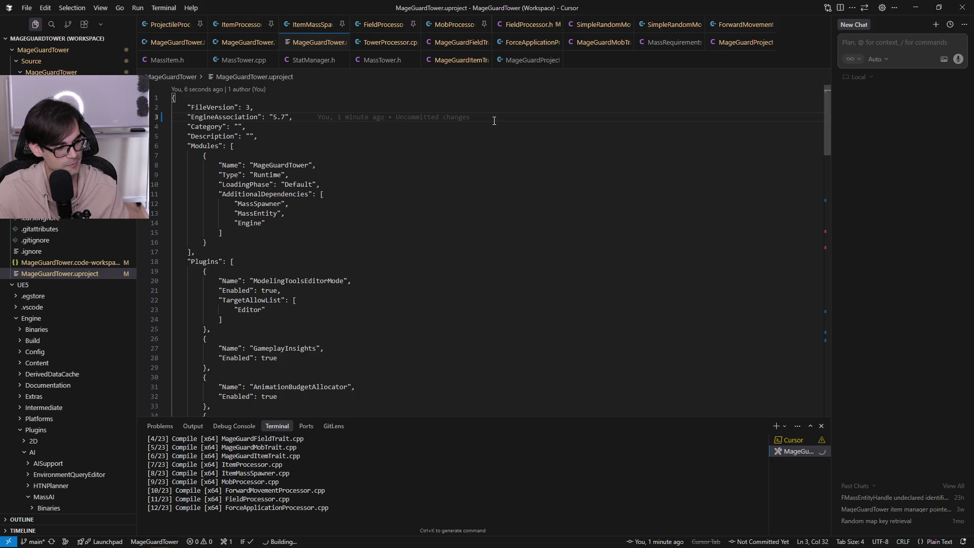
key("Up")
key("Home")
key("Home")
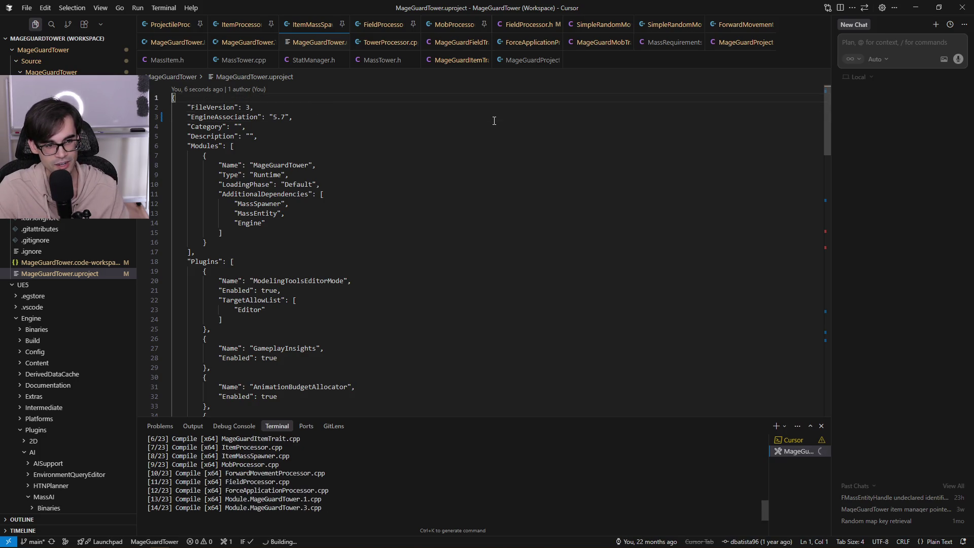
key("shift+Down")
key("shift+Down")
key("shift+Down")
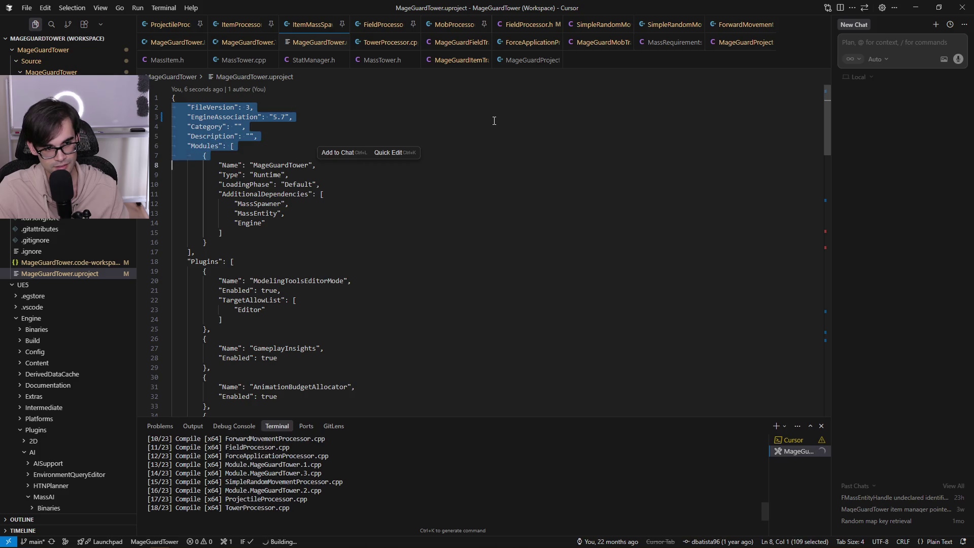
key("Escape")
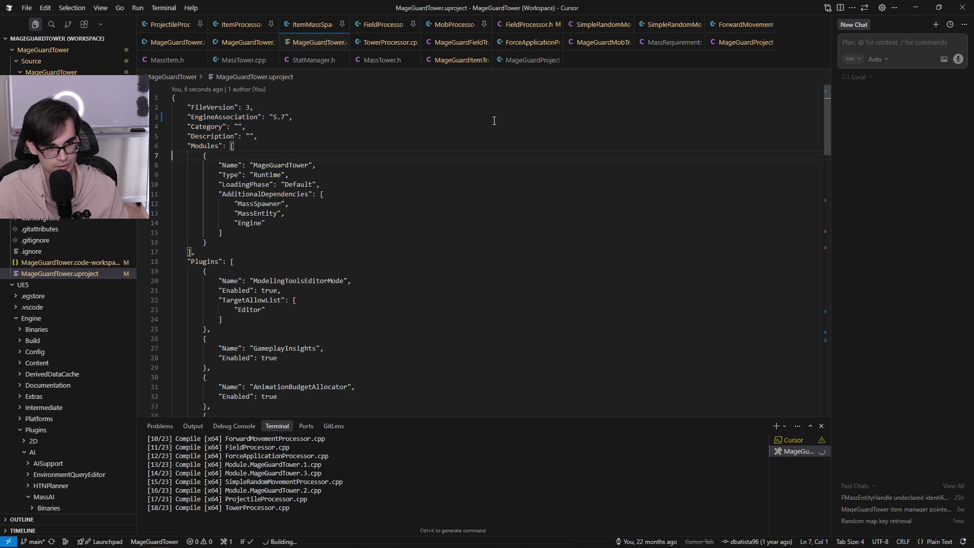
key("Up")
key("Up")
key("Up")
key("End")
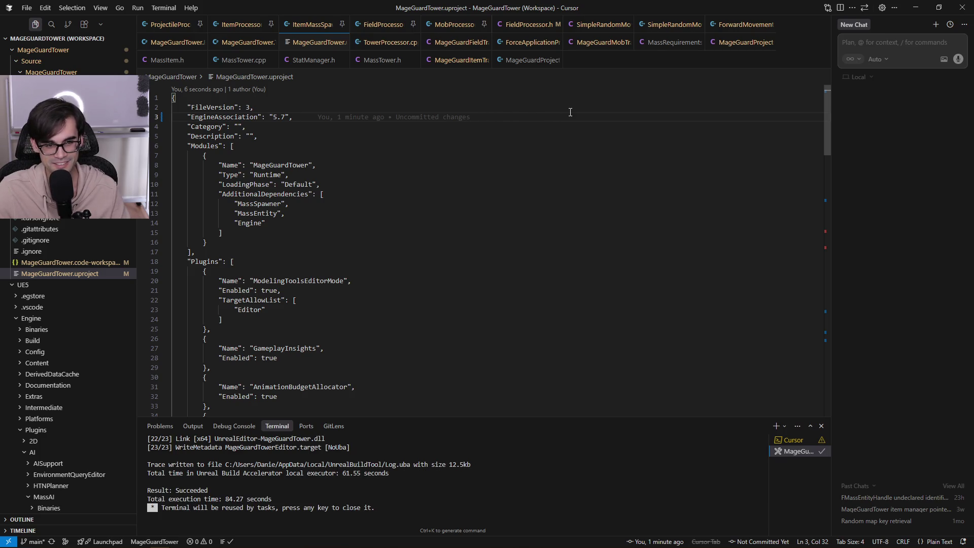
left_click(613, 129)
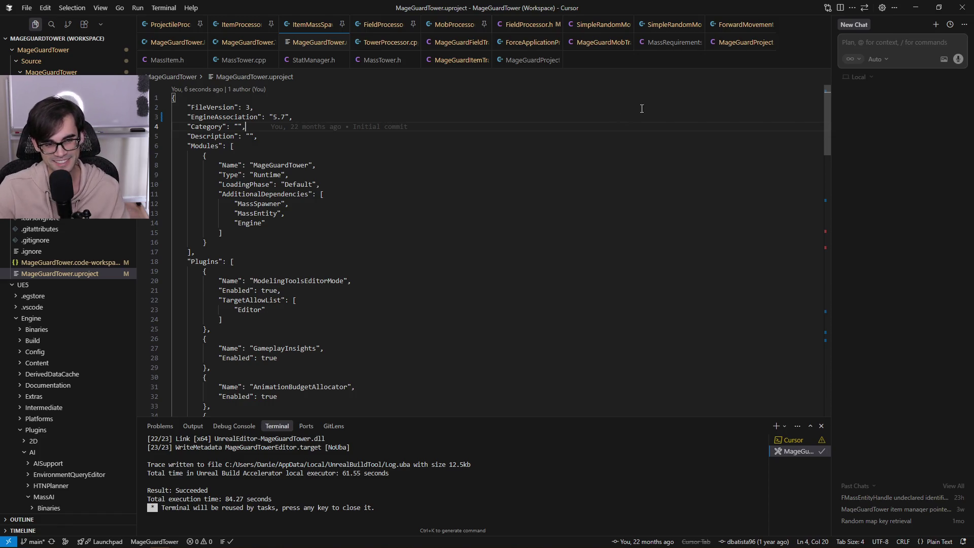
left_click(667, 119)
key("Down")
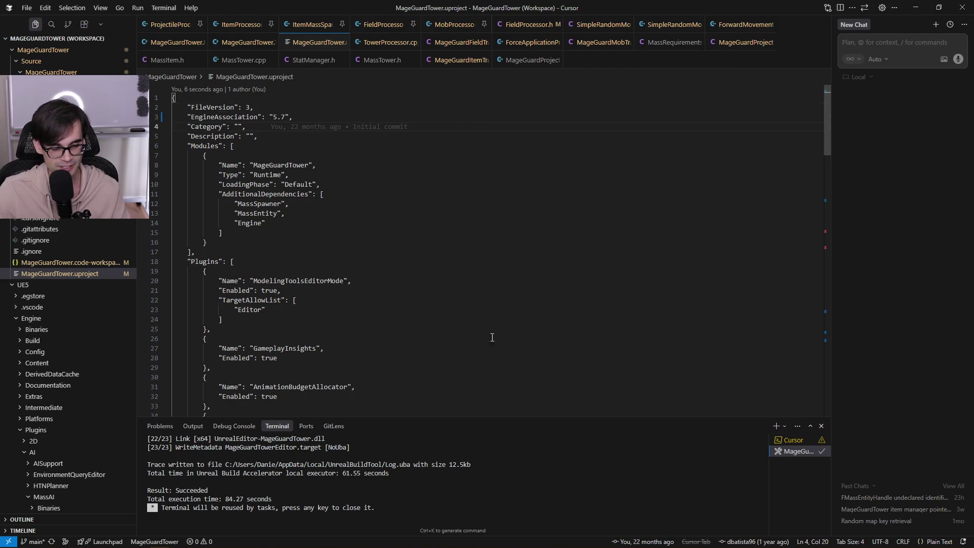
mouse_move(114, 542)
mouse_move(63, 540)
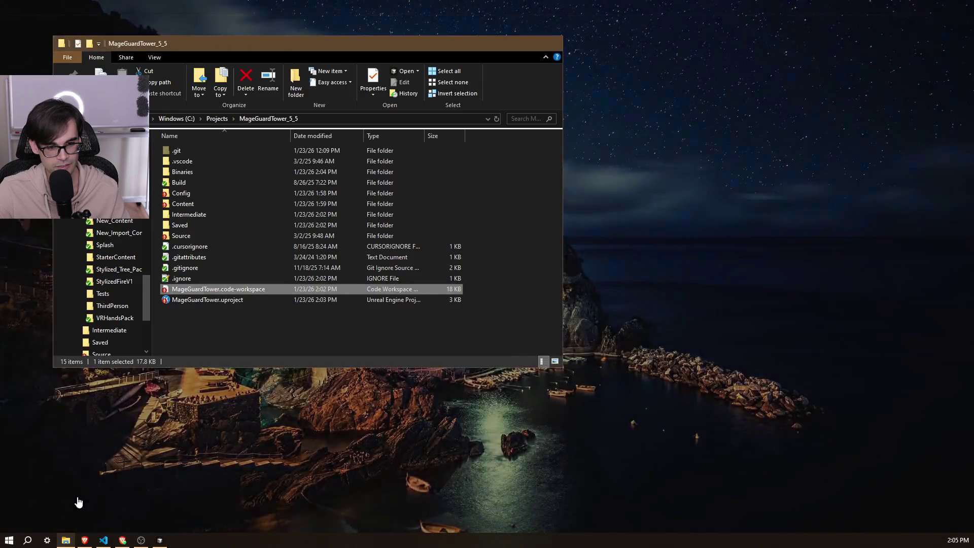
left_click(75, 497)
mouse_move(481, 308)
left_mouse_down()
mouse_move(249, 205)
mouse_move(155, 138)
left_mouse_up()
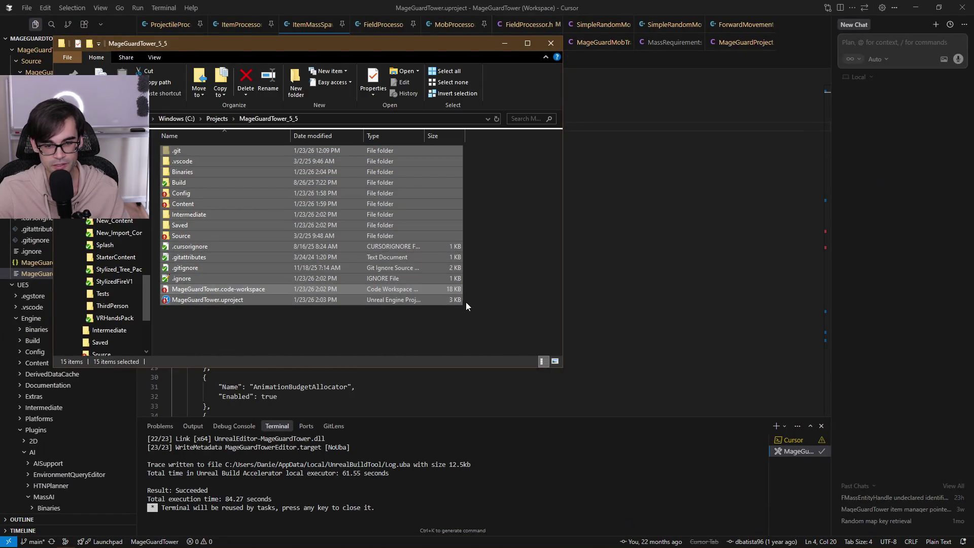
mouse_move(466, 310)
left_mouse_down()
mouse_move(197, 142)
mouse_move(156, 138)
left_mouse_up()
mouse_move(467, 306)
left_mouse_down()
mouse_move(178, 123)
mouse_move(155, 139)
left_mouse_up()
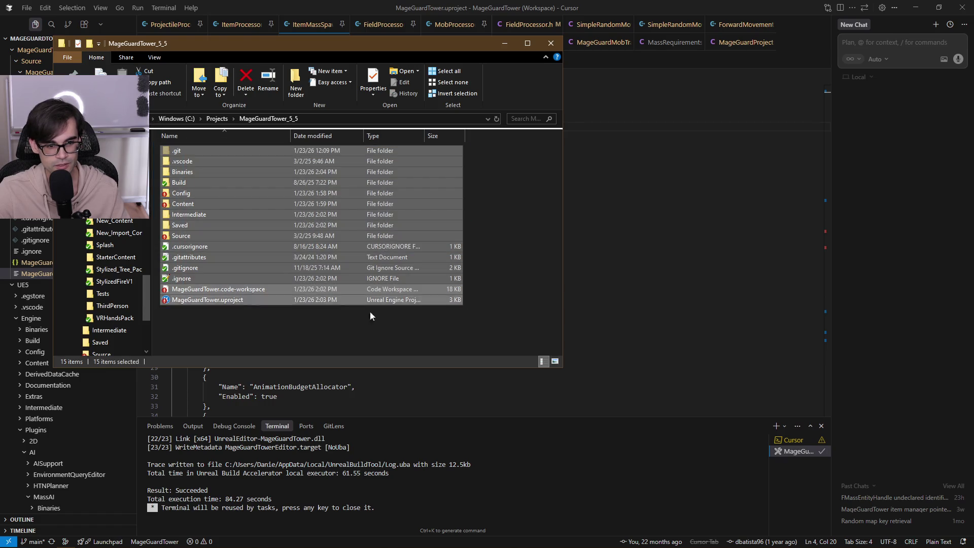
left_click(447, 334)
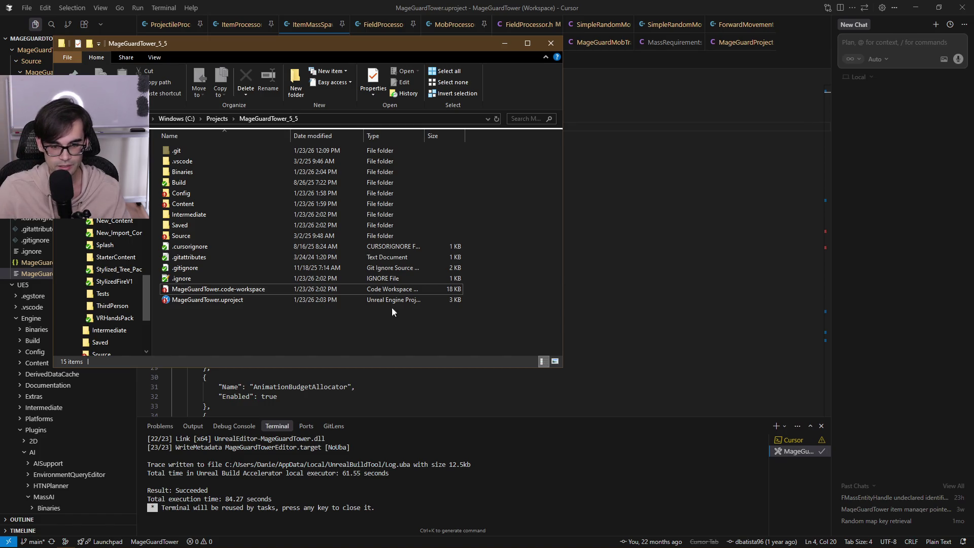
left_click_drag(466, 307, 158, 138)
left_click(481, 315)
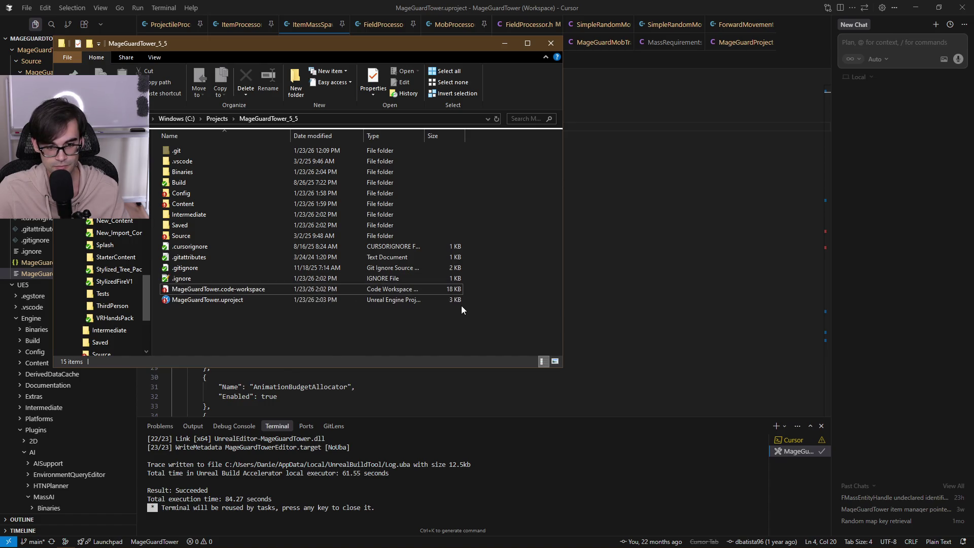
left_click(260, 299)
left_click(505, 43)
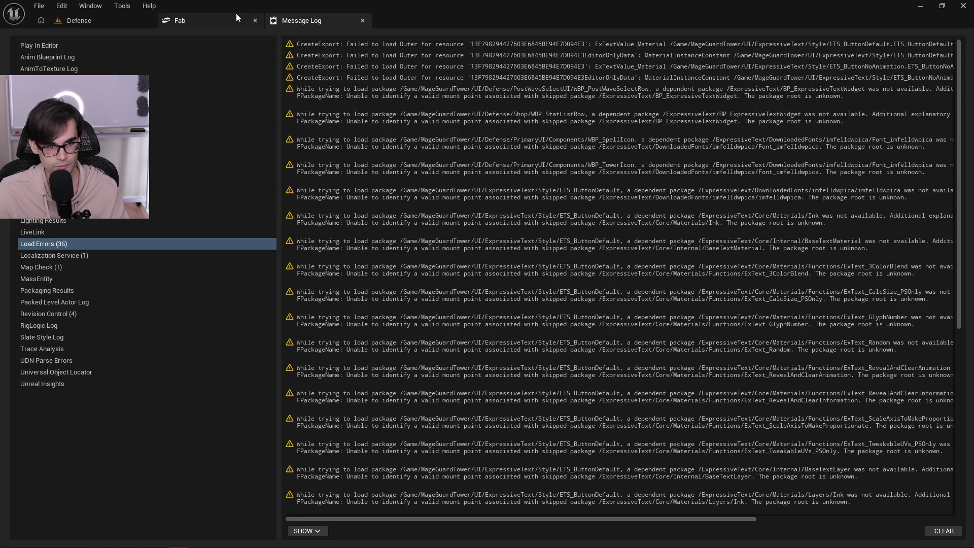
left_click(235, 18)
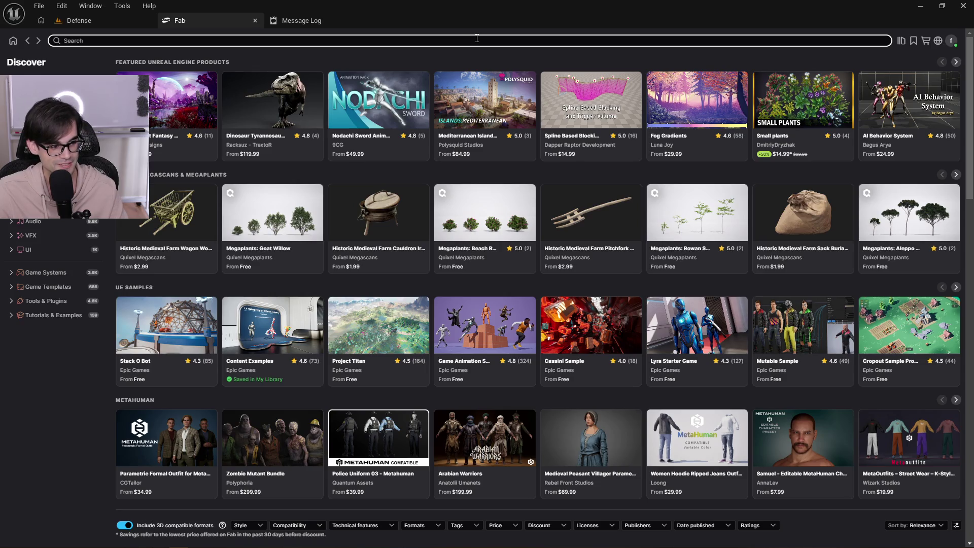
Check the Message Log load errors, scroll Fab's Discover page, then return to the Defense level.
left_click(312, 24)
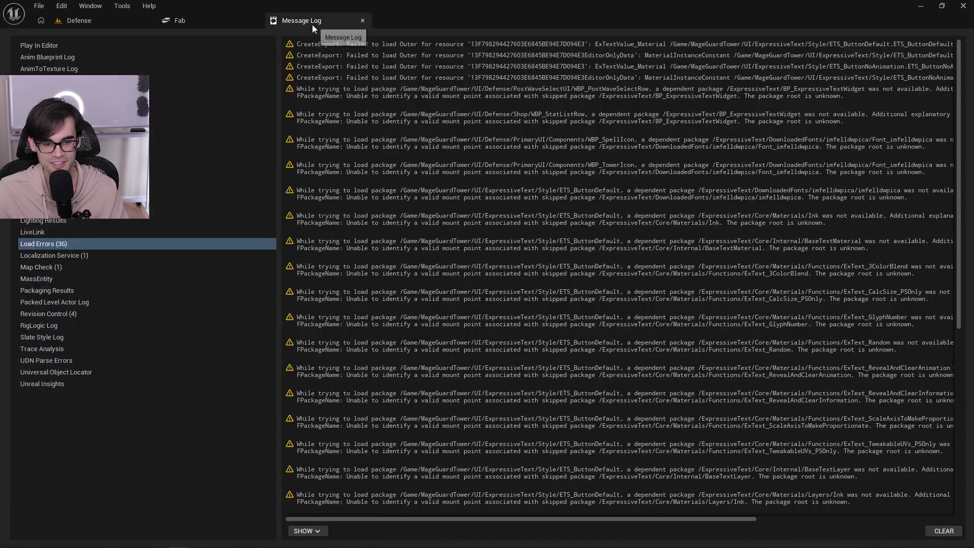
left_click(256, 21)
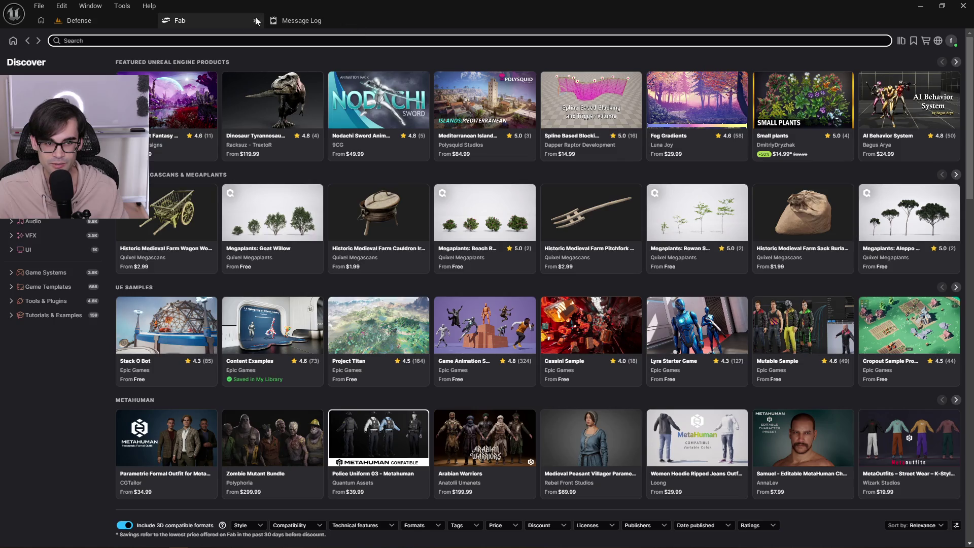
left_click(644, 278)
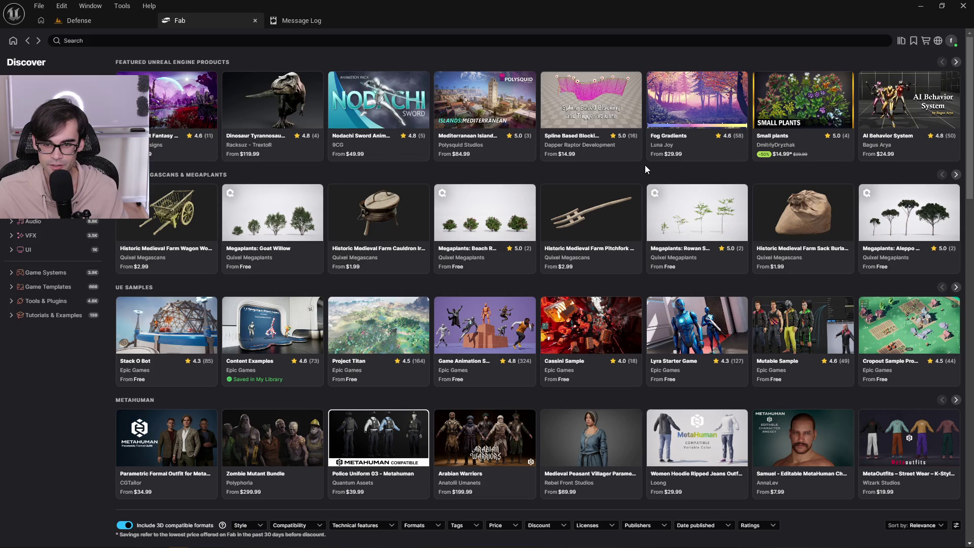
scroll(647, 172, "down", 3)
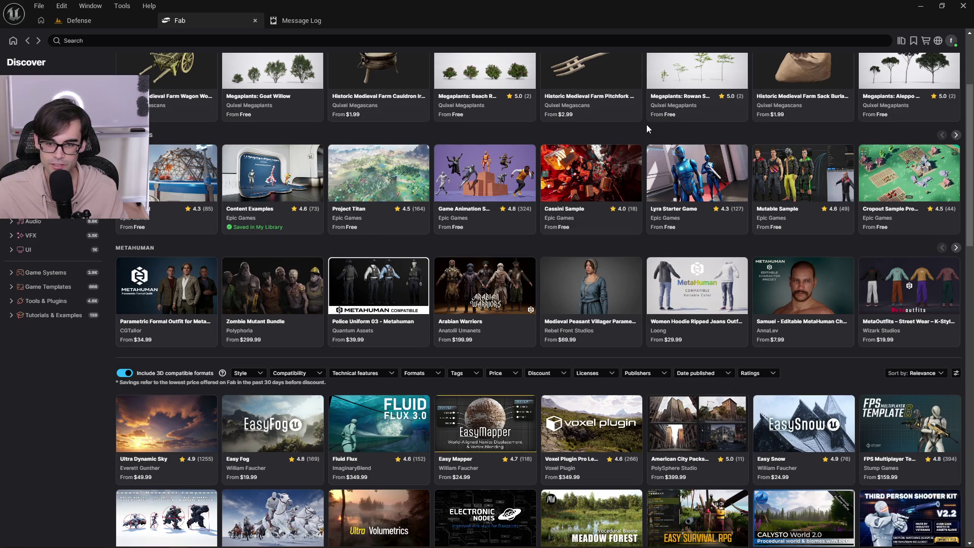
scroll(647, 127, "up", 3)
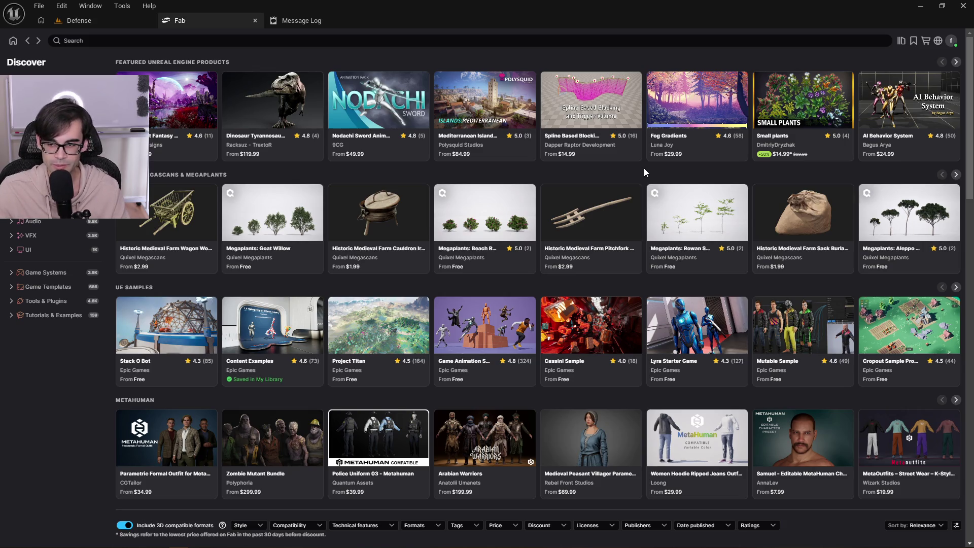
scroll(969, 198, "down", 5)
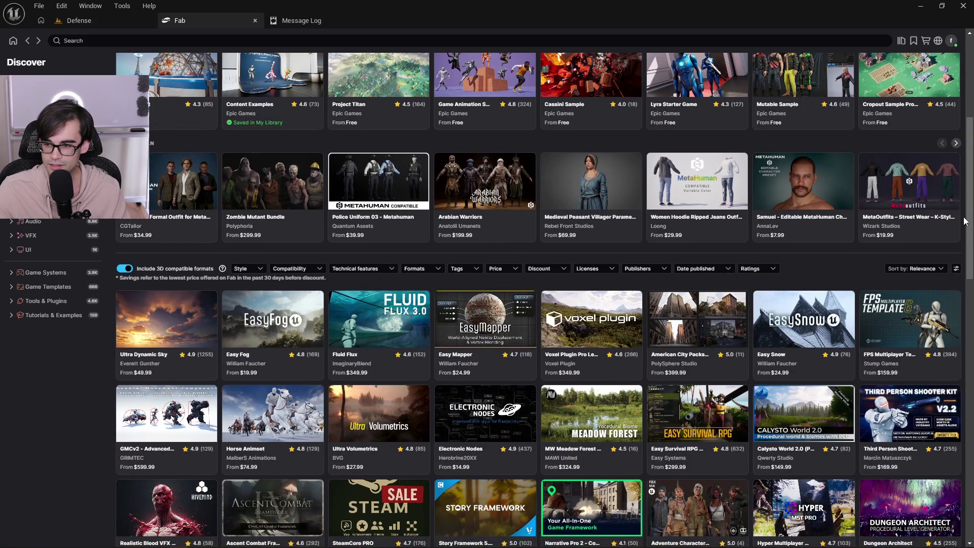
mouse_move(969, 197)
left_mouse_down()
mouse_move(966, 66)
mouse_move(963, 149)
left_mouse_up()
scroll(963, 148, "down", 3)
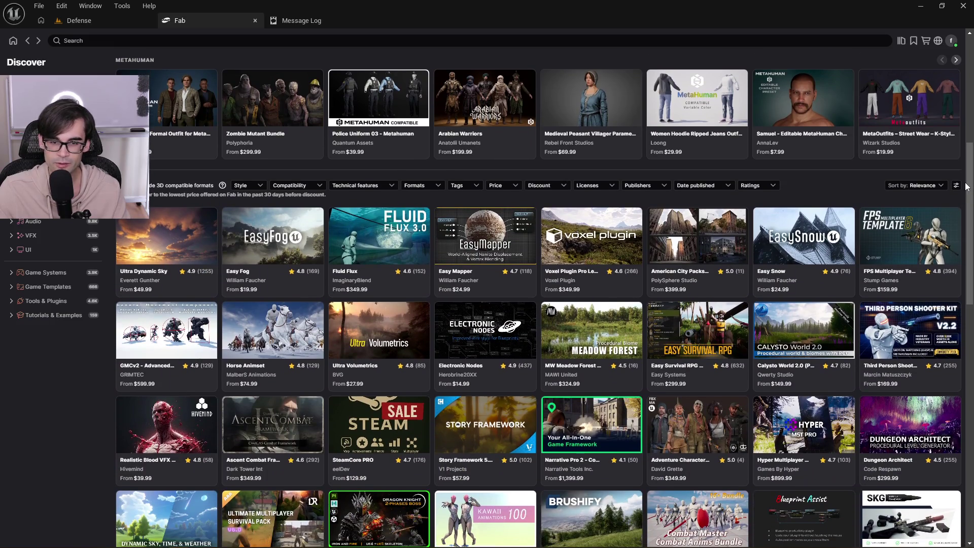
left_click_drag(968, 163, 967, 81)
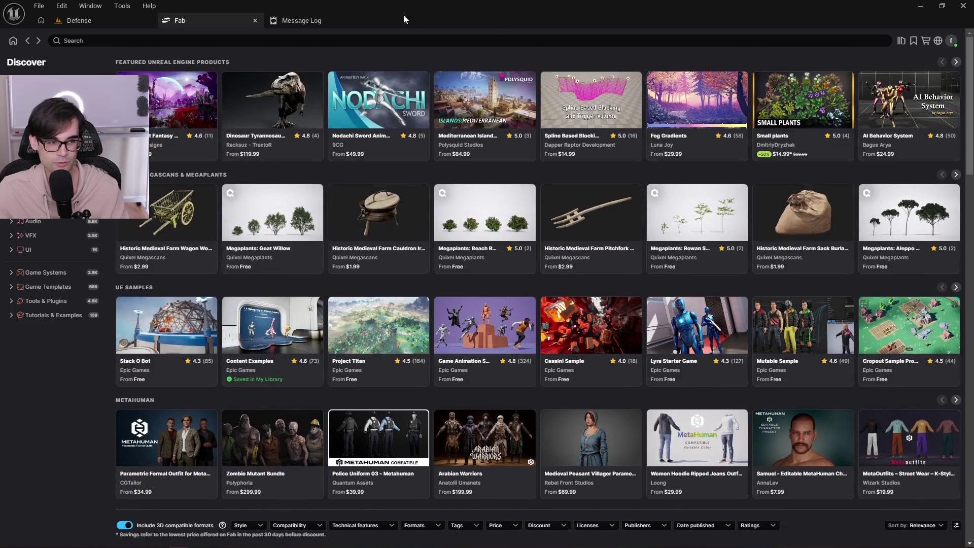
left_click(311, 22)
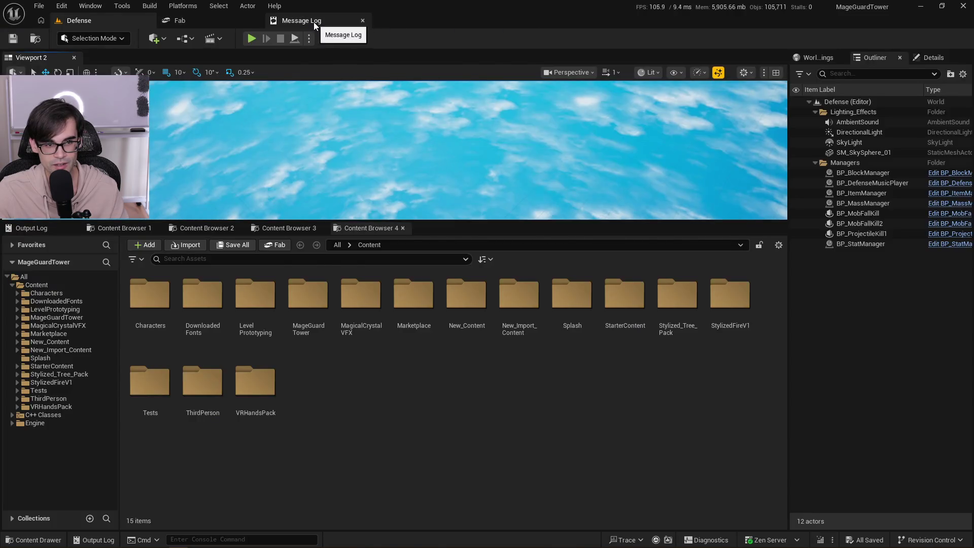
Cycle through Content Browsers 1 to 4, ending on the first.
left_click(123, 22)
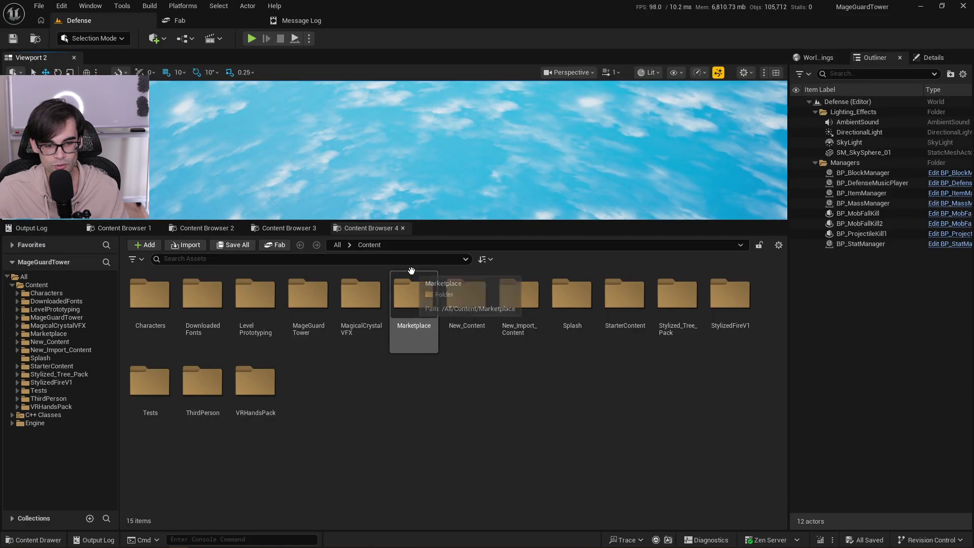
left_click(284, 229)
left_click(365, 233)
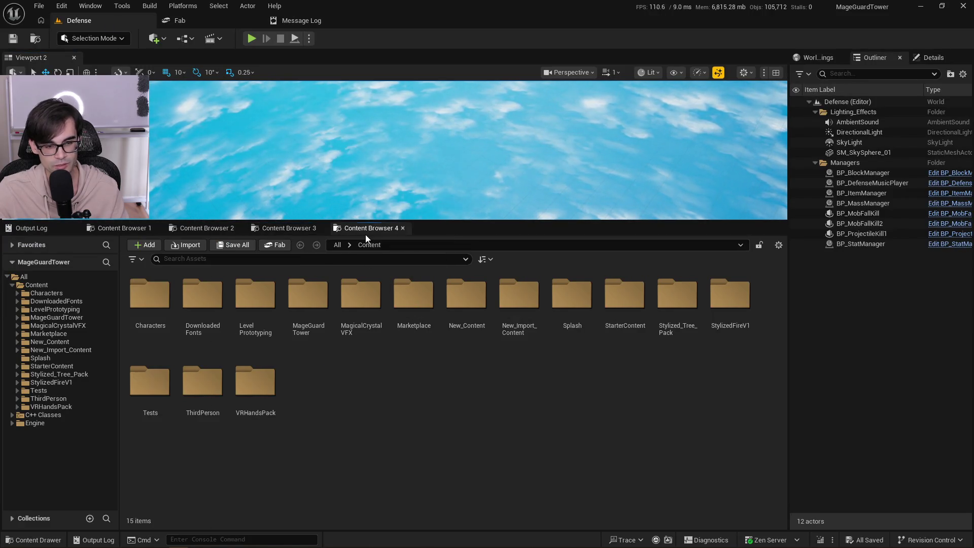
left_click(210, 228)
left_click(279, 229)
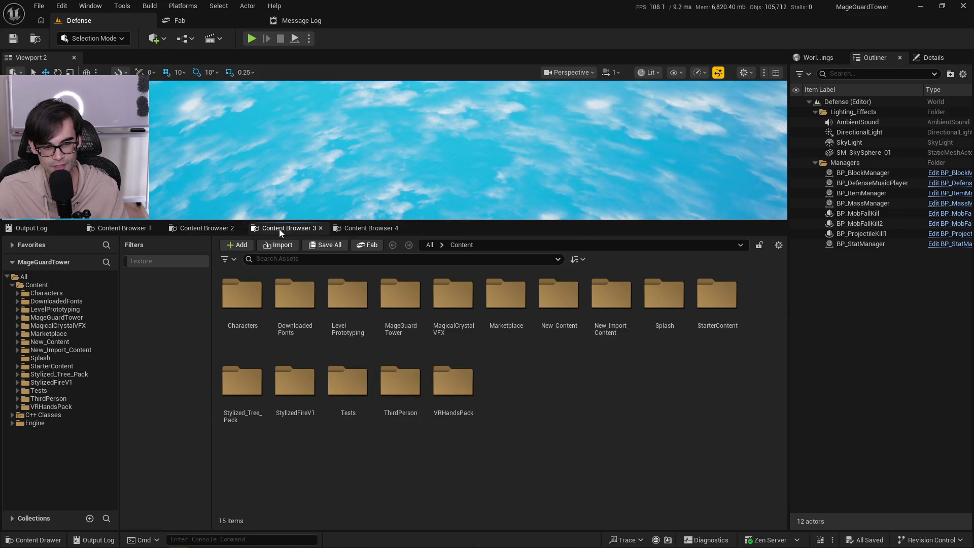
left_click(136, 229)
left_click(209, 231)
left_click(122, 229)
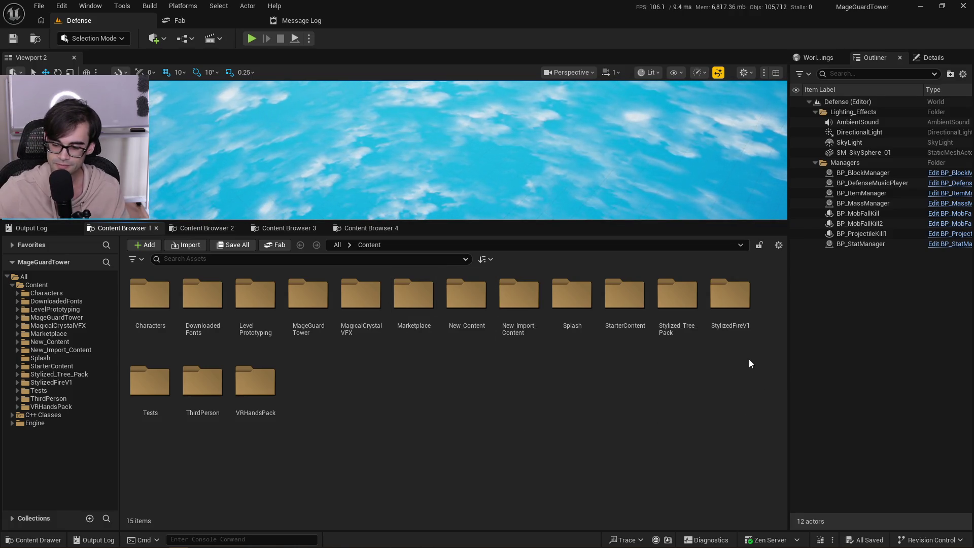
Select the StylizedFireV1, StarterContent and MagicalCrystalVFX folders, then bring up the Fab page.
left_click(707, 350)
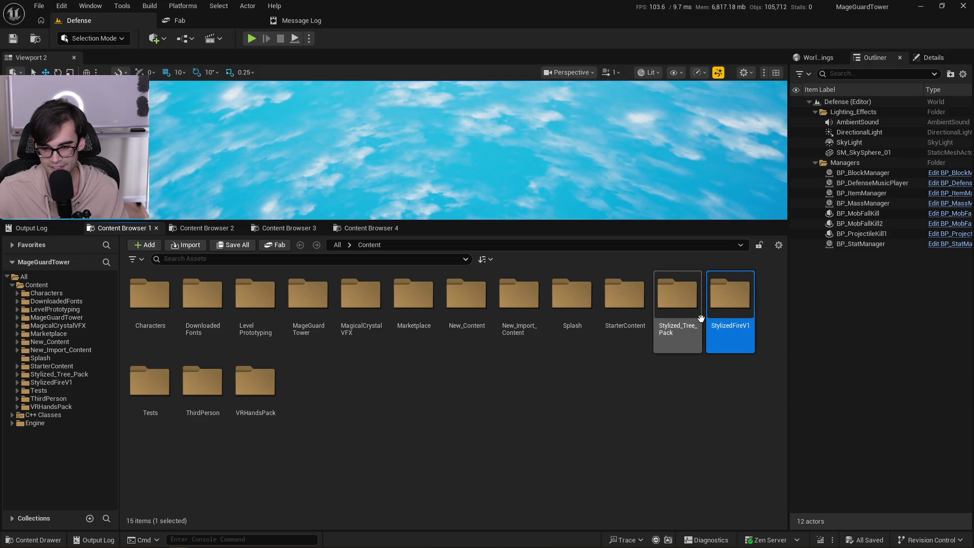
left_click(604, 306)
left_click(345, 303)
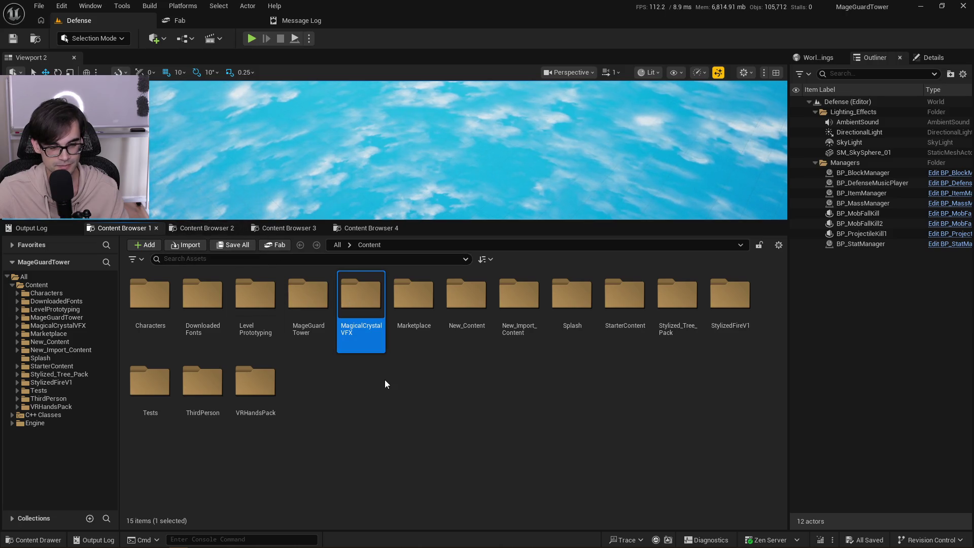
left_click(202, 25)
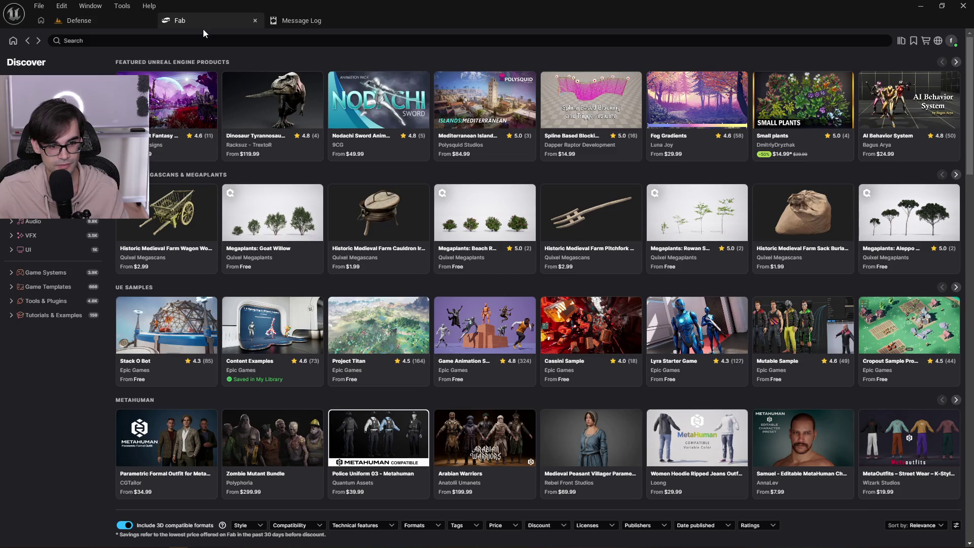
scroll(423, 340, "down", 5)
scroll(448, 330, "up", 5)
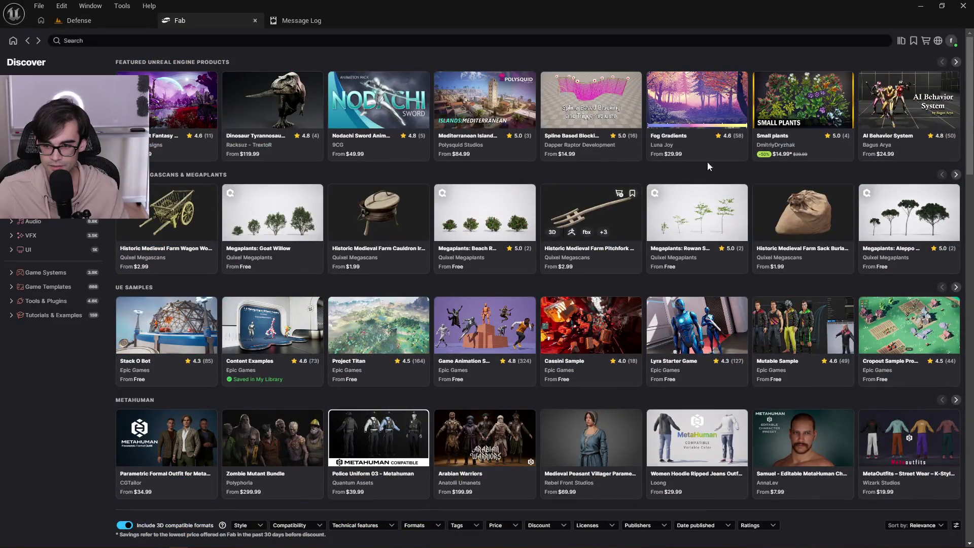
mouse_move(969, 107)
left_mouse_down()
mouse_move(971, 223)
mouse_move(970, 61)
left_mouse_up()
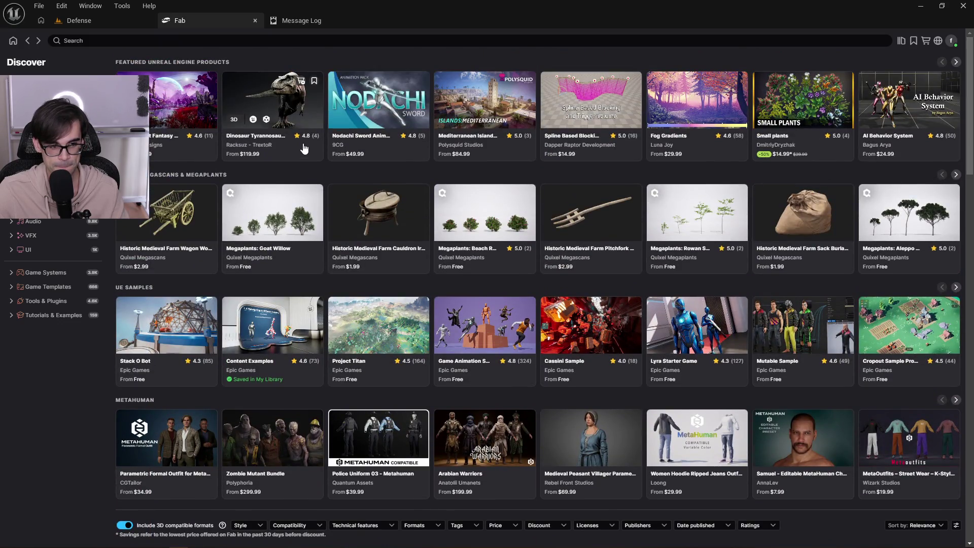
left_click(91, 23)
left_click(311, 25)
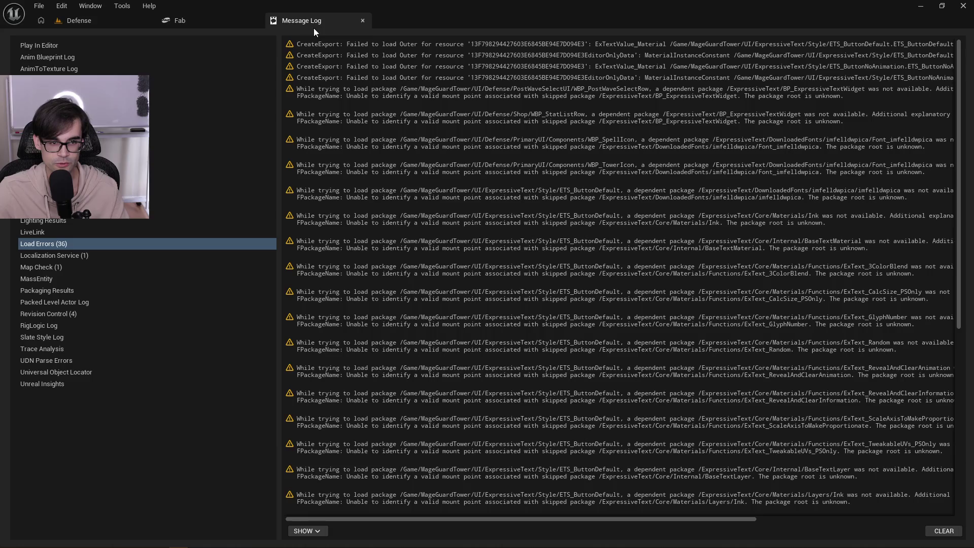
left_click(224, 16)
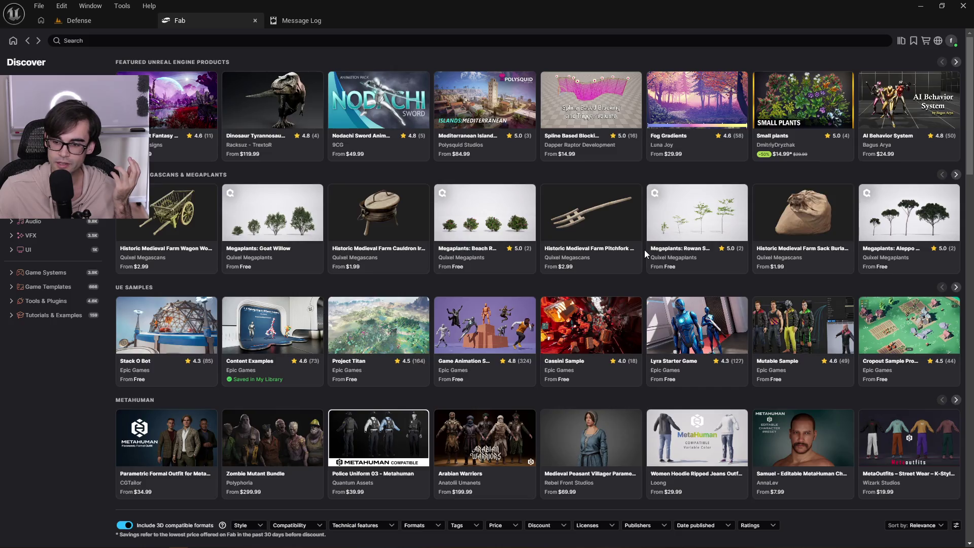
scroll(645, 254, "down", 7)
scroll(644, 254, "up", 6)
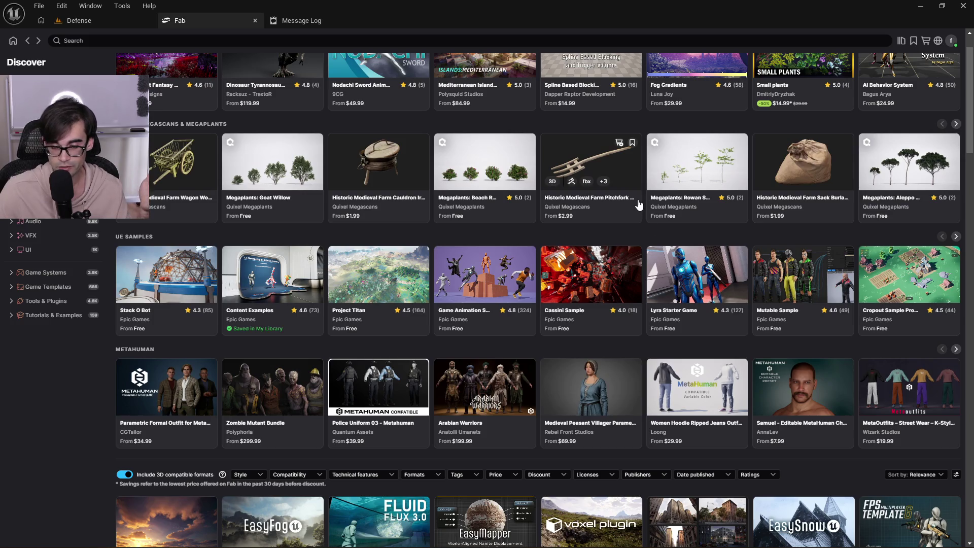
scroll(646, 222, "up", 1)
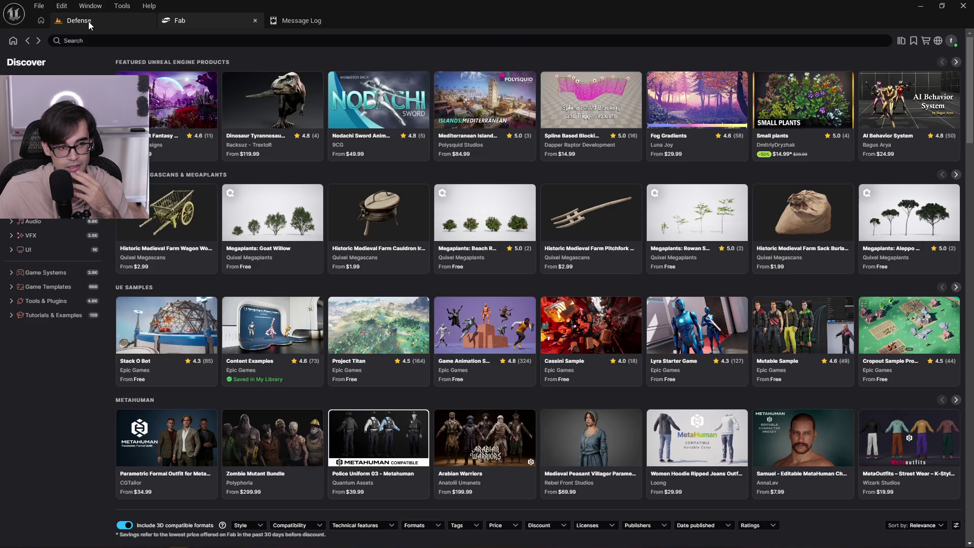
Return to the Defense level and open the MagicalCrystalVFX folder in Content Browser 1.
left_click(88, 22)
left_click(362, 314)
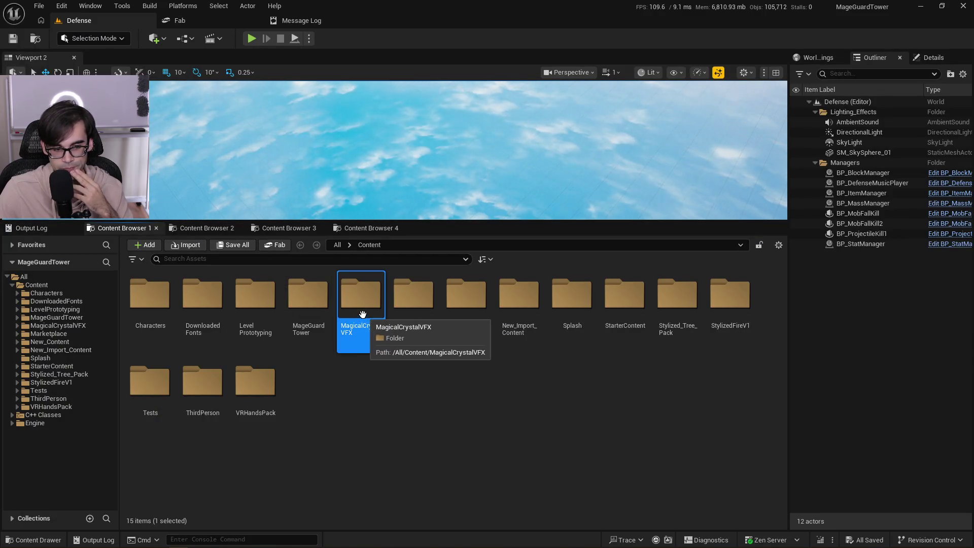
left_click(220, 233)
left_click(279, 229)
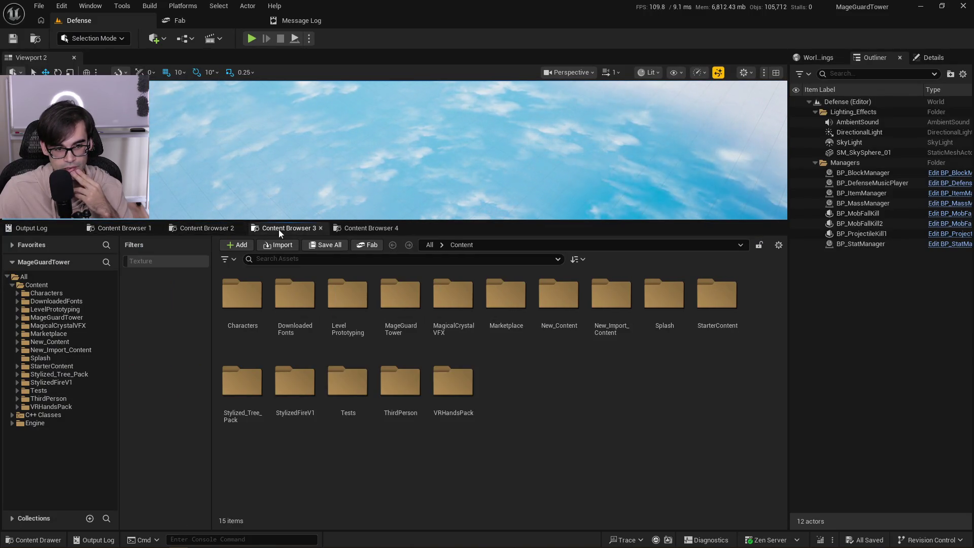
left_click(124, 228)
left_click(361, 303)
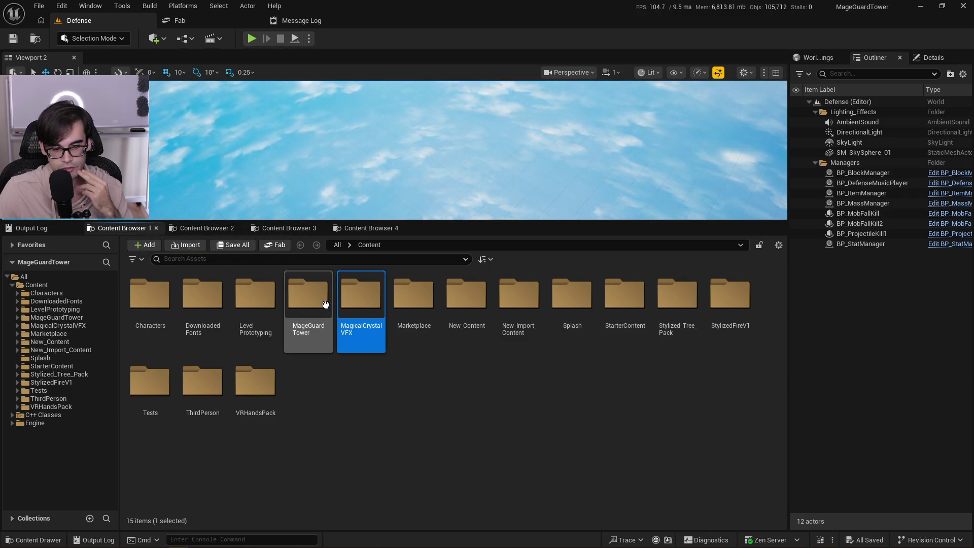
double_click(361, 294)
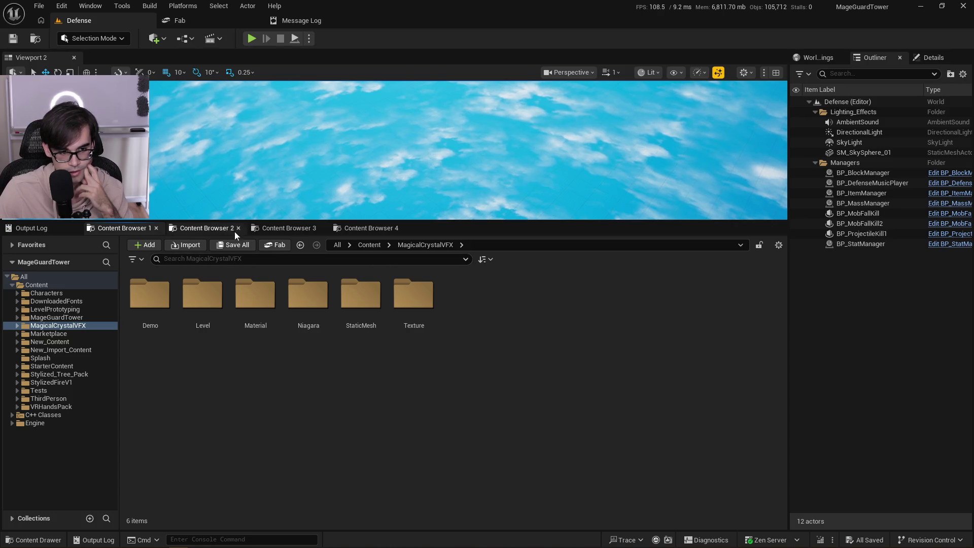
Show Content Browser 2's Content folder in the Defense editor and open MageGuardTower.
left_click(206, 228)
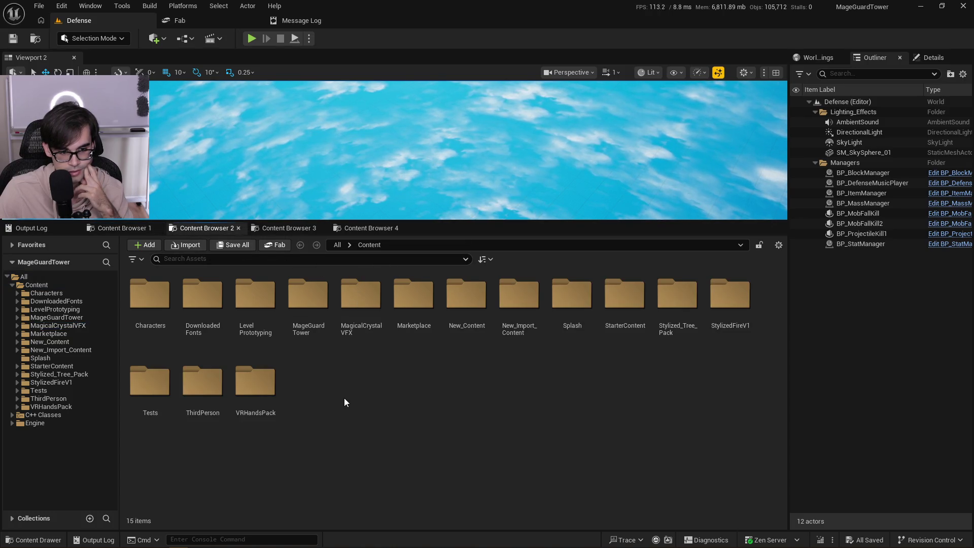
left_click(306, 22)
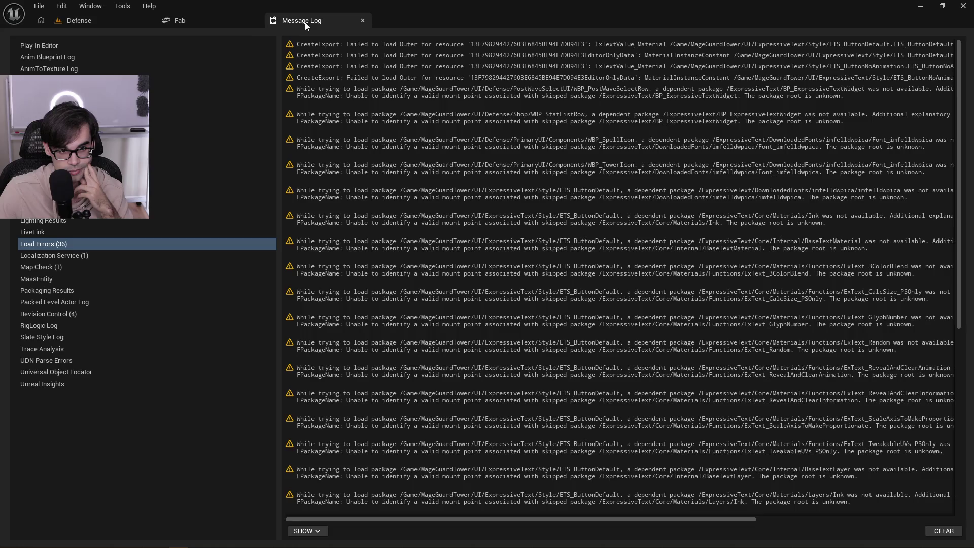
left_click(230, 24)
left_click(95, 21)
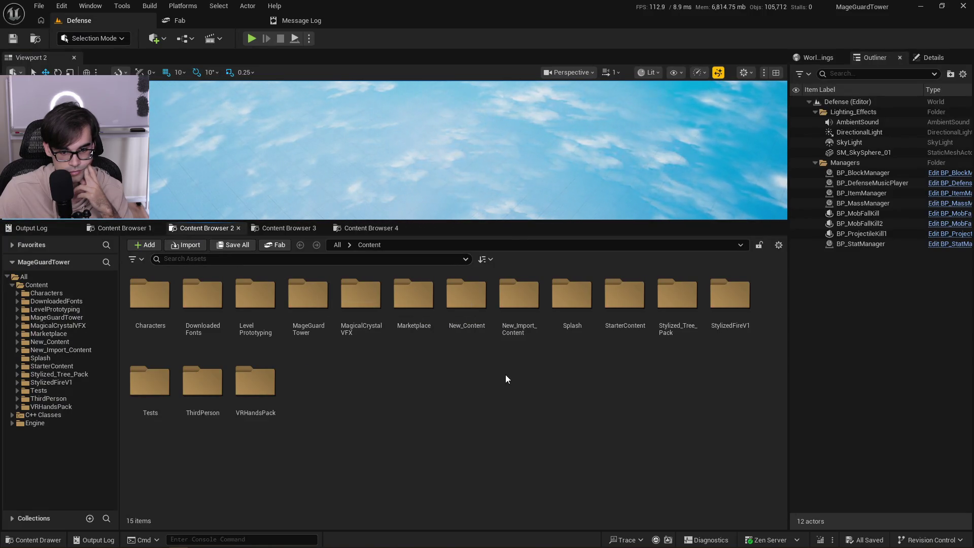
double_click(308, 297)
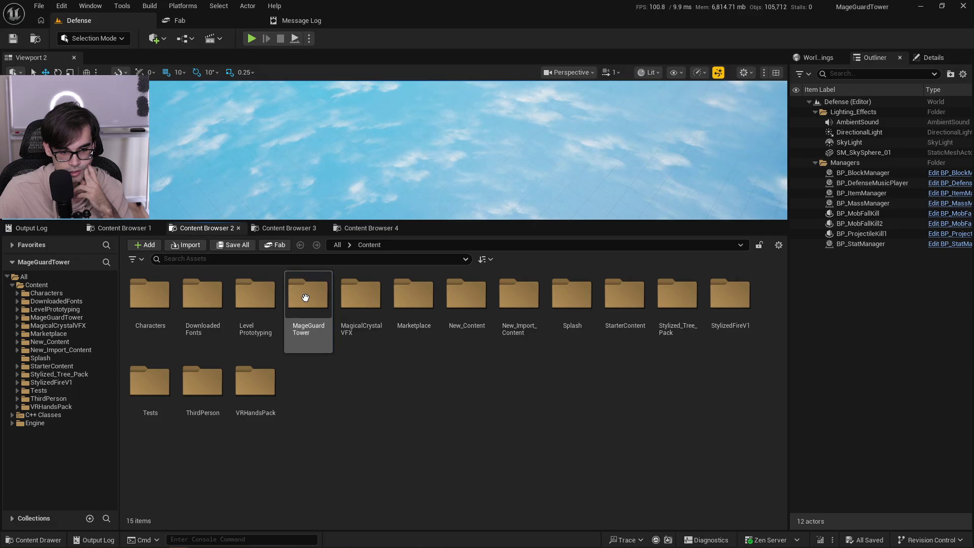
Open MageGuardTower > Art > Crystals and select the NS_MageRedPrism system.
double_click(163, 300)
double_click(309, 304)
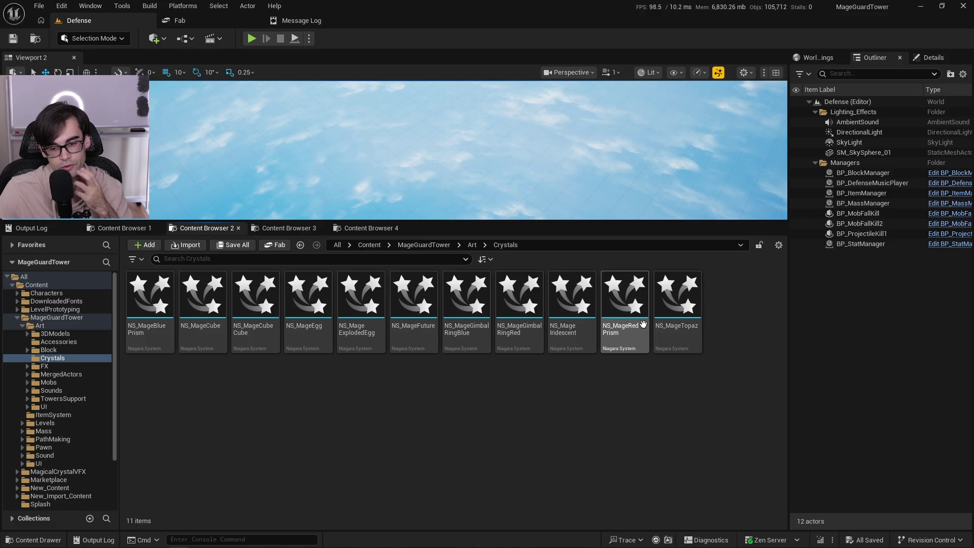
left_click(616, 302)
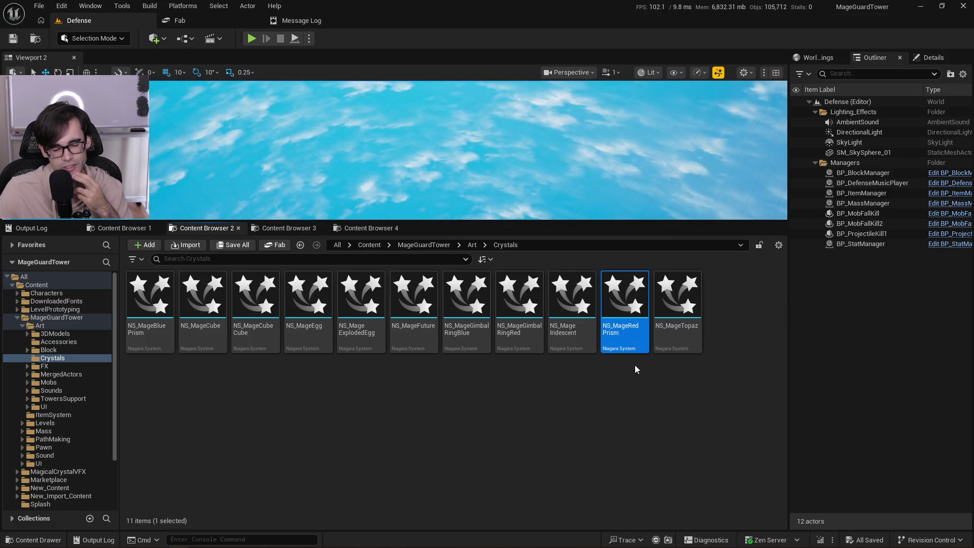
Browse MagicalCrystalVFX > Material in Content Browser 3, then open NS_MageRedPrism from Browser 2.
left_click(299, 230)
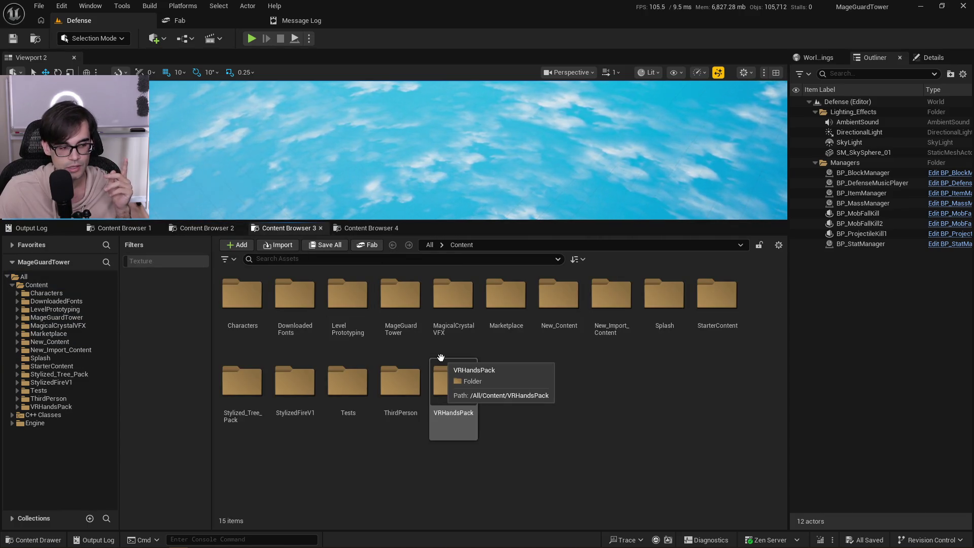
double_click(449, 305)
left_click(352, 297)
double_click(352, 298)
scroll(491, 433, "down", 3)
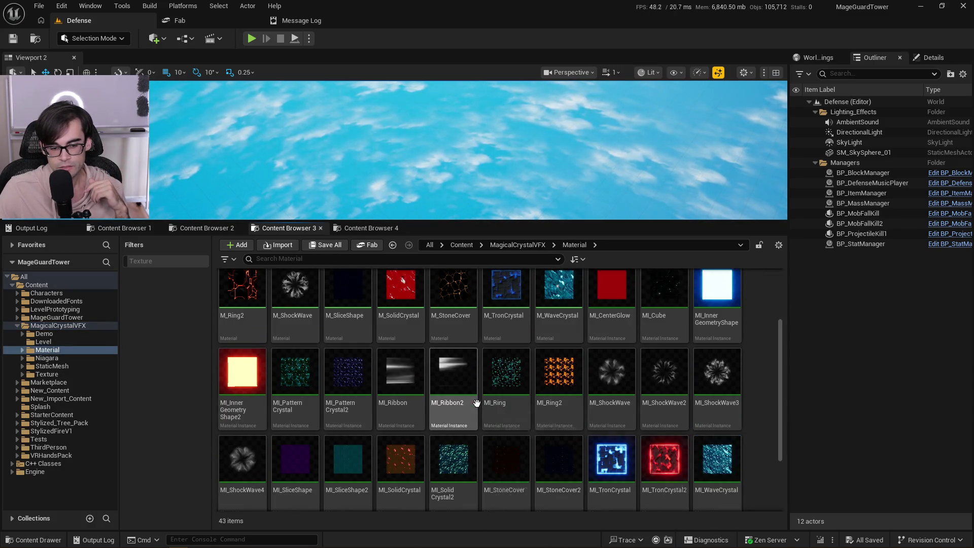
scroll(593, 466, "up", 3)
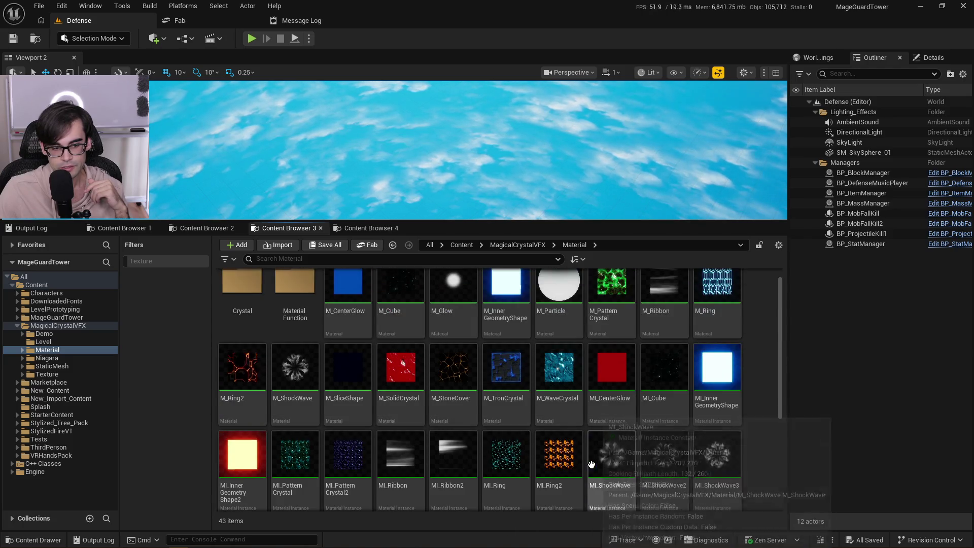
left_click(213, 230)
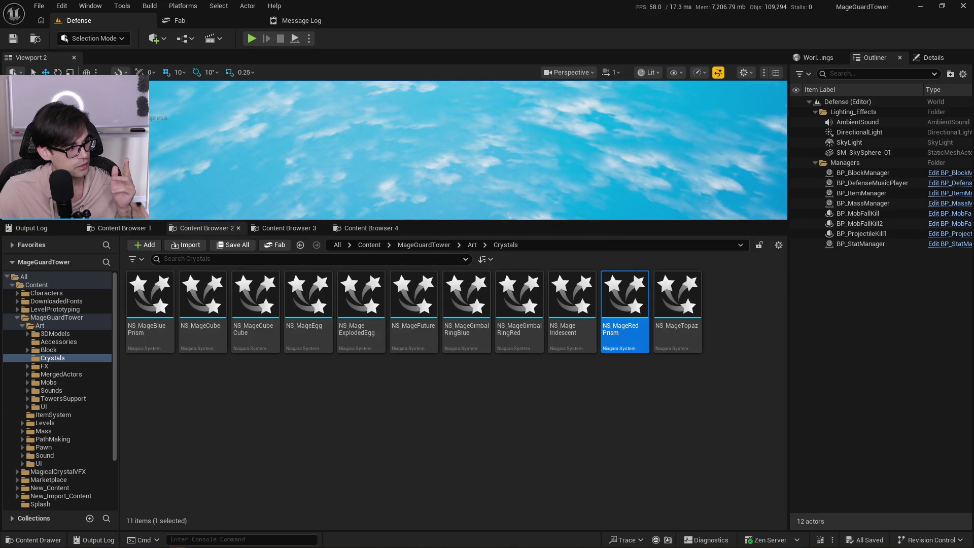
key("Return")
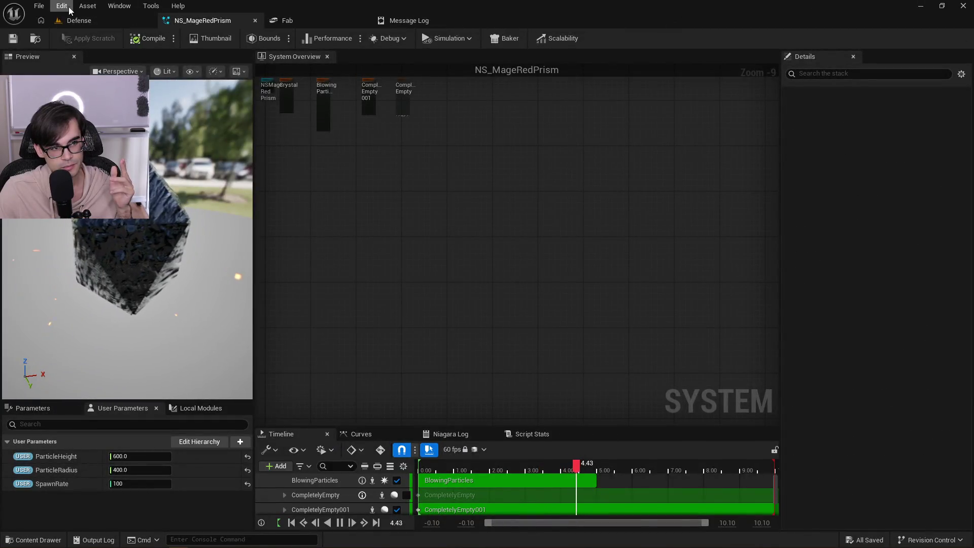
Set Editor Preferences' Asset Editor Open Location to Main Window.
left_click(63, 7)
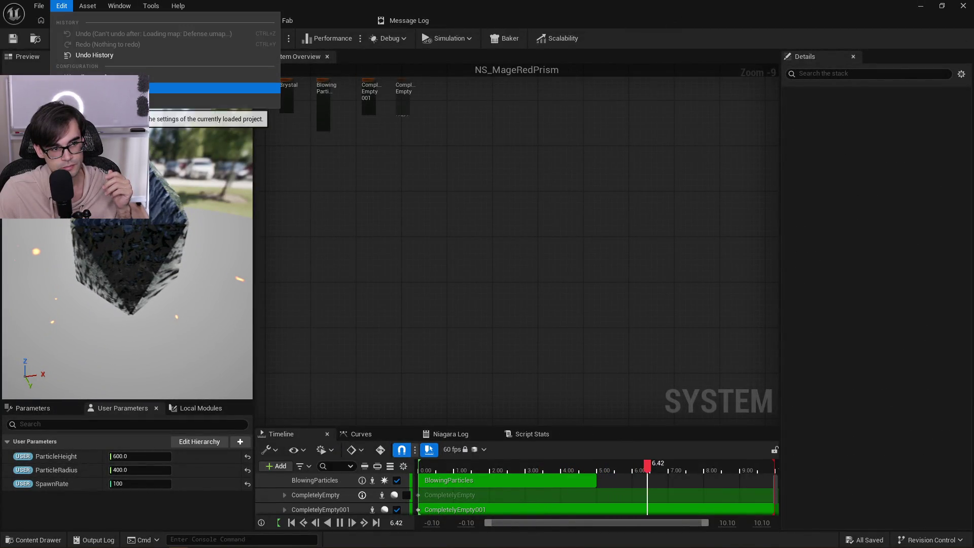
left_click(127, 88)
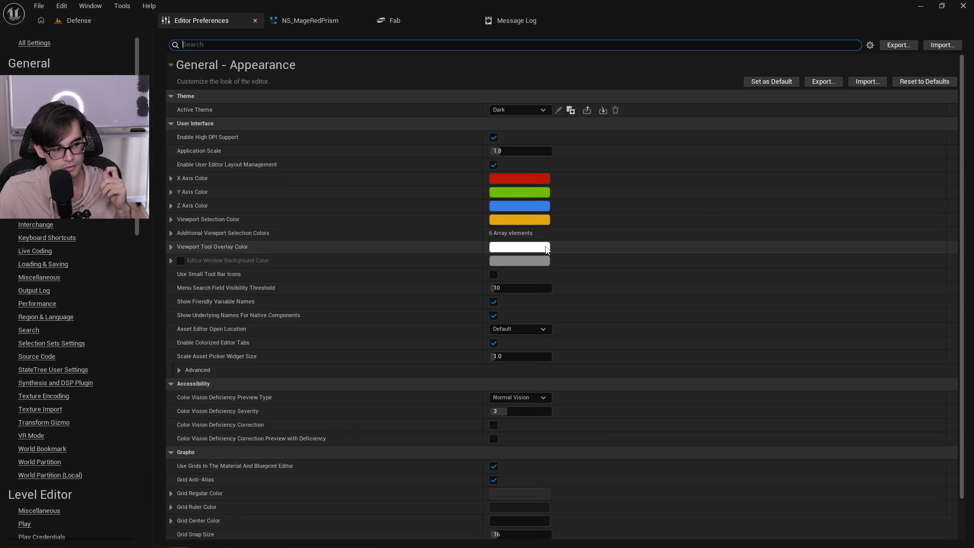
scroll(583, 355, "down", 2)
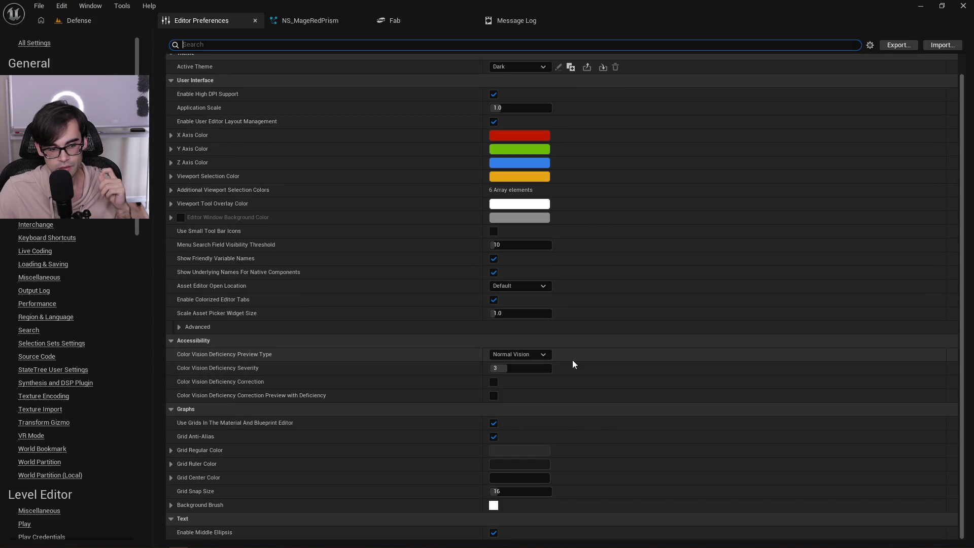
scroll(572, 360, "up", 2)
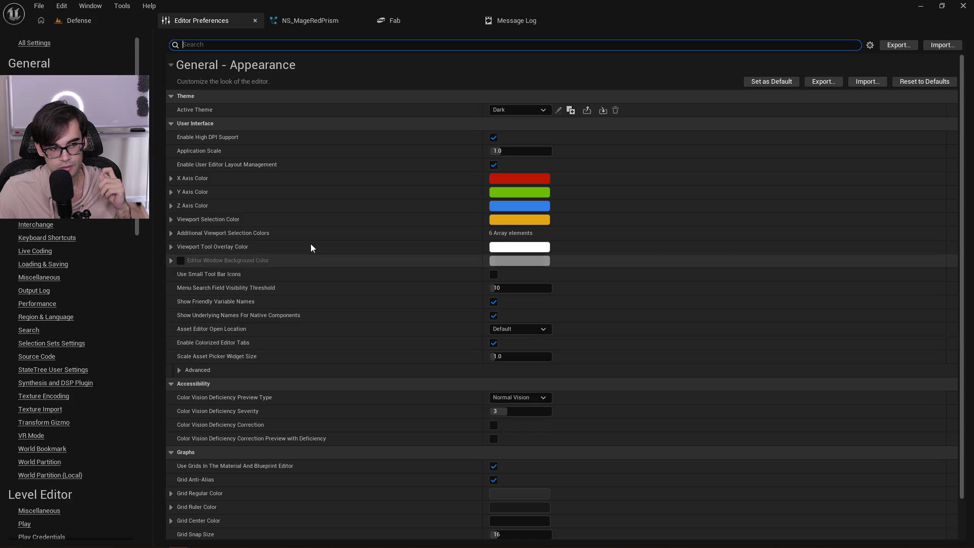
left_click(542, 330)
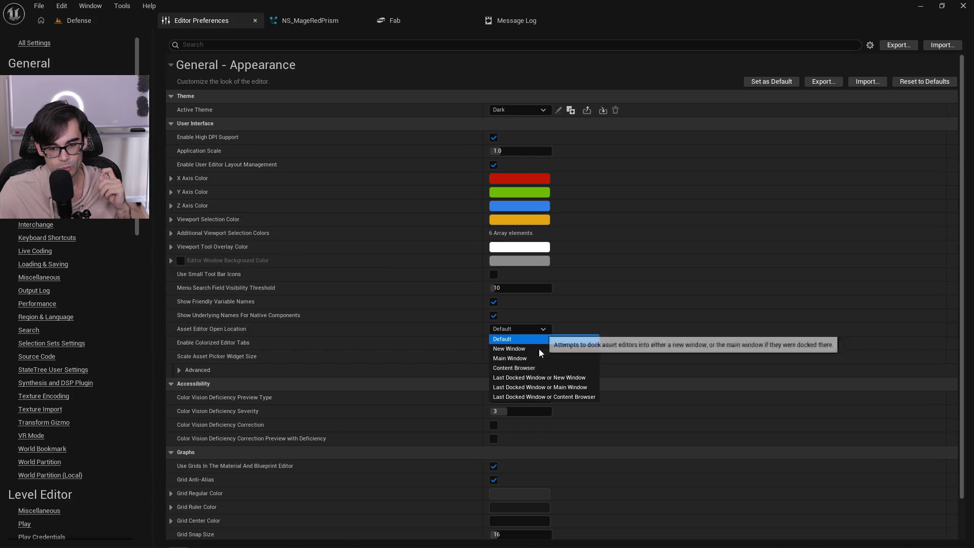
left_click(543, 361)
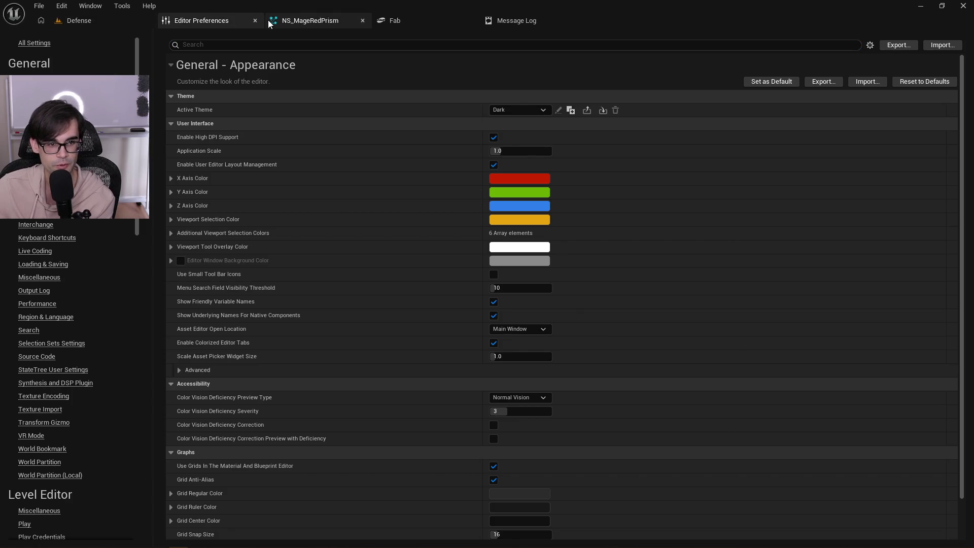
left_click(256, 21)
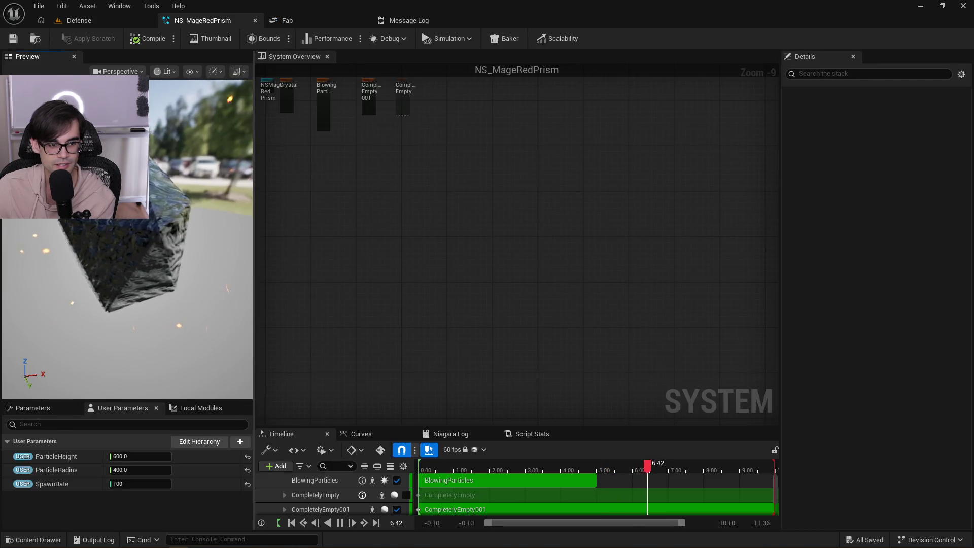
Select the Crystal emitter's Mesh Renderer and browse to its override material MI_MineralCrystal2_Geometry.
left_click_drag(180, 228, 181, 196)
scroll(412, 246, "up", 8)
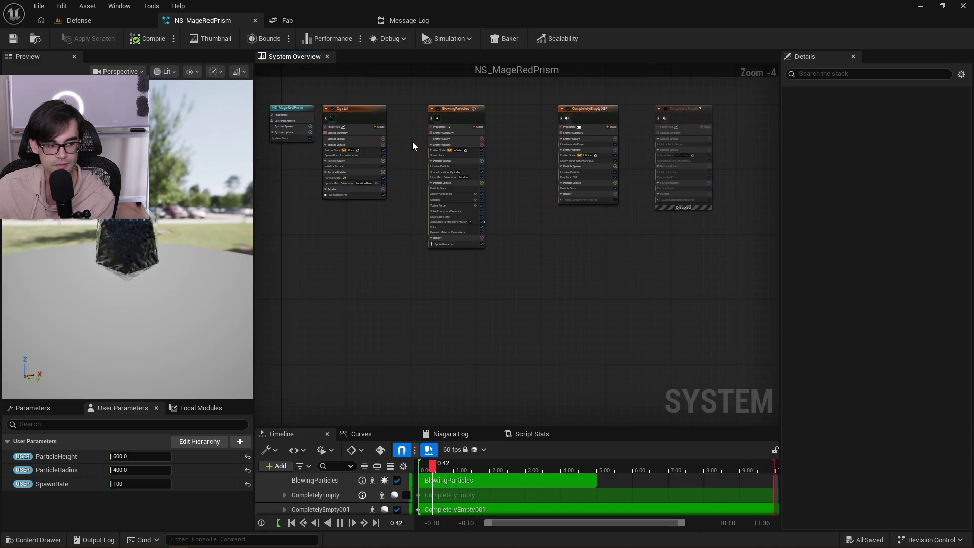
key("Home")
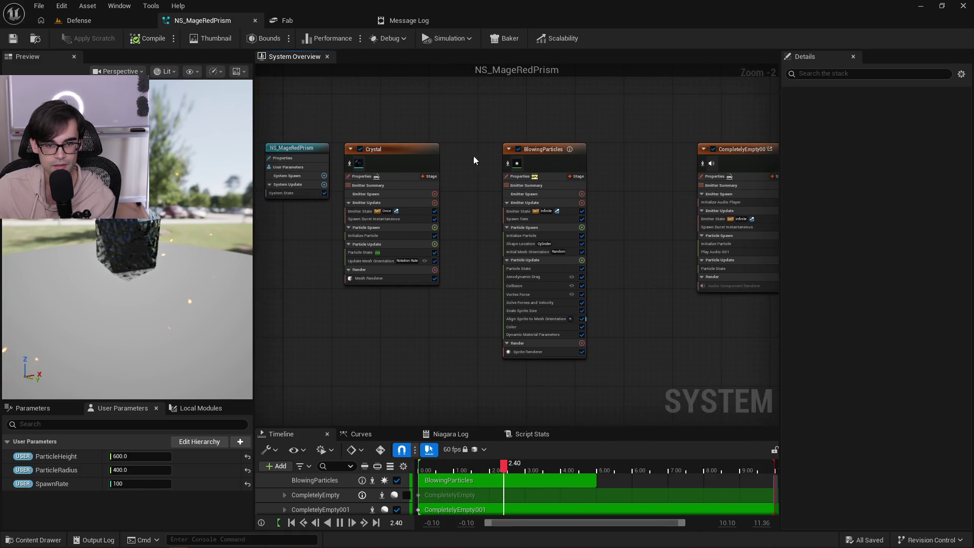
left_click(399, 279)
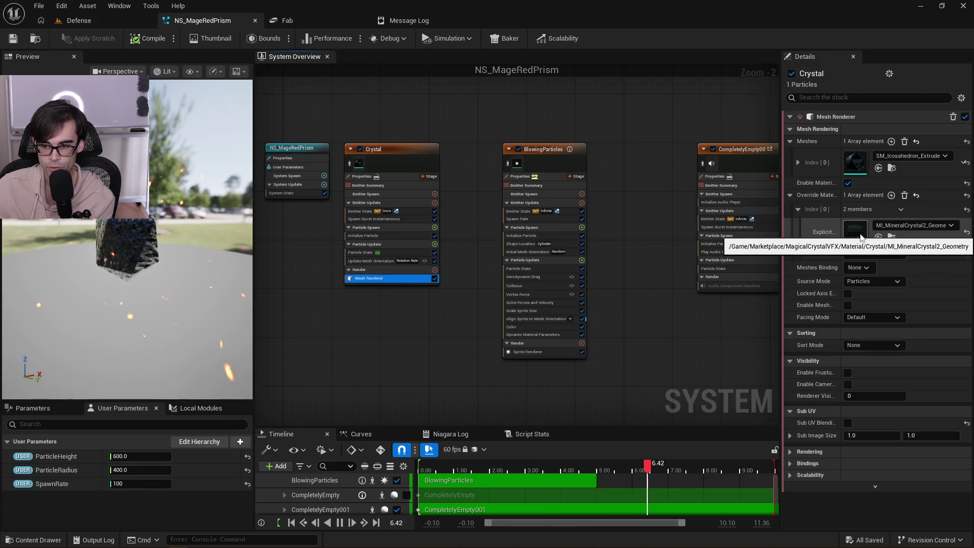
left_click(892, 237)
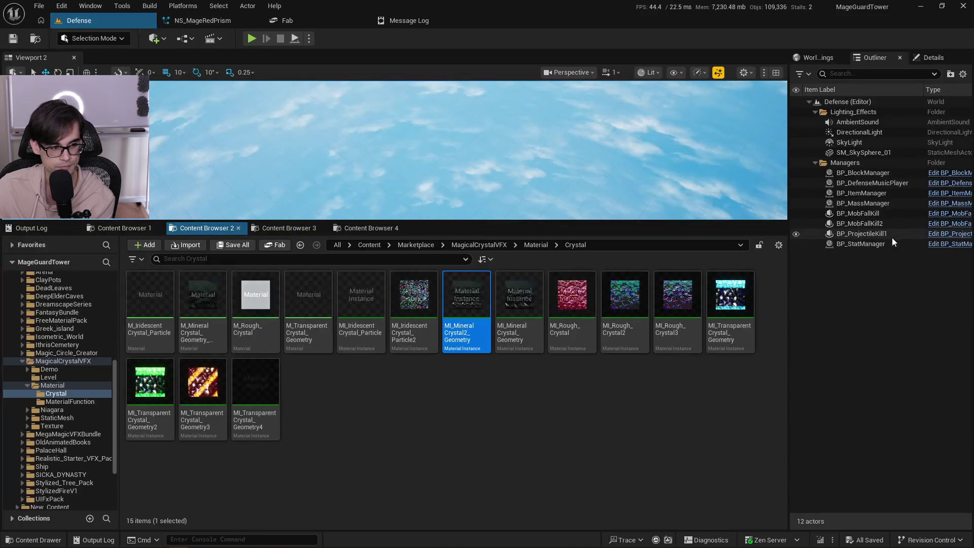
double_click(485, 304)
left_click(82, 20)
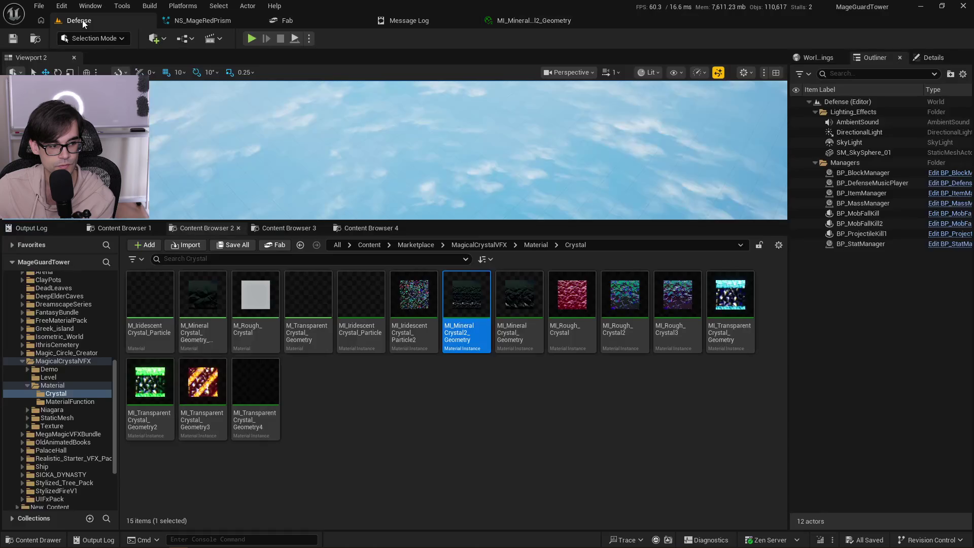
left_click(306, 229)
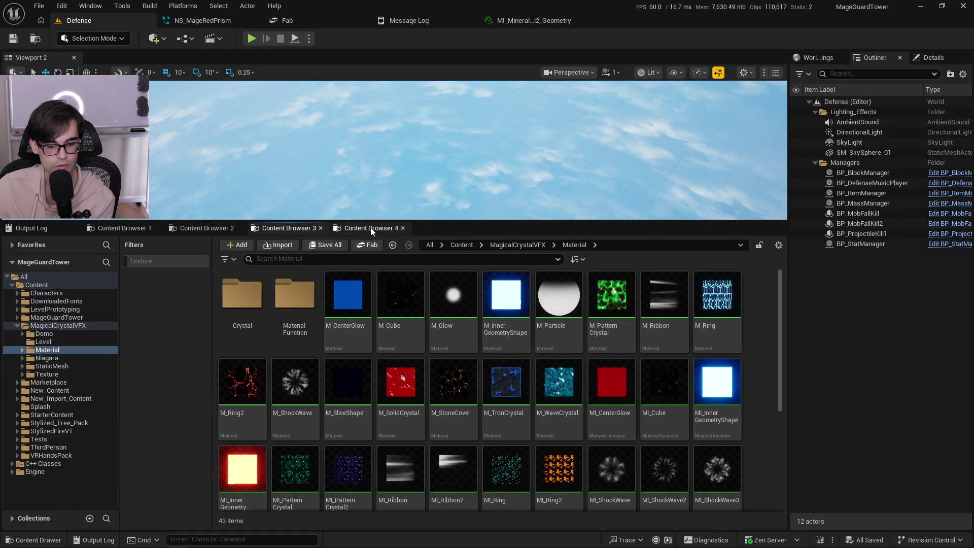
scroll(624, 386, "down", 3)
scroll(564, 435, "down", 2)
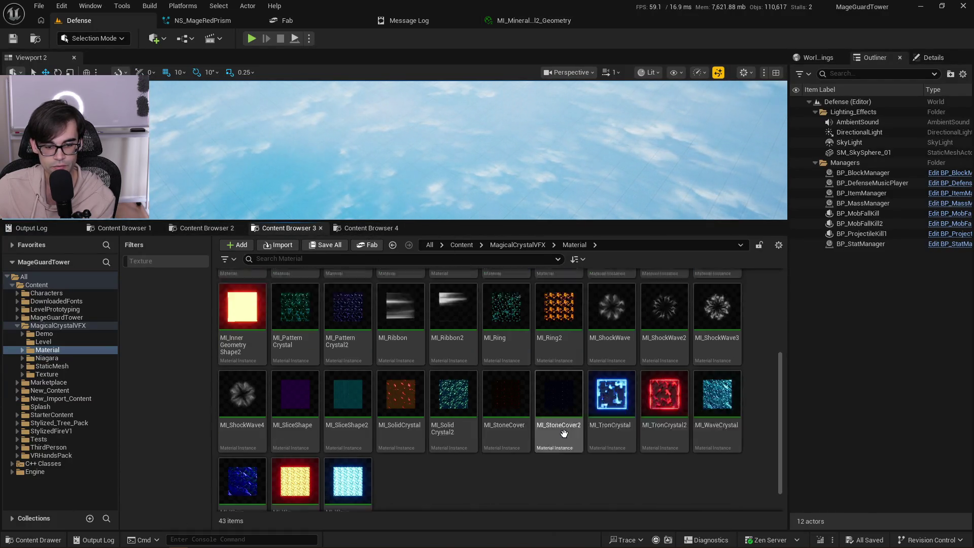
scroll(564, 434, "up", 5)
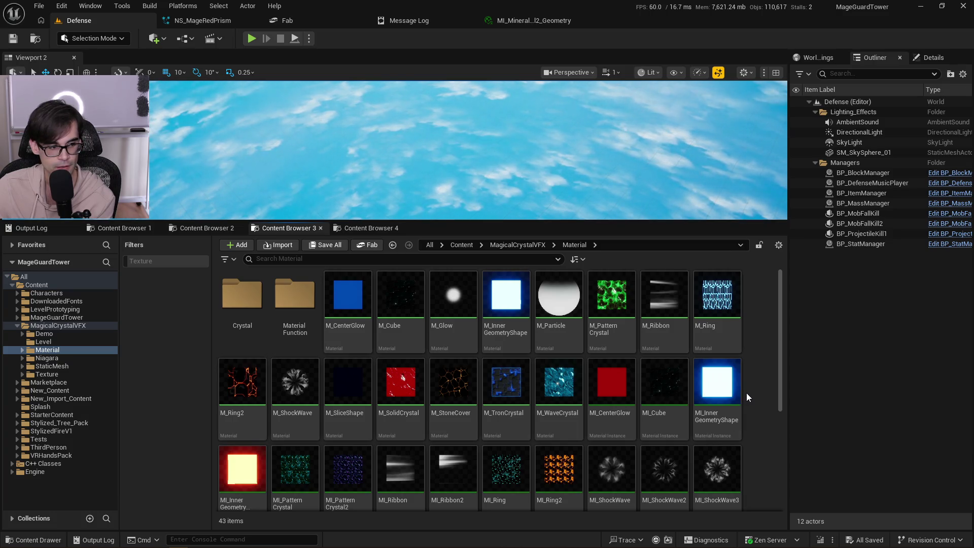
scroll(747, 393, "down", 3)
scroll(778, 386, "down", 2)
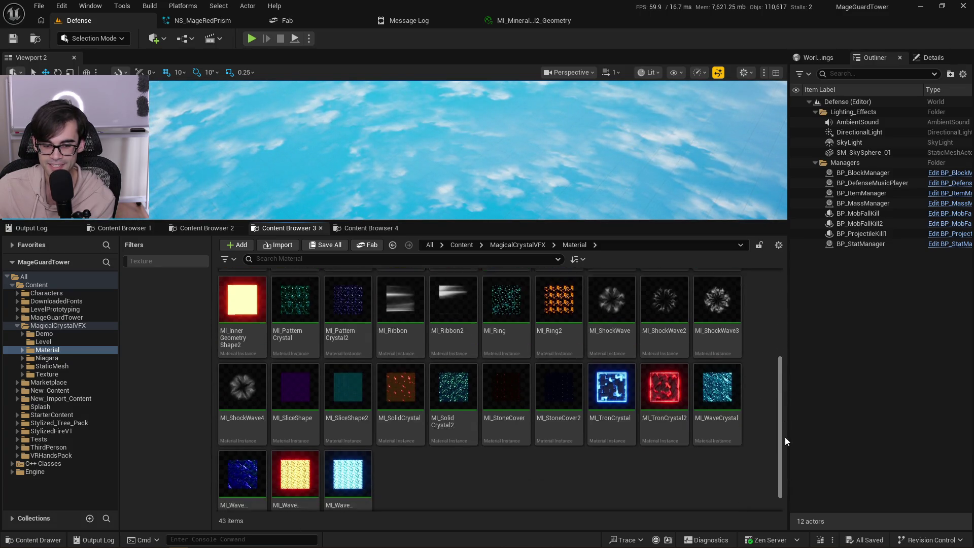
left_click_drag(780, 426, 786, 334)
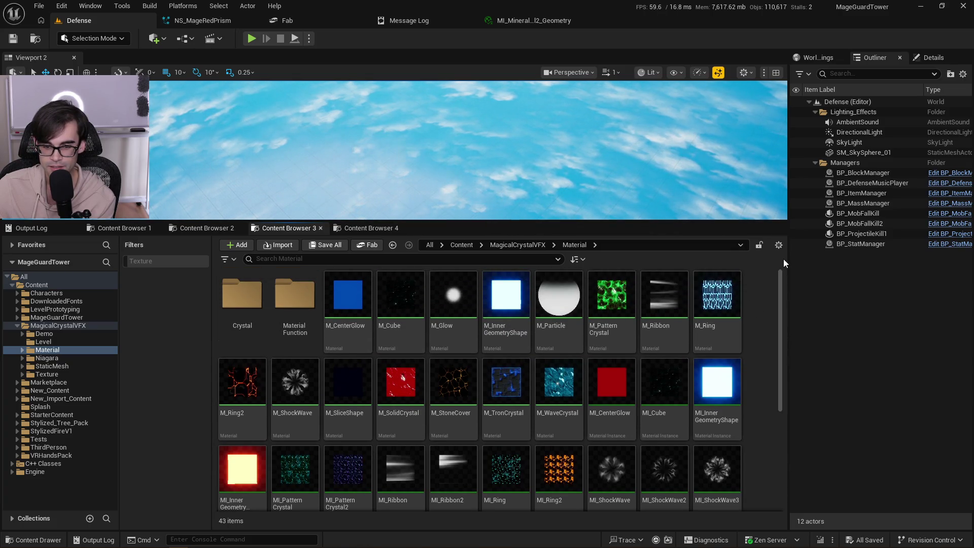
mouse_move(780, 299)
left_mouse_down()
mouse_move(785, 345)
mouse_move(774, 390)
mouse_move(778, 297)
left_mouse_up()
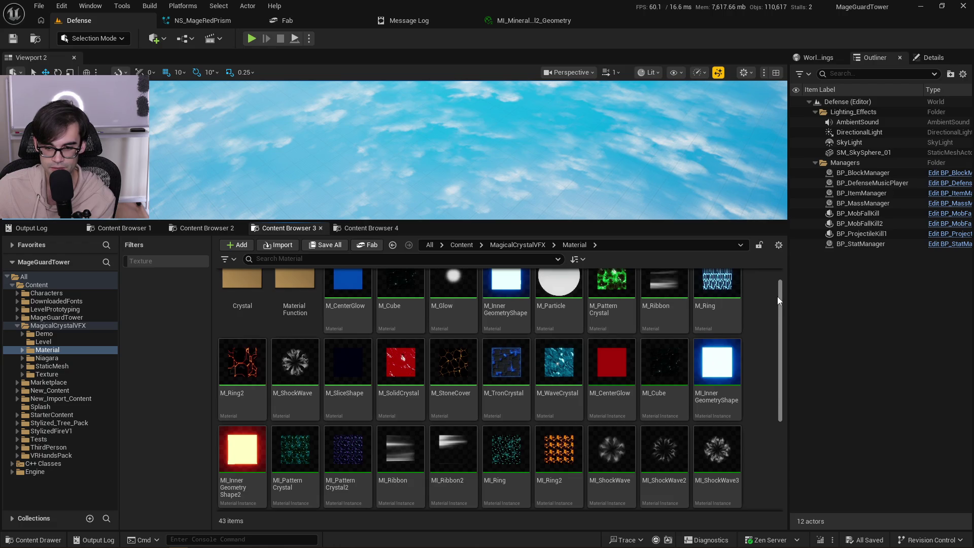
mouse_move(335, 381)
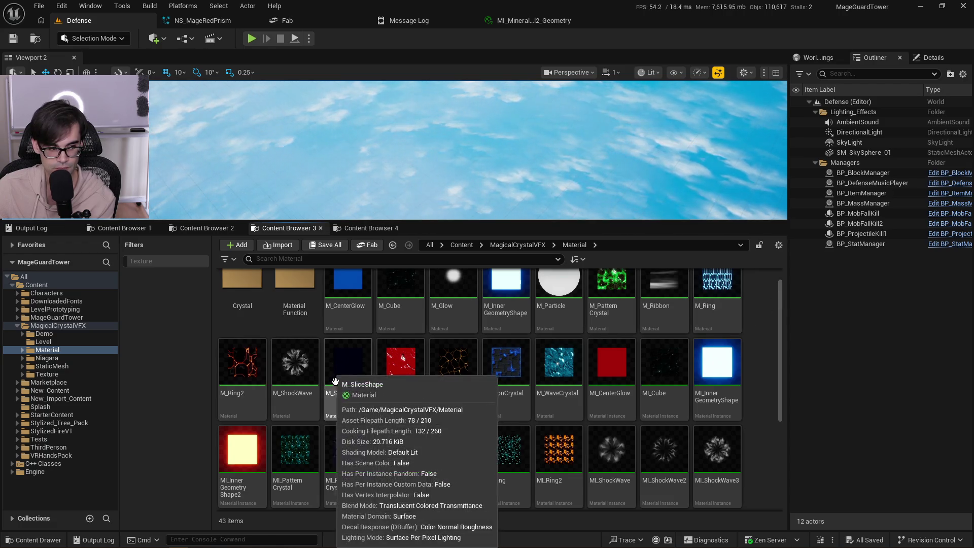
scroll(647, 396, "down", 2)
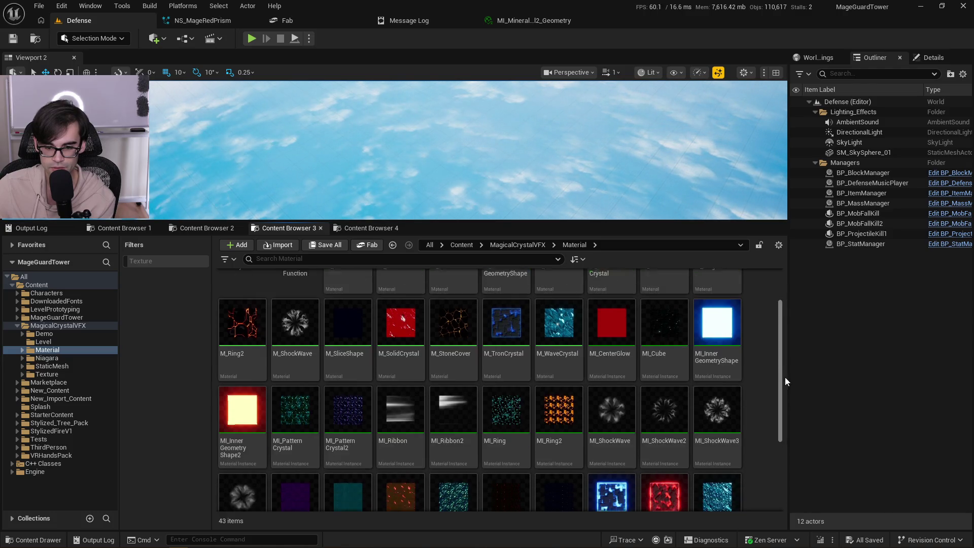
scroll(785, 381, "down", 5)
mouse_move(781, 428)
left_mouse_down()
mouse_move(782, 369)
mouse_move(778, 382)
left_mouse_up()
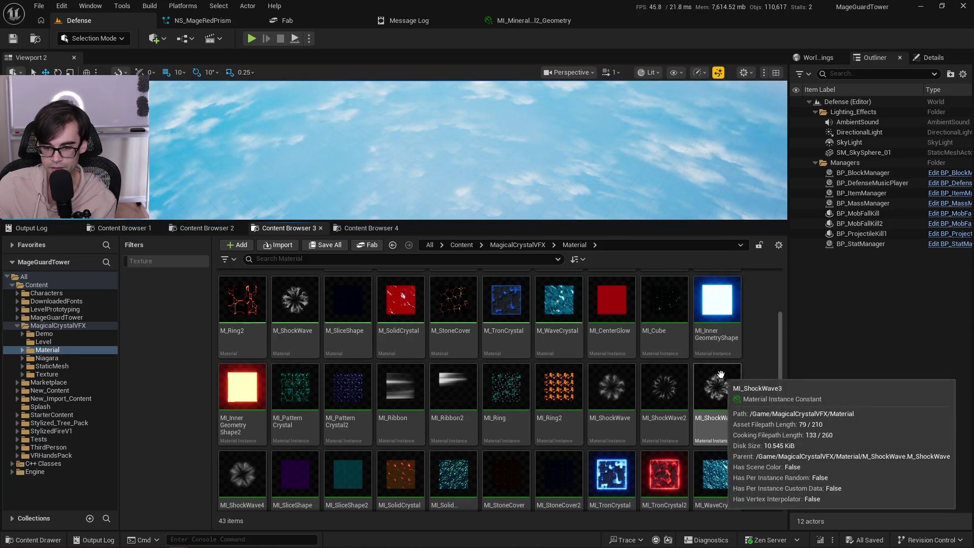
left_click_drag(781, 372, 769, 337)
scroll(772, 350, "down", 1)
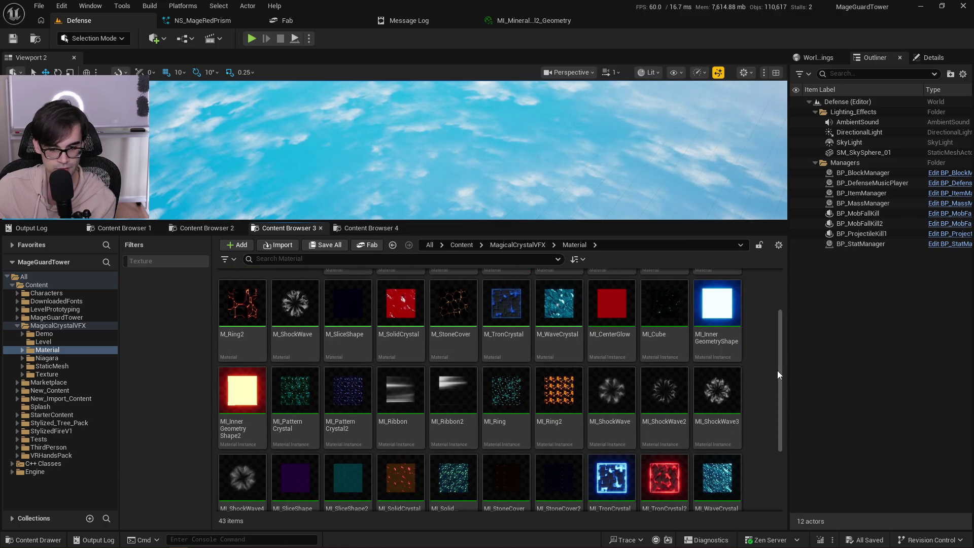
scroll(776, 309, "up", 3)
scroll(777, 355, "down", 4)
scroll(789, 411, "down", 2)
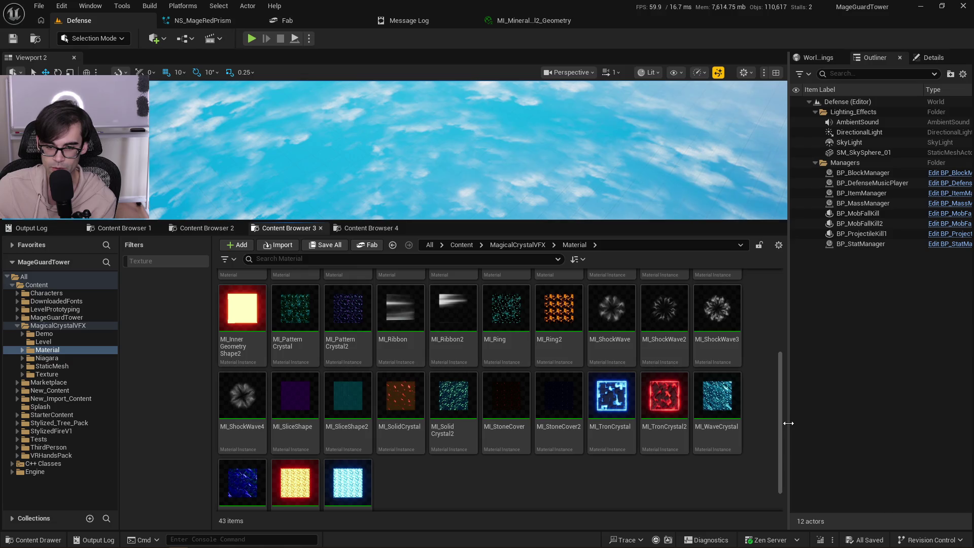
scroll(778, 414, "up", 3)
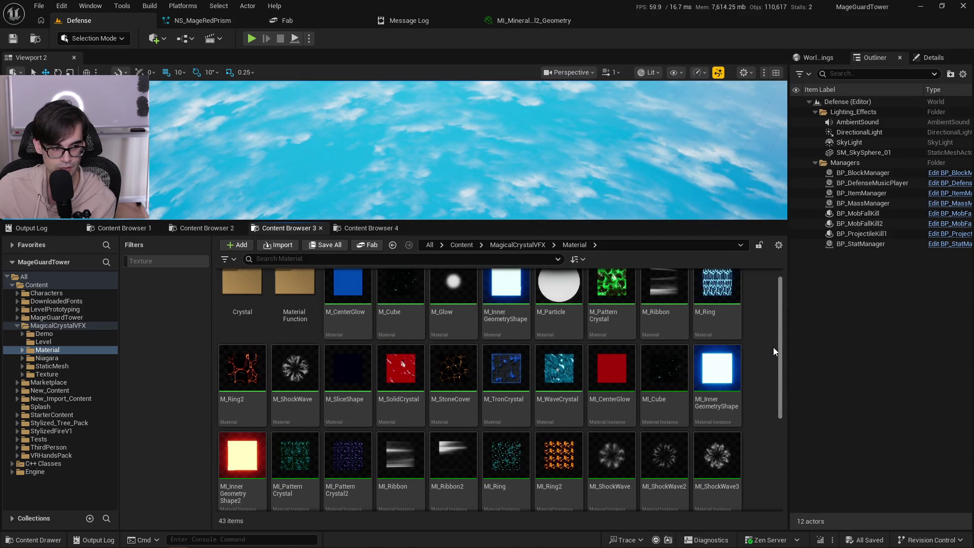
scroll(782, 356, "down", 4)
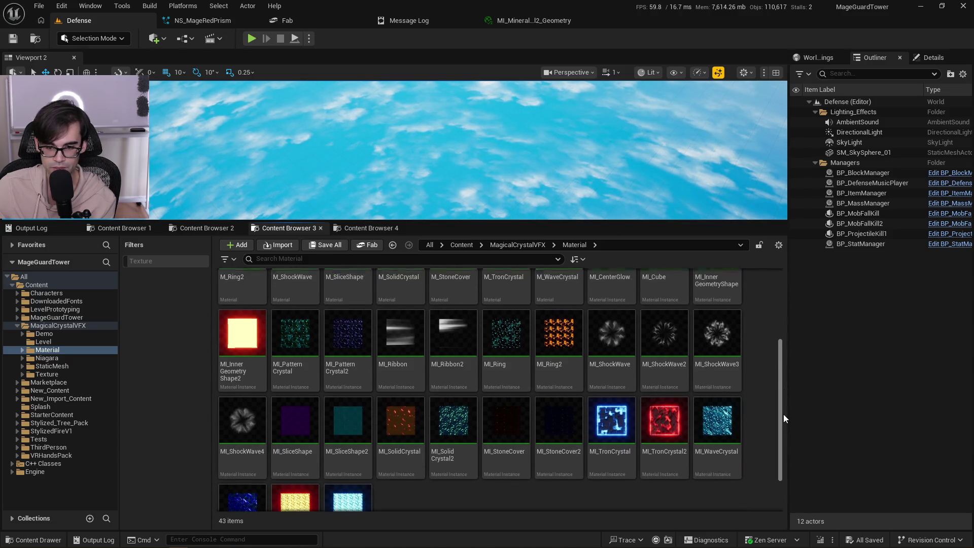
left_click_drag(782, 428, 775, 318)
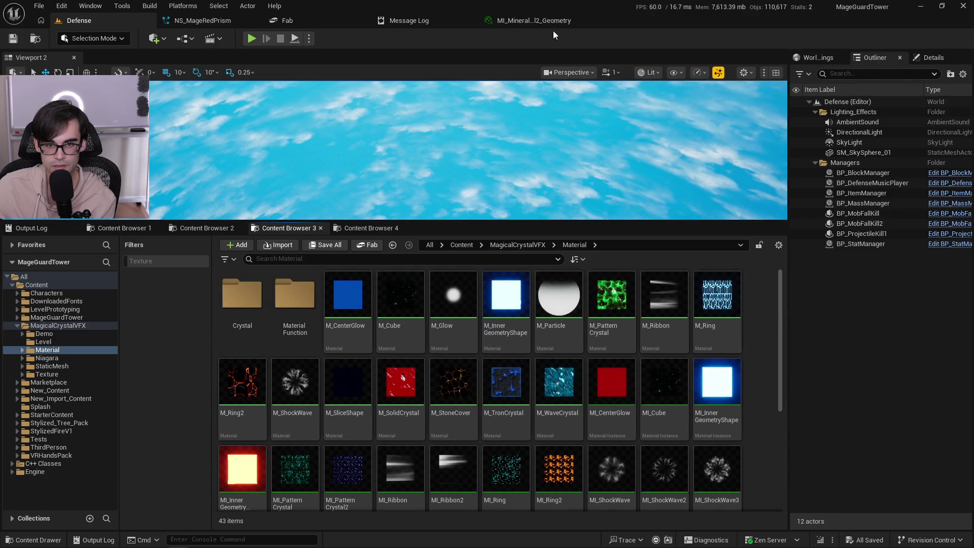
Use Browse to Asset from the crystal material instance and switch to Content Browser 2.
left_click(552, 22)
left_click(96, 21)
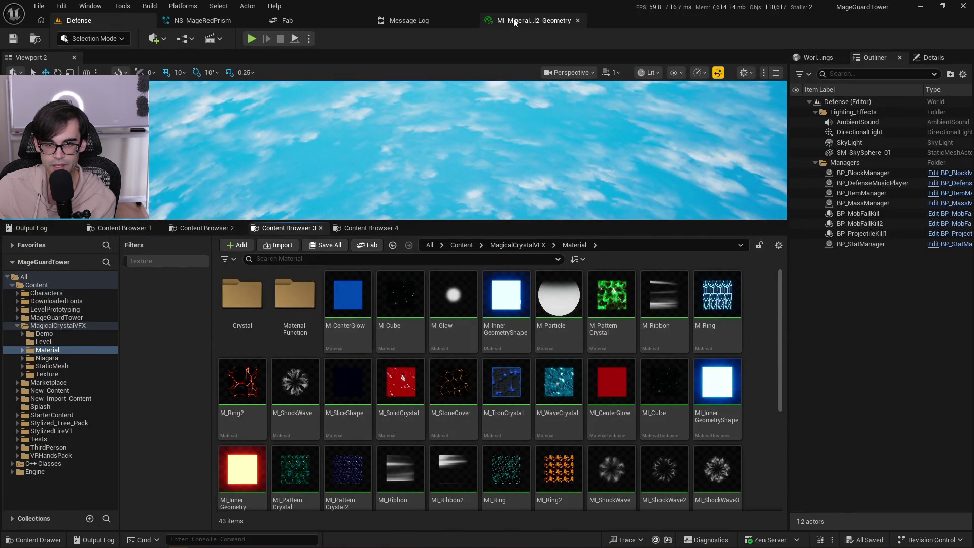
left_click(532, 20)
left_click(34, 39)
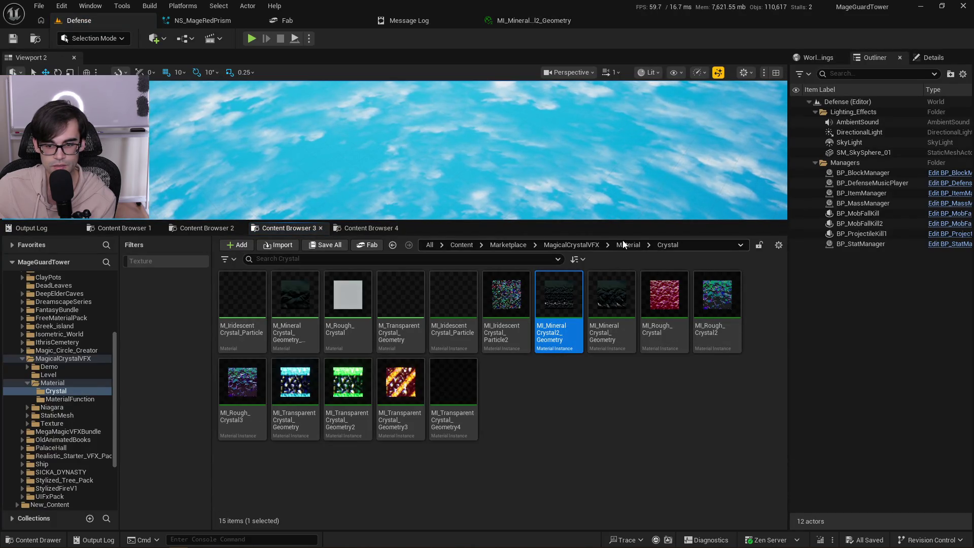
left_click(214, 231)
left_click(279, 228)
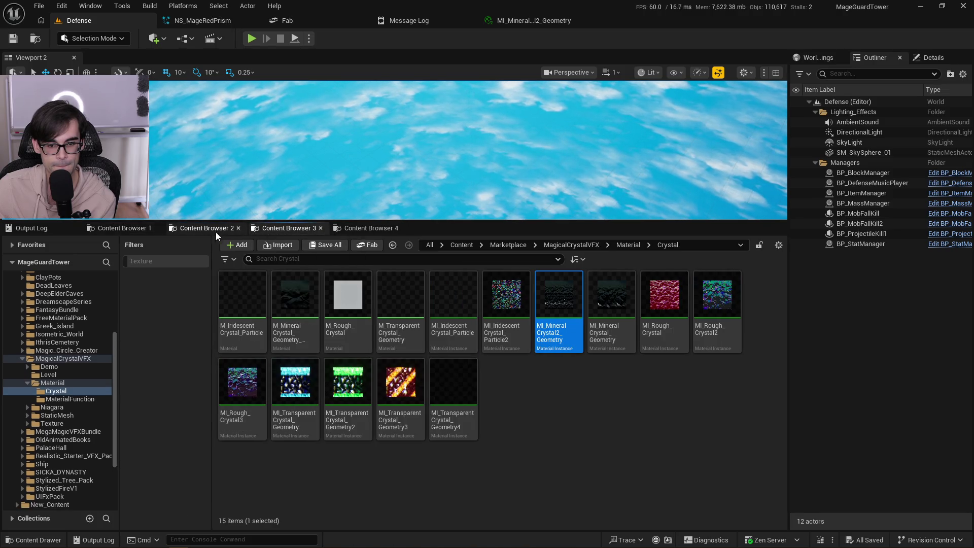
left_click(187, 230)
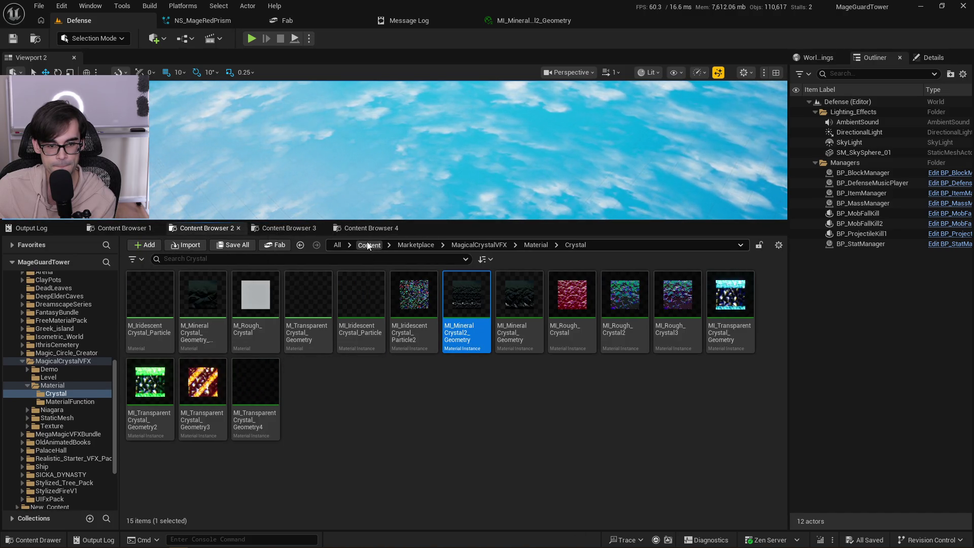
Go to Content > MagicalCrystalVFX > Material > Crystal and open MI_MineralCrystal2_Geometry.
left_click(369, 245)
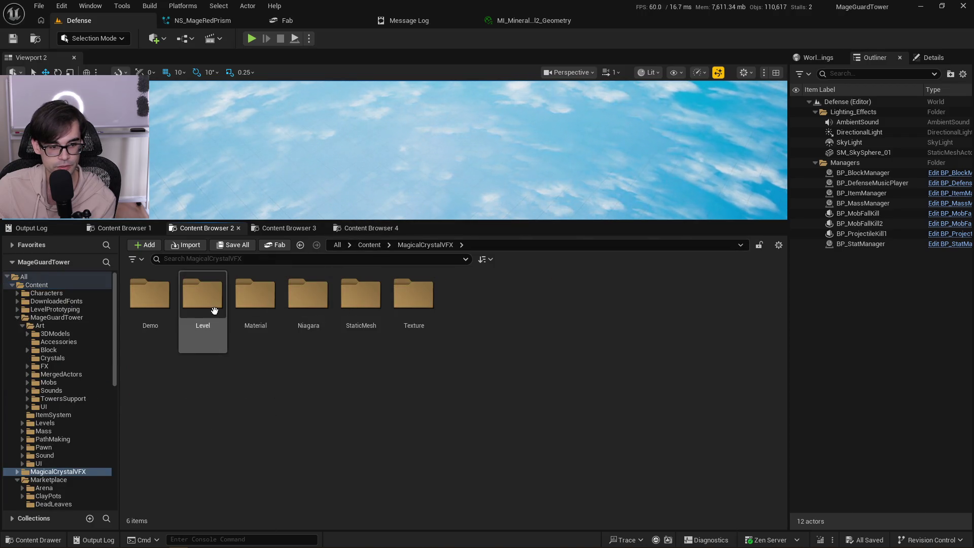
double_click(254, 296)
left_click(162, 306)
double_click(162, 306)
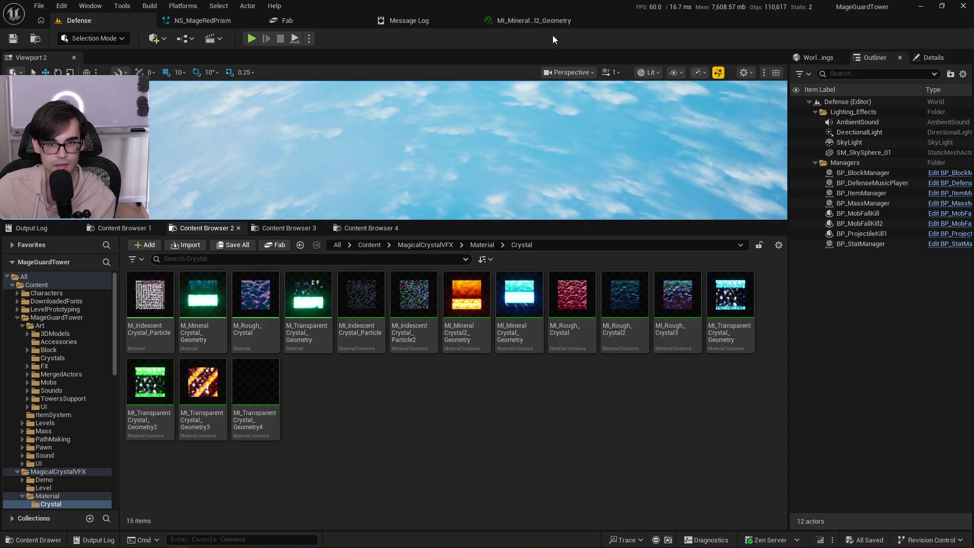
left_click(539, 23)
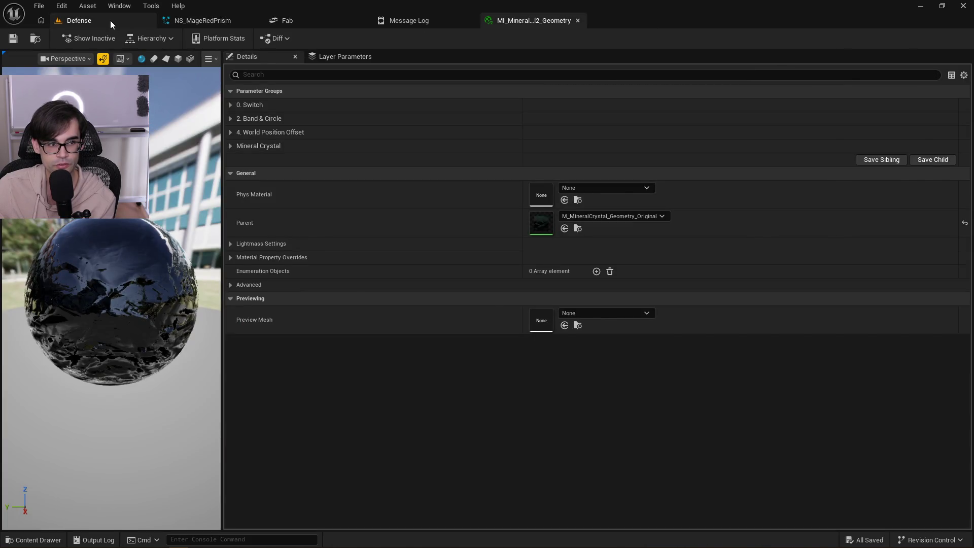
left_click(111, 20)
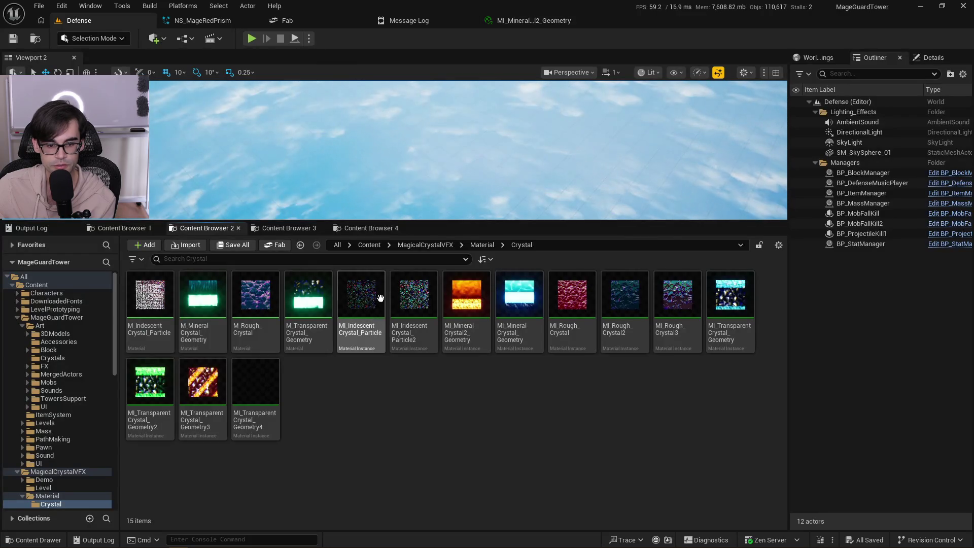
double_click(473, 336)
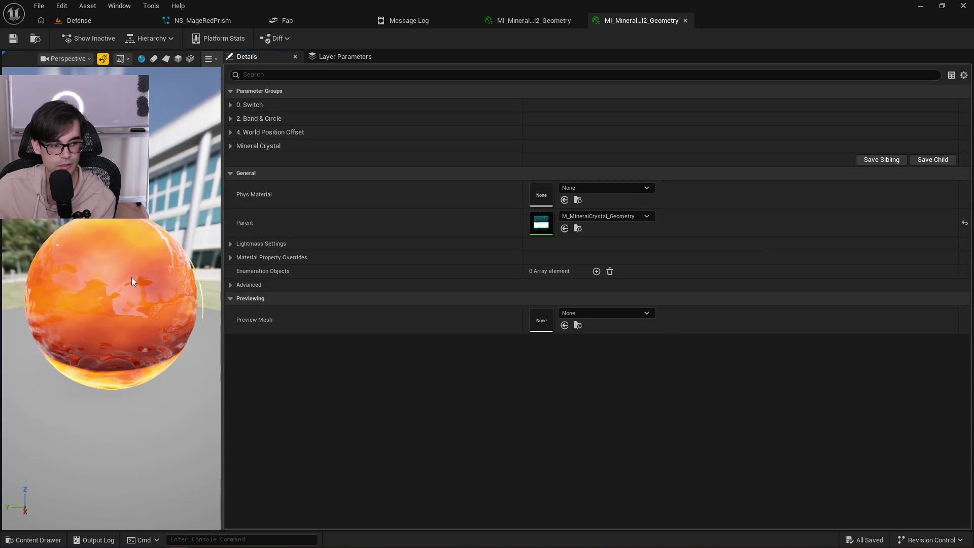
mouse_move(132, 277)
left_mouse_down()
mouse_move(208, 282)
mouse_move(212, 339)
mouse_move(208, 300)
mouse_move(248, 301)
left_mouse_up()
Open the parent M_MineralCrystal_Geometry from the instance and shift its output node right.
left_click_drag(112, 300, 228, 299)
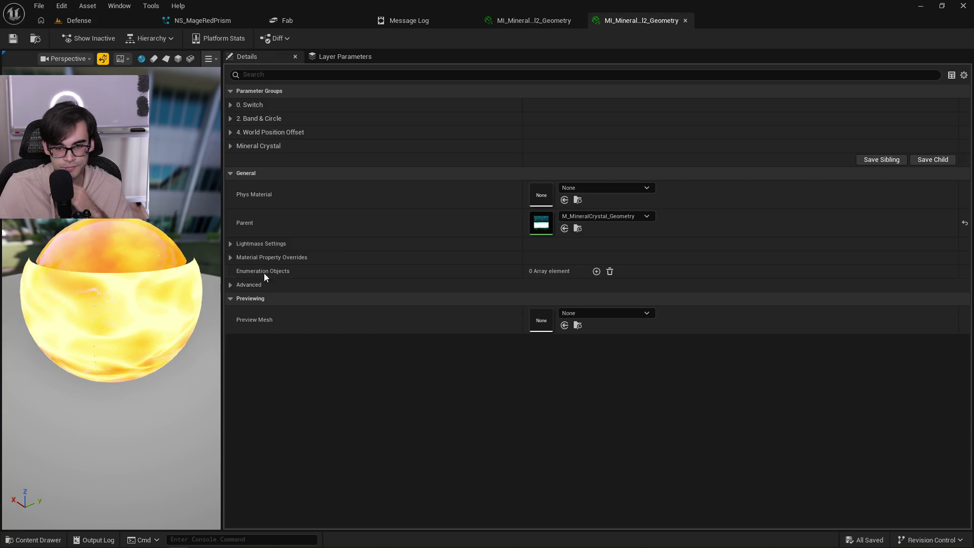
double_click(541, 224)
left_click_drag(492, 167, 818, 184)
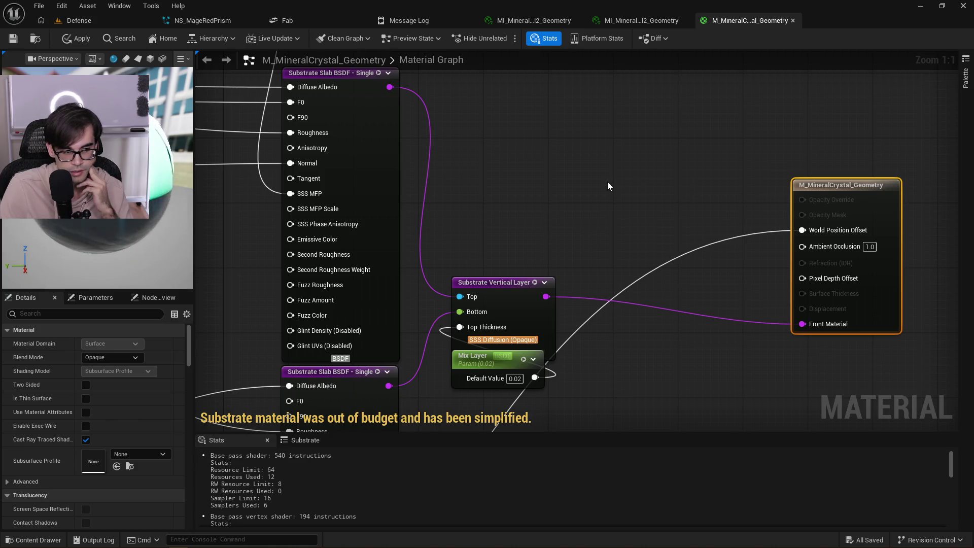
Float the M_MineralCrystal_Geometry graph in its own window, with the level editor on the left half.
scroll(608, 182, "down", 3)
scroll(385, 226, "down", 3)
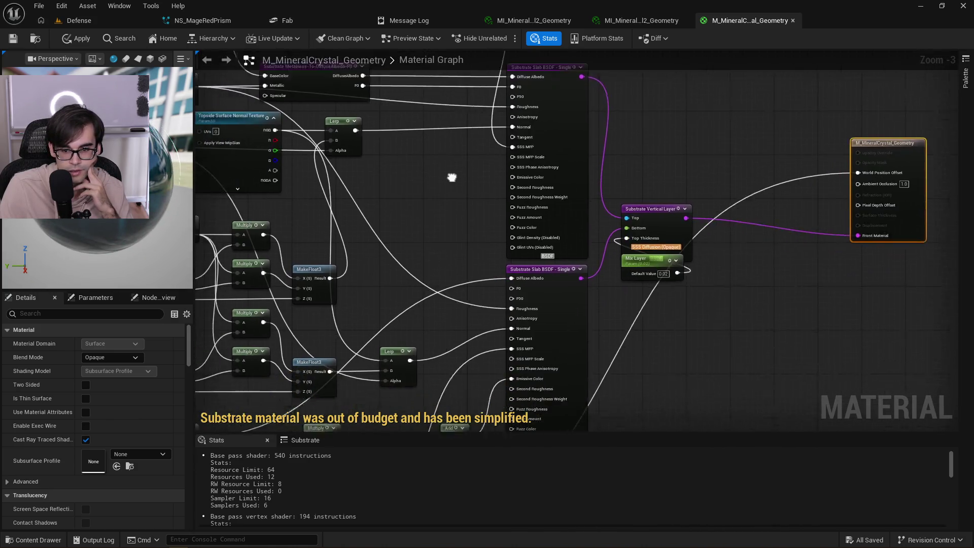
scroll(471, 231, "up", 2)
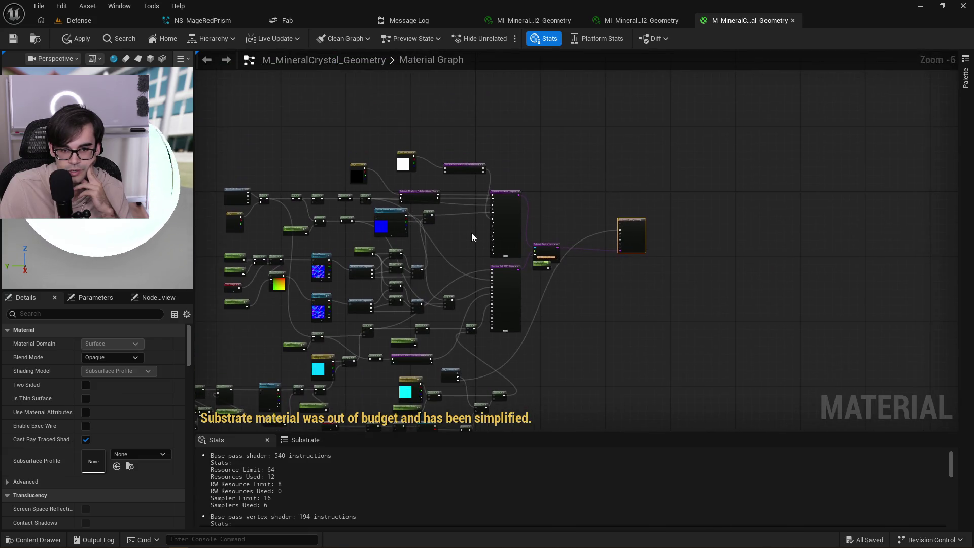
mouse_move(770, 28)
left_mouse_down()
mouse_move(862, 223)
mouse_move(939, 264)
mouse_move(775, 260)
mouse_move(761, 224)
mouse_move(971, 244)
left_mouse_up()
left_click(310, 198)
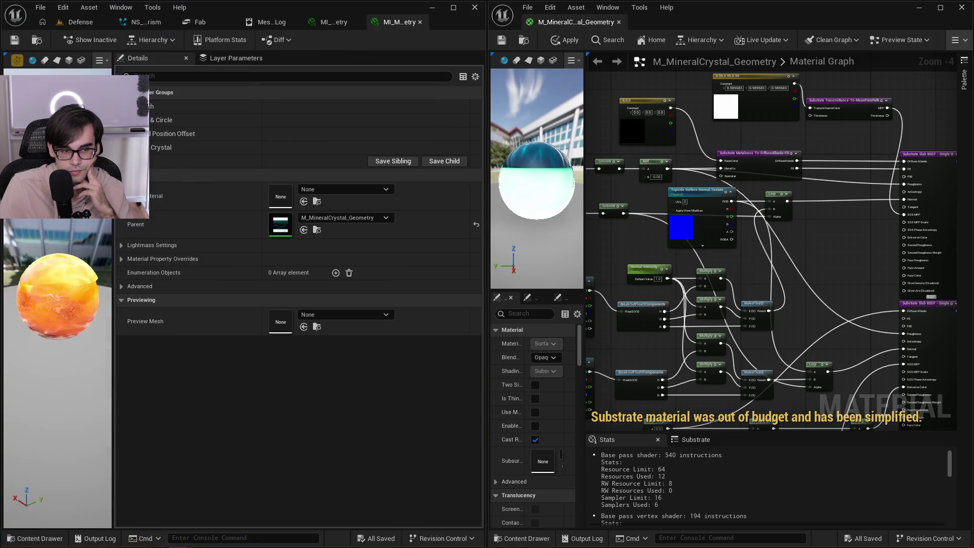
double_click(280, 224)
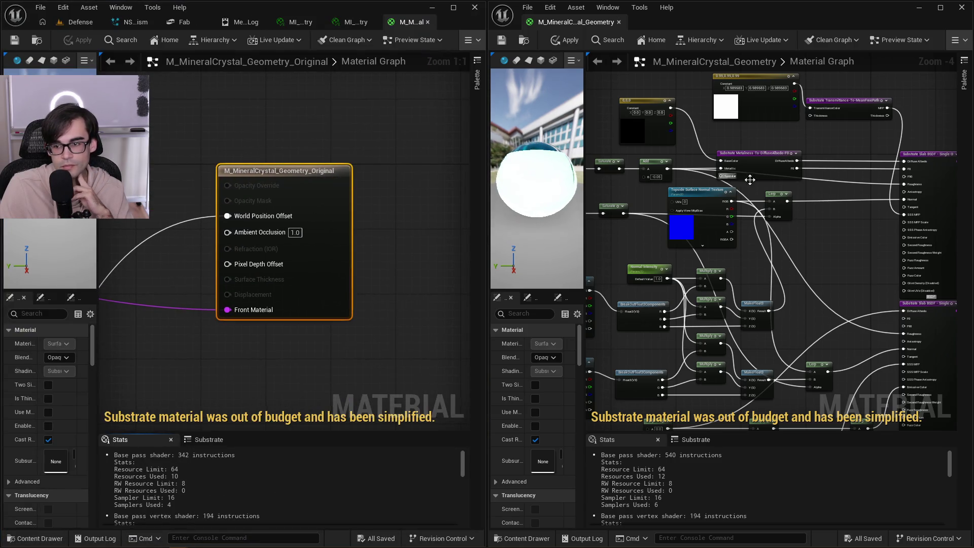
left_click_drag(838, 187, 628, 169)
key("Home")
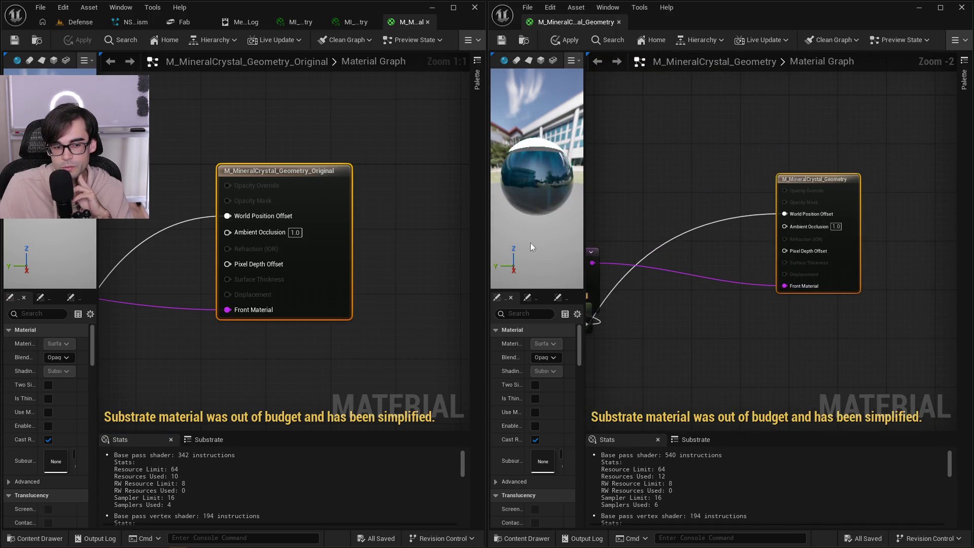
scroll(646, 202, "down", 3)
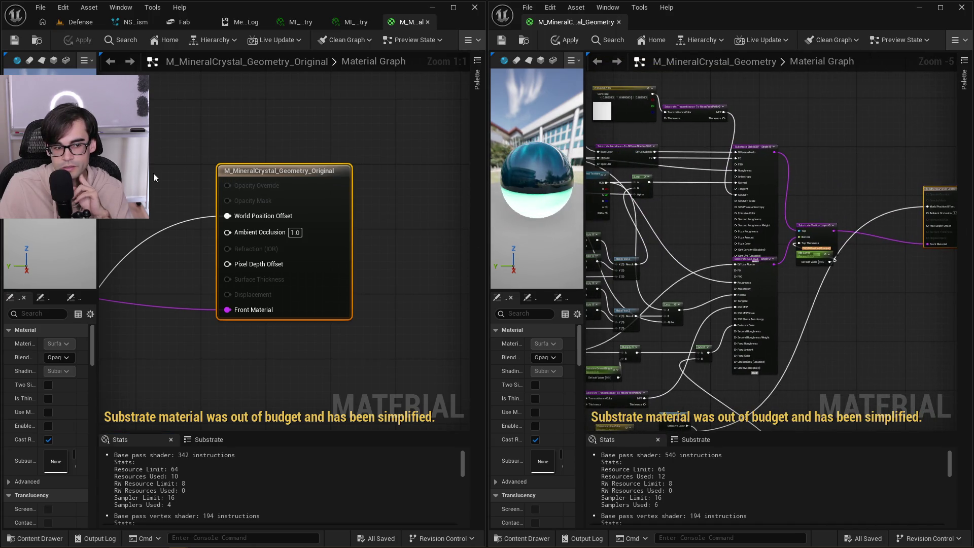
left_click_drag(203, 182, 373, 166)
scroll(373, 165, "down", 3)
left_click_drag(291, 178, 434, 173)
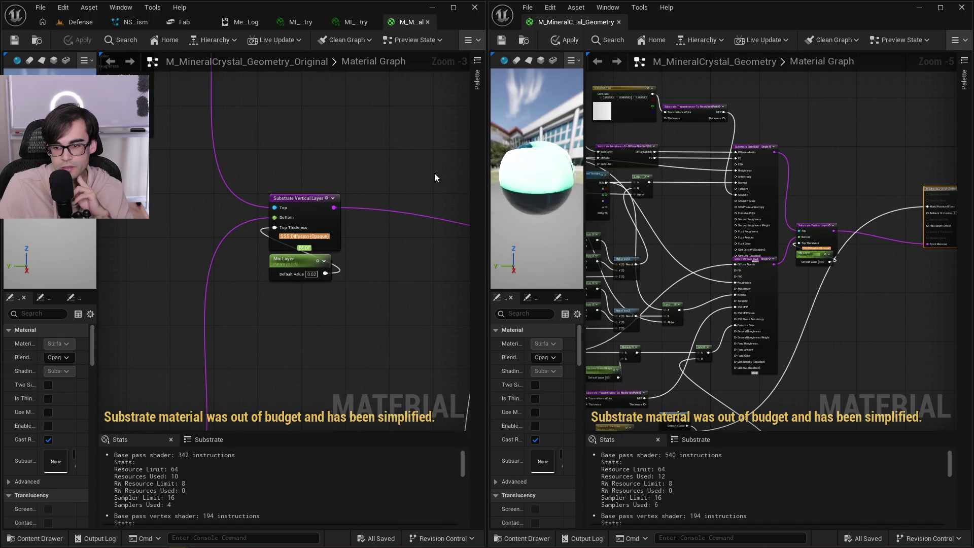
mouse_move(375, 127)
left_mouse_down()
mouse_move(321, 90)
mouse_move(339, 207)
left_mouse_up()
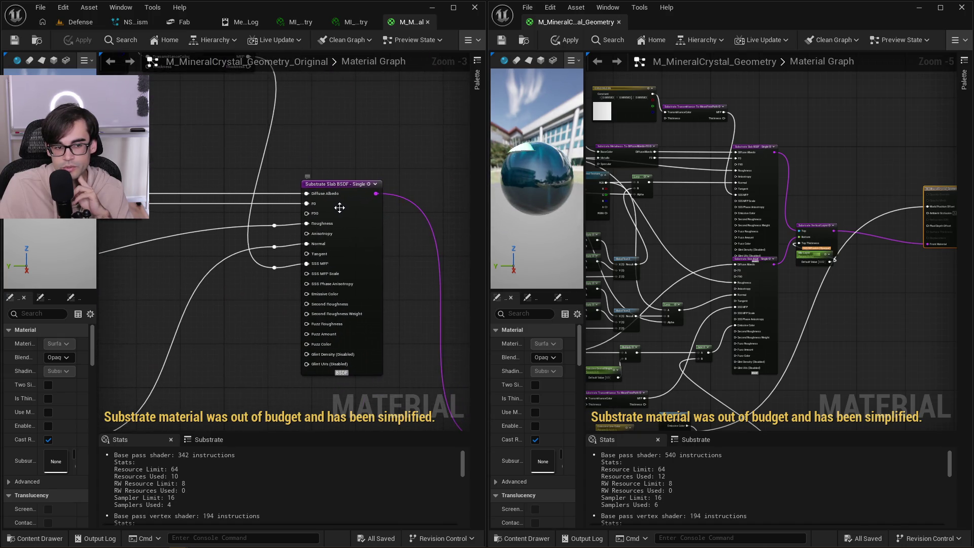
mouse_move(355, 253)
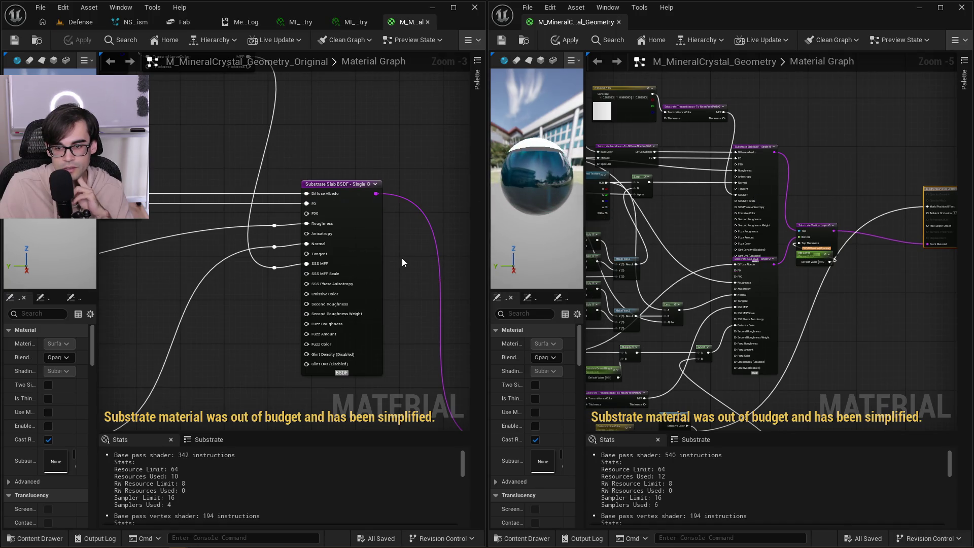
scroll(295, 261, "up", 3)
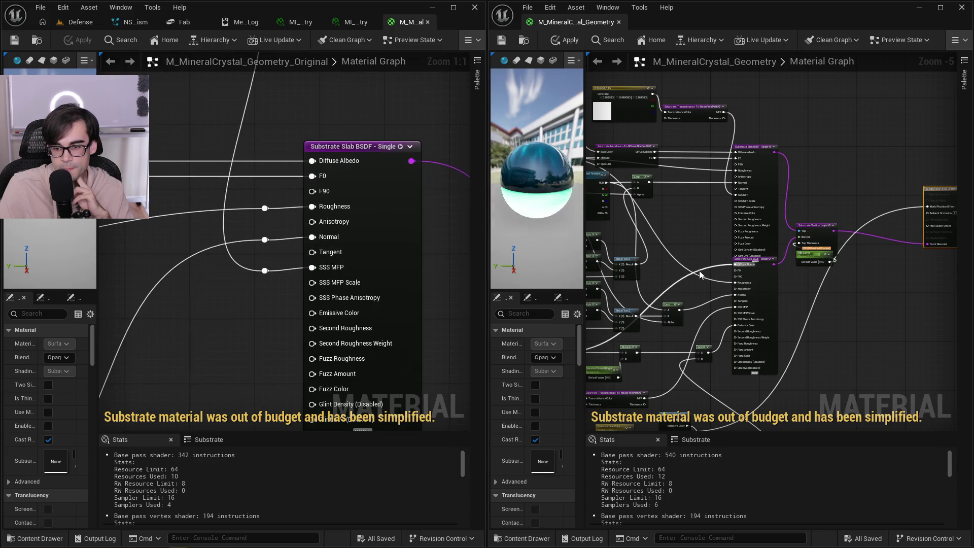
left_click_drag(692, 255, 792, 190)
scroll(767, 258, "up", 2)
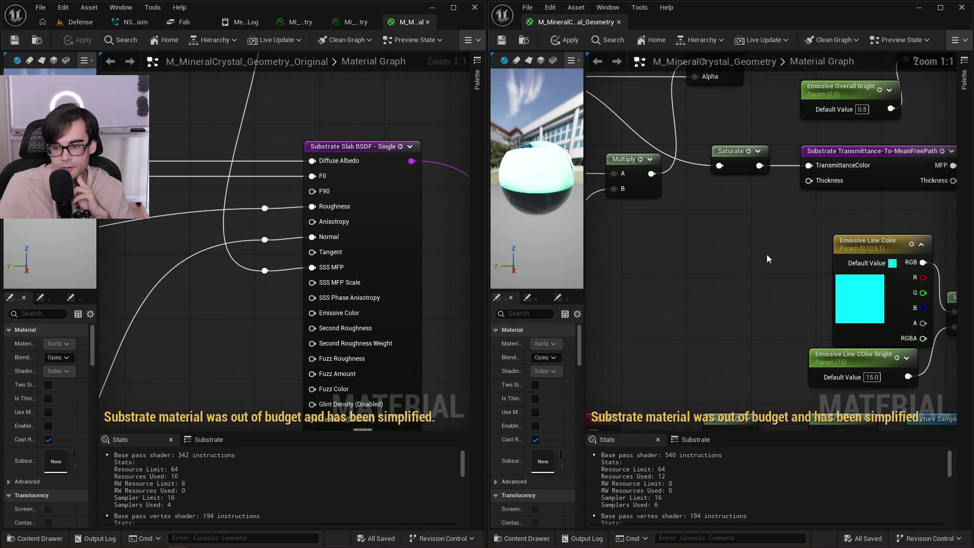
left_click_drag(736, 238, 734, 208)
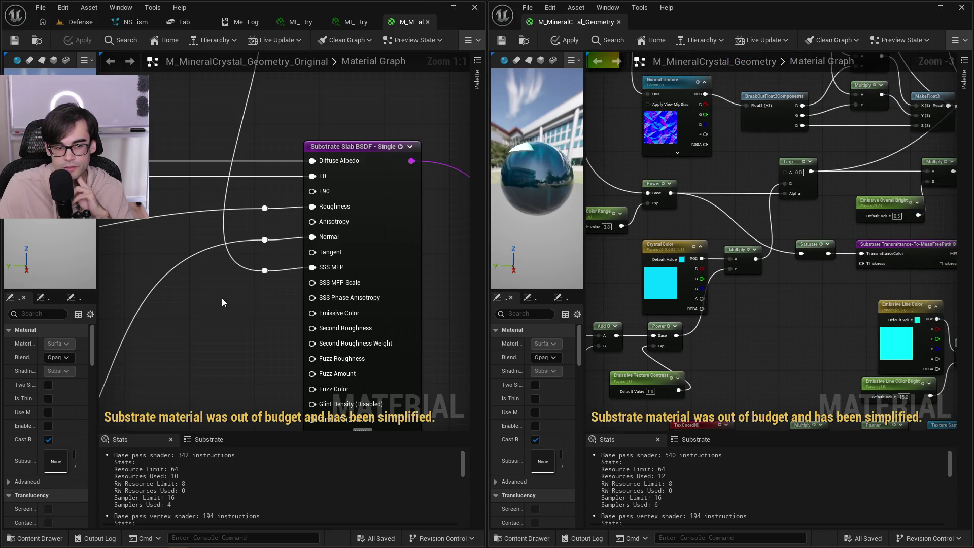
scroll(601, 284, "down", 2)
left_click_drag(601, 284, 591, 289)
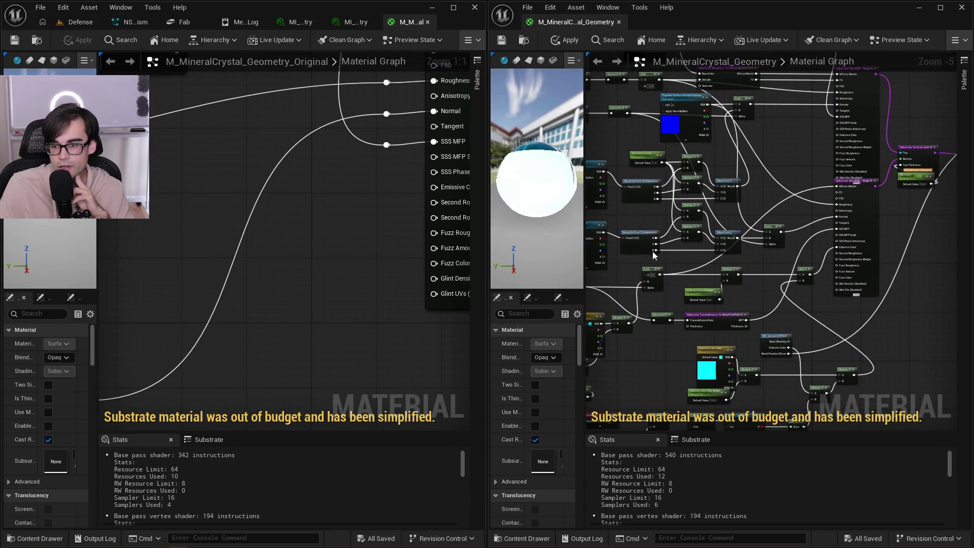
scroll(862, 227, "up", 1)
left_click(863, 224)
scroll(817, 147, "down", 2)
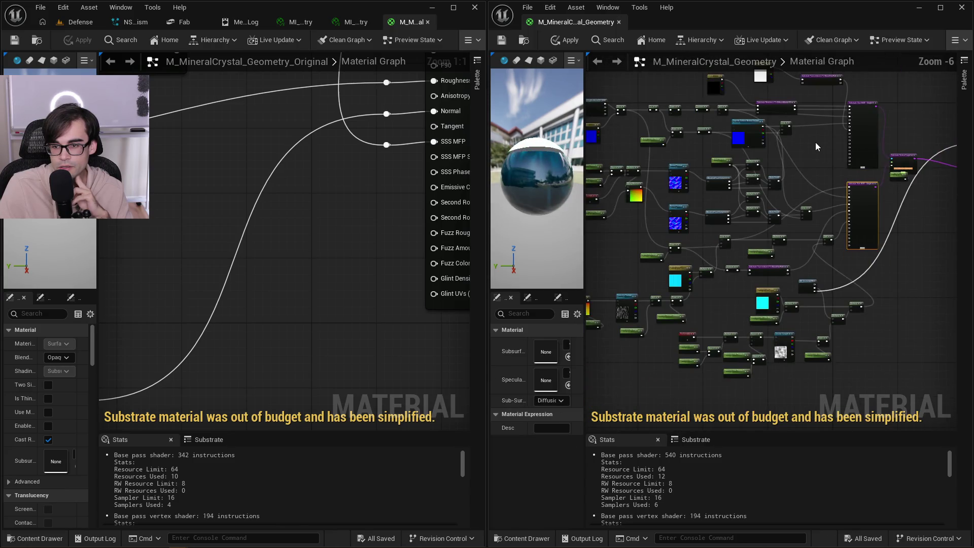
scroll(822, 169, "up", 1)
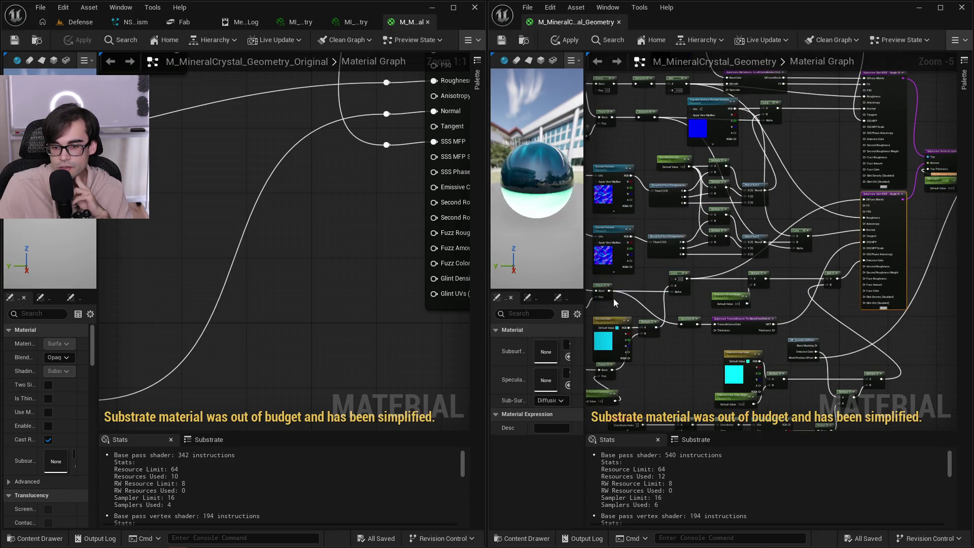
scroll(377, 240, "down", 2)
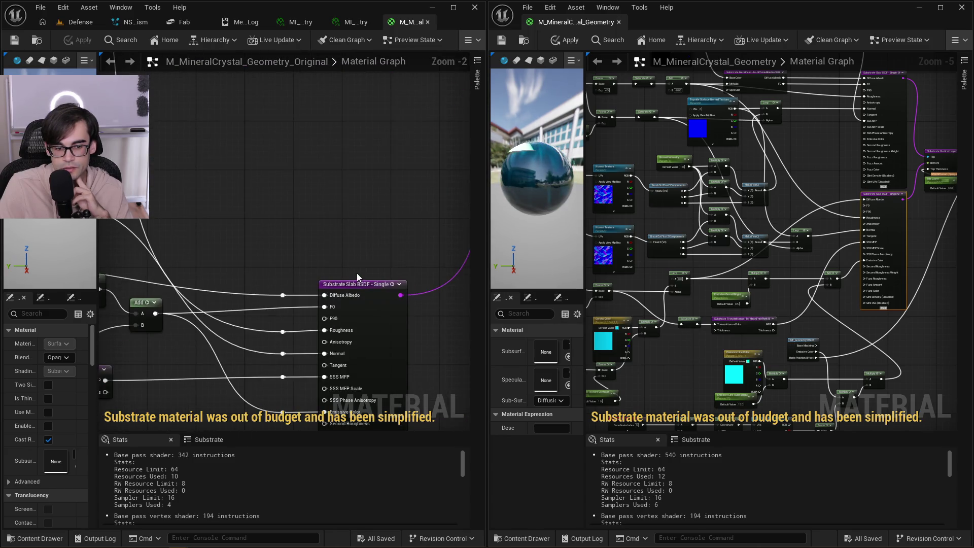
left_click_drag(342, 265, 471, 178)
scroll(347, 260, "down", 2)
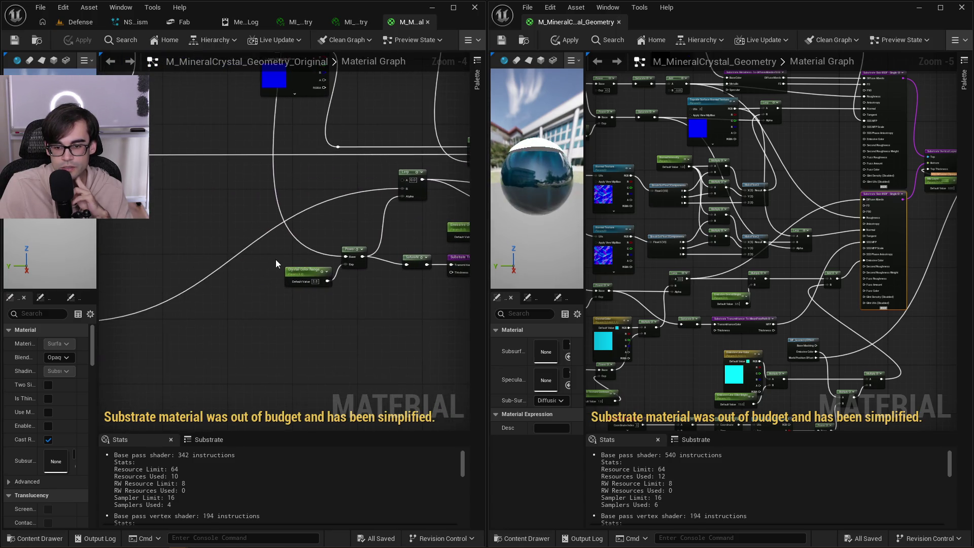
left_click_drag(277, 264, 453, 187)
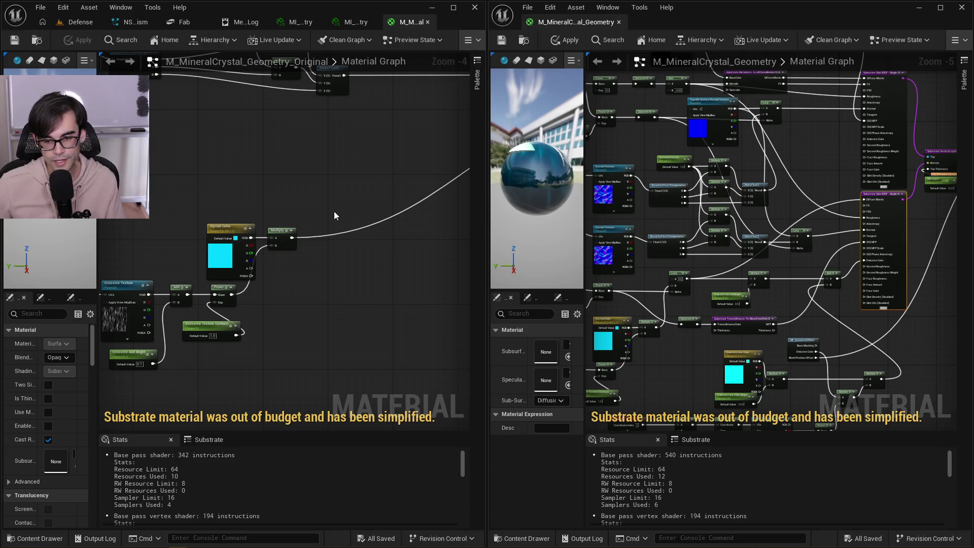
scroll(702, 250, "up", 3)
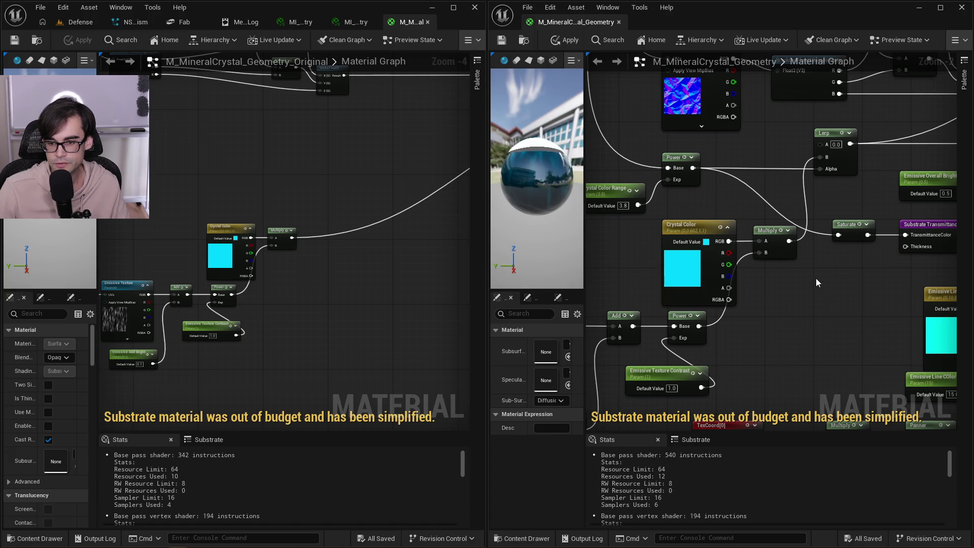
scroll(791, 305, "down", 1)
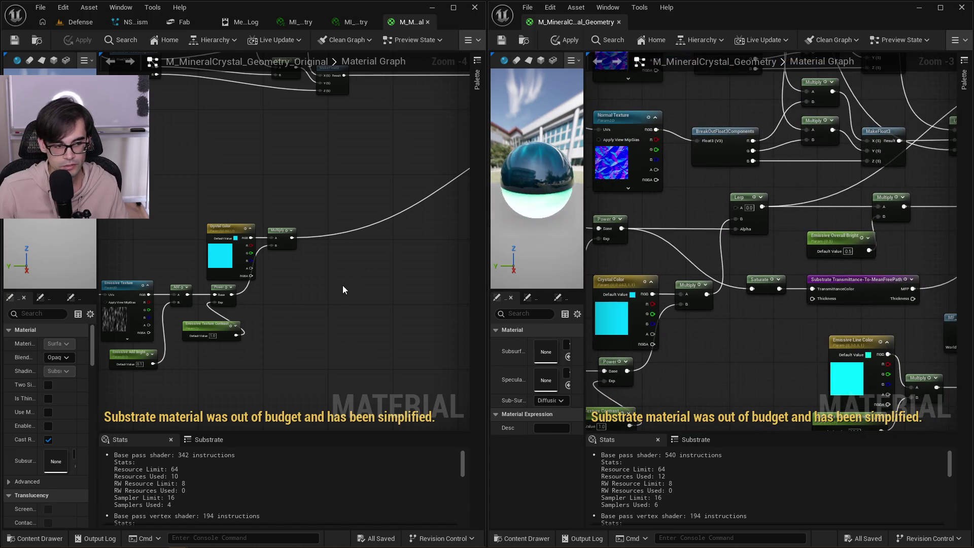
scroll(275, 205, "down", 3)
left_click_drag(386, 217, 244, 290)
scroll(315, 293, "up", 2)
left_click_drag(216, 333, 251, 207)
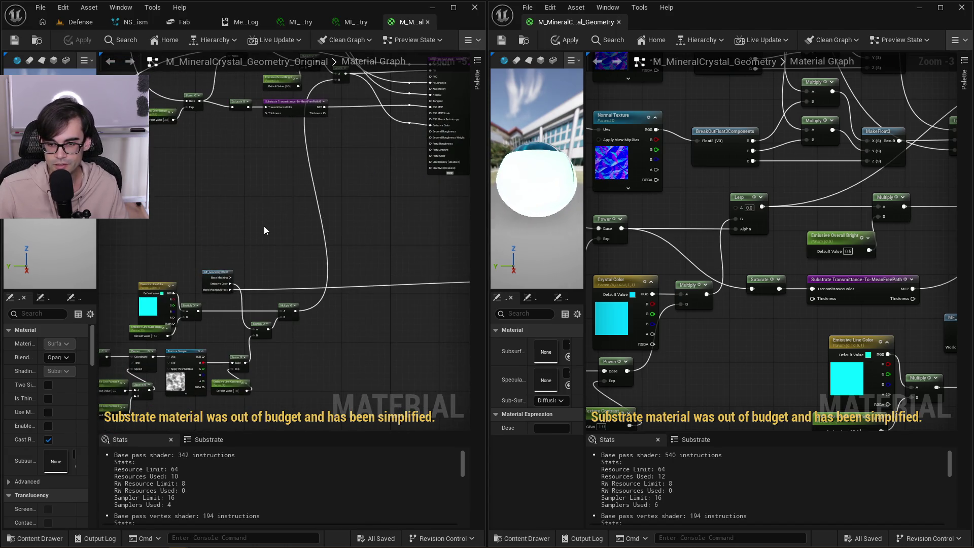
scroll(219, 264, "up", 3)
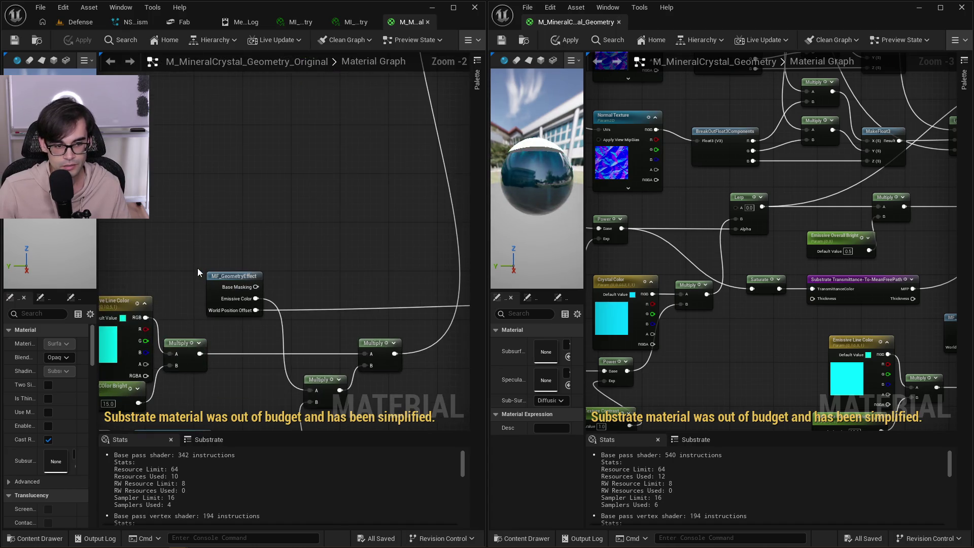
left_click_drag(689, 265, 748, 259)
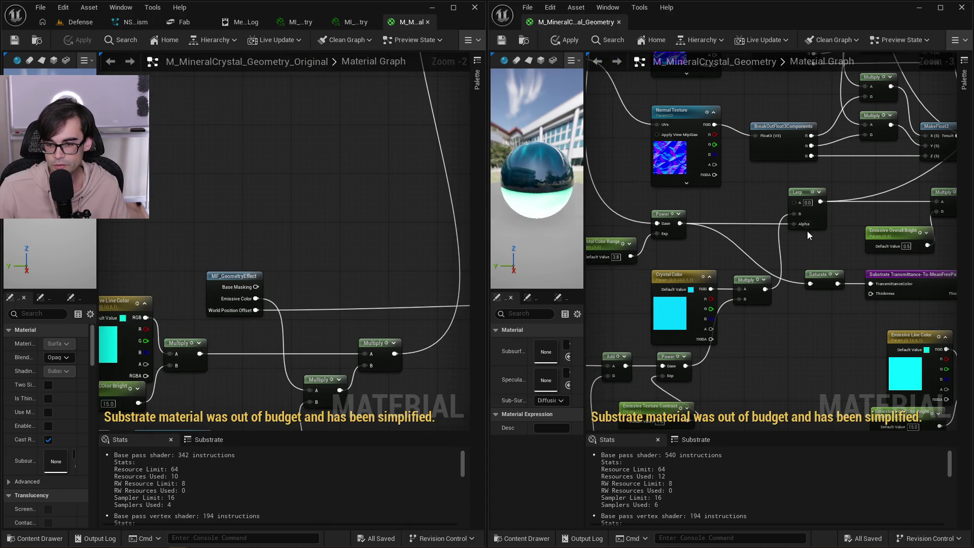
left_click_drag(845, 258, 660, 315)
left_click_drag(803, 239, 693, 283)
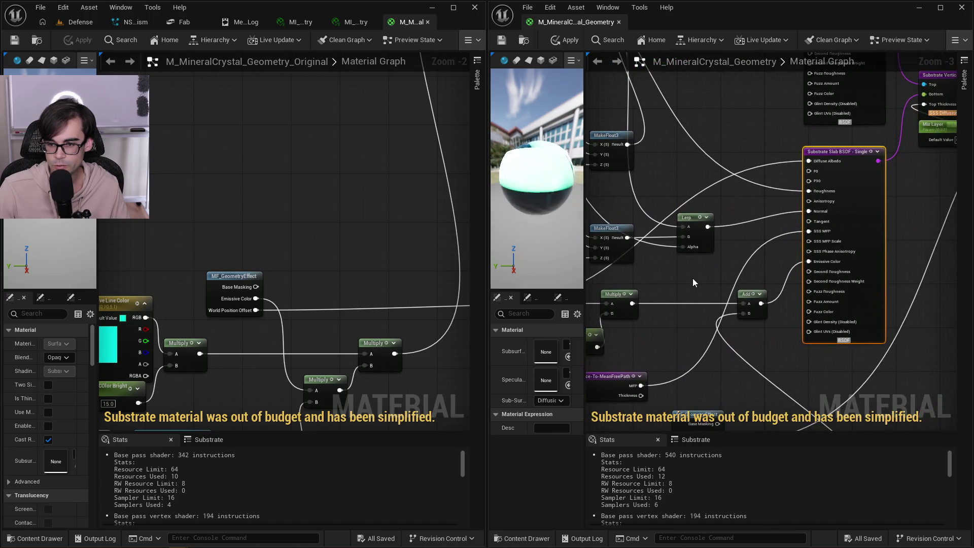
scroll(693, 278, "down", 2)
scroll(714, 289, "up", 3)
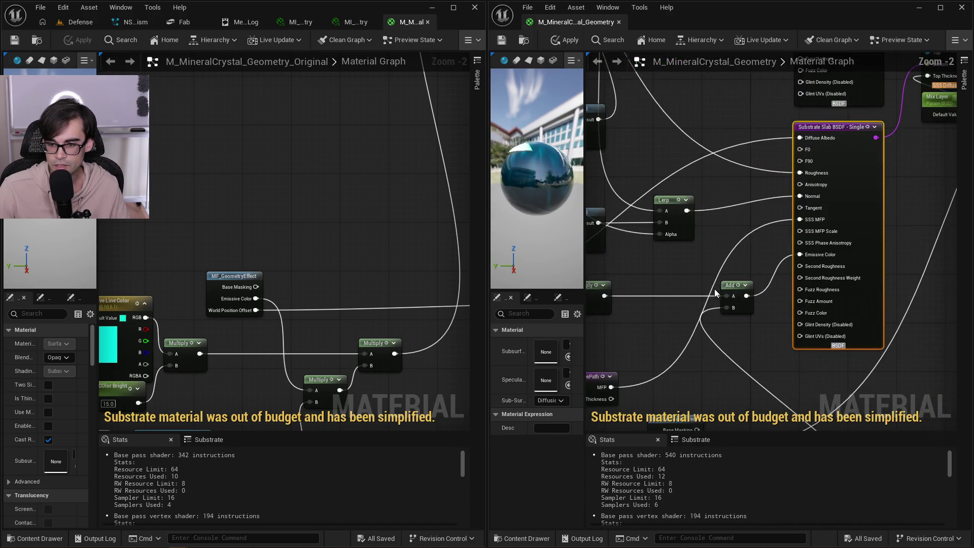
left_click_drag(685, 270, 819, 253)
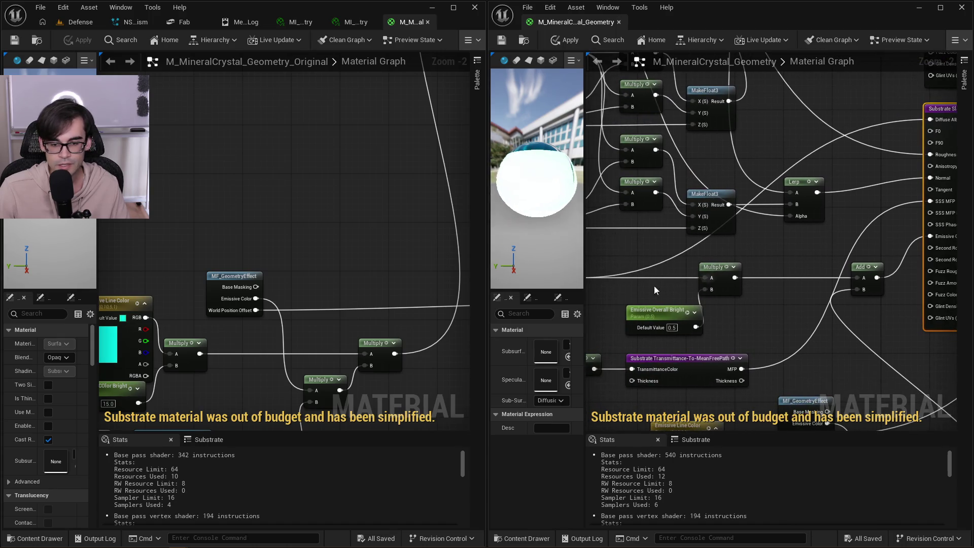
left_click_drag(654, 291, 779, 264)
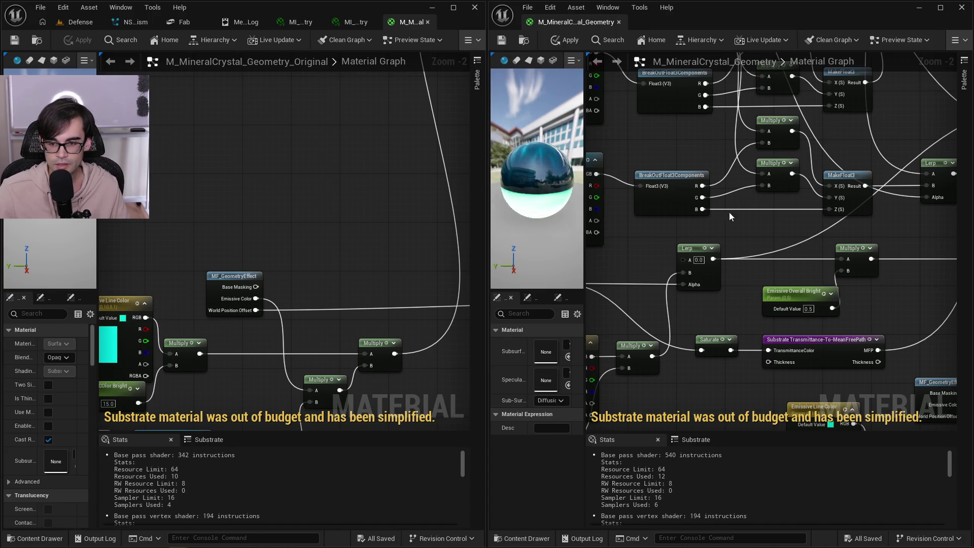
mouse_move(770, 252)
left_mouse_down()
mouse_move(903, 332)
mouse_move(949, 395)
mouse_move(918, 427)
mouse_move(971, 409)
mouse_move(926, 461)
mouse_move(891, 356)
left_mouse_up()
left_click(872, 247)
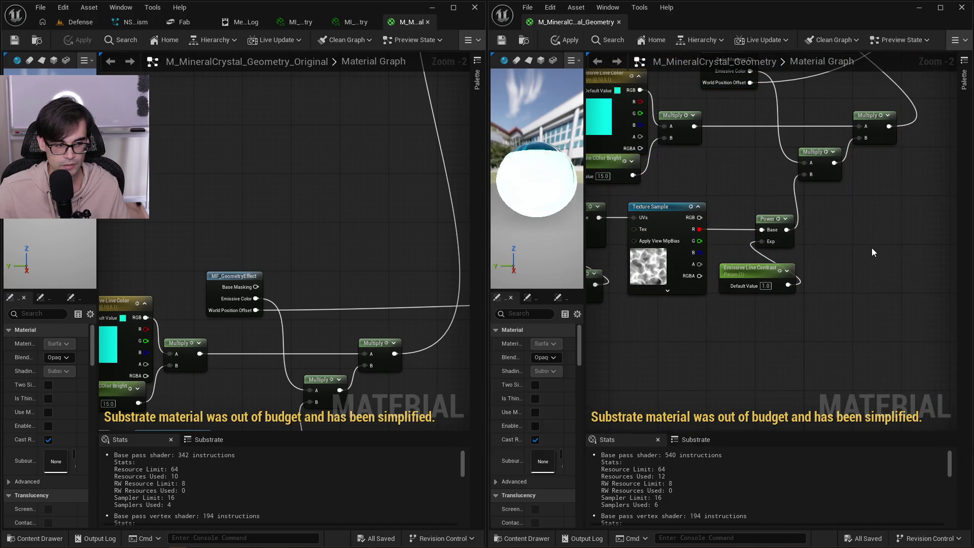
scroll(827, 319, "down", 3)
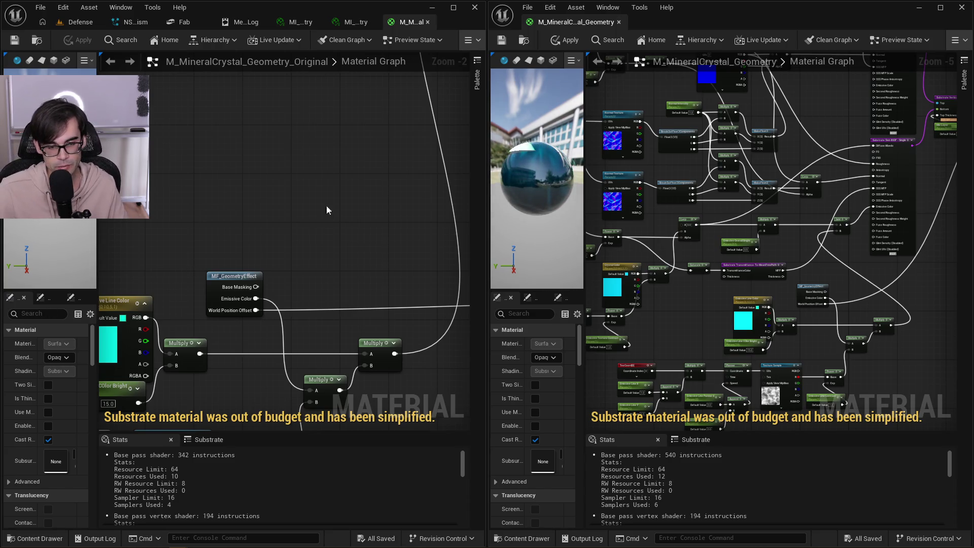
left_click_drag(307, 227, 298, 275)
scroll(298, 274, "down", 3)
scroll(265, 277, "up", 3)
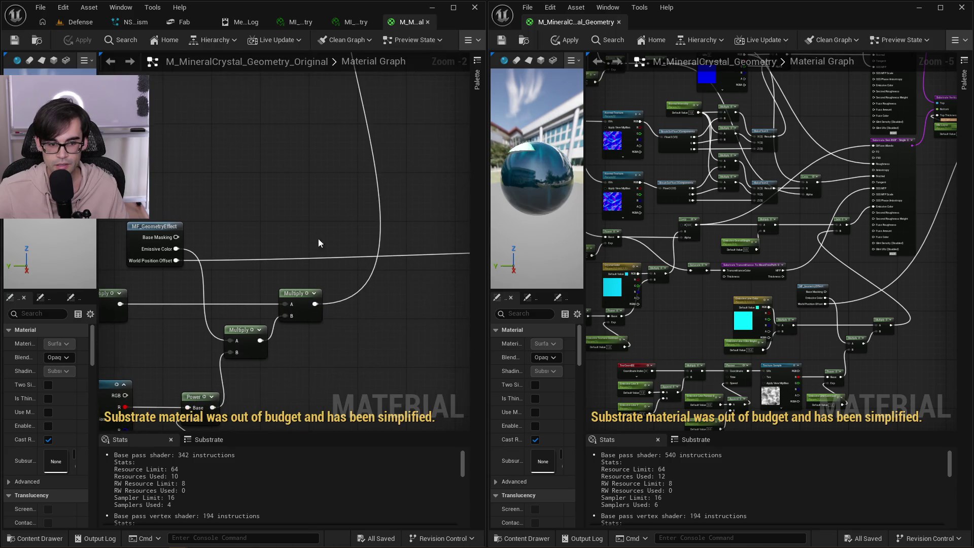
scroll(288, 211, "down", 4)
scroll(350, 296, "up", 3)
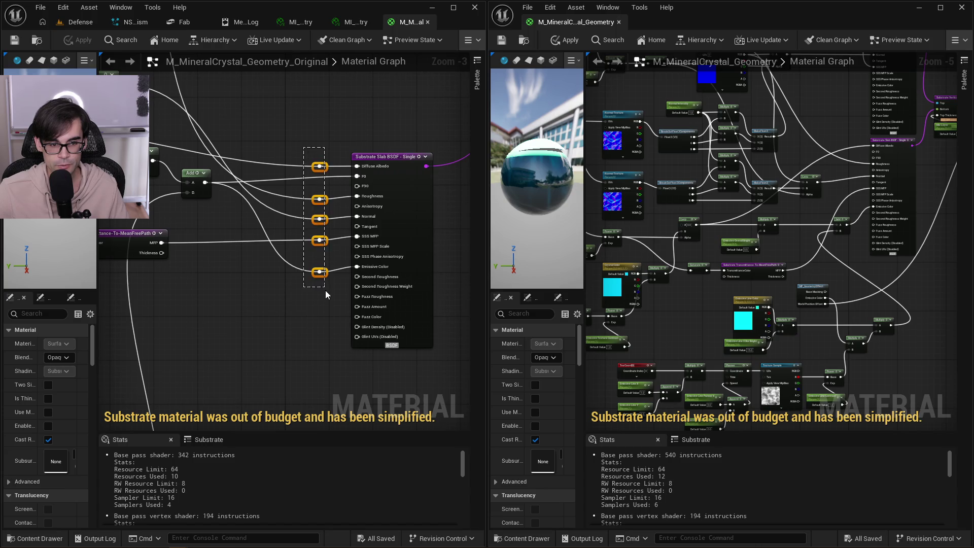
left_click_drag(326, 295, 330, 300)
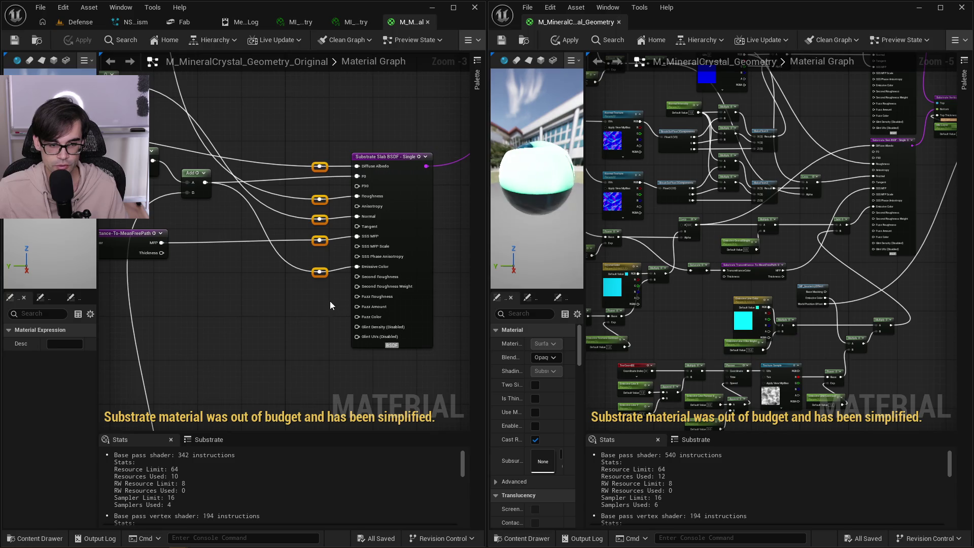
left_click(318, 305)
key("q")
left_click(272, 304)
left_click_drag(284, 325, 331, 126)
left_click(223, 243)
scroll(404, 191, "down", 2)
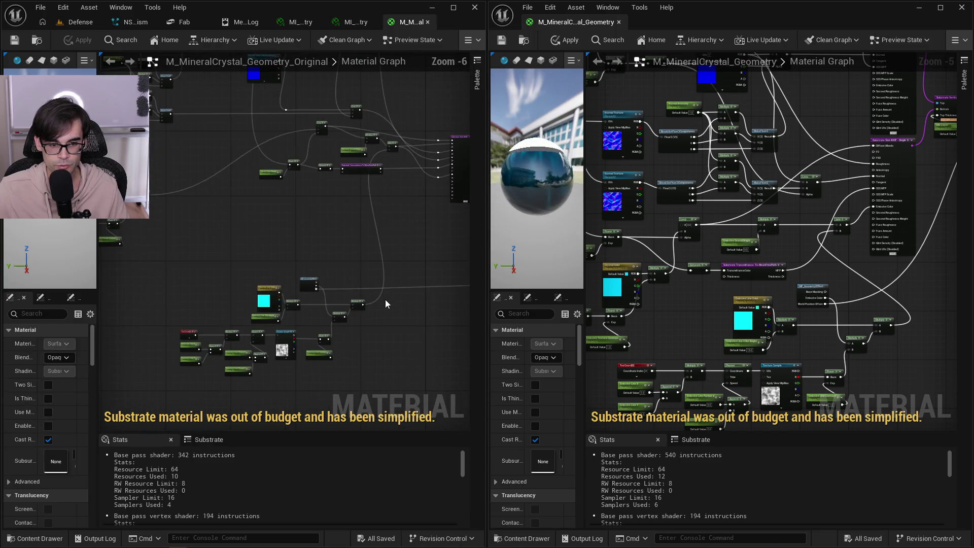
scroll(271, 316, "up", 2)
left_click_drag(409, 302, 291, 312)
scroll(291, 312, "down", 2)
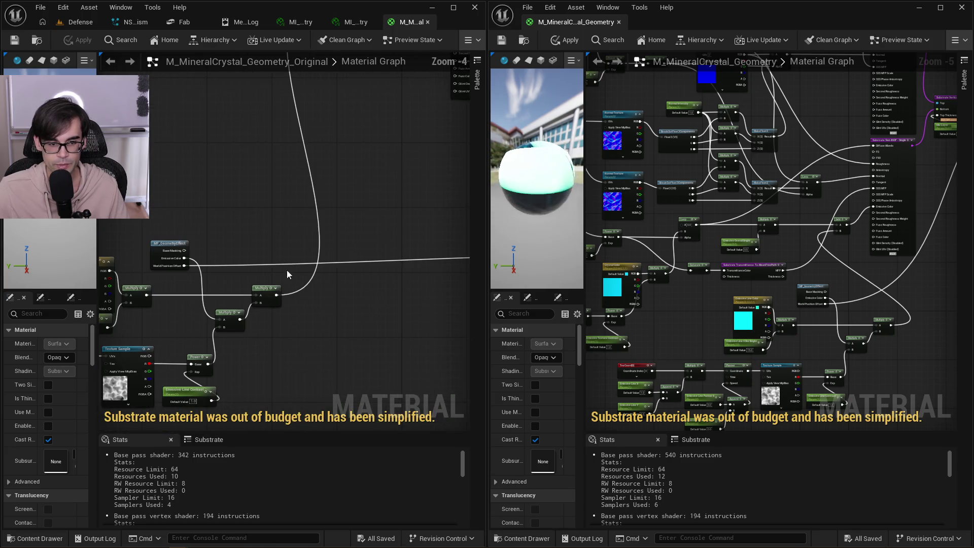
left_click_drag(707, 293, 791, 287)
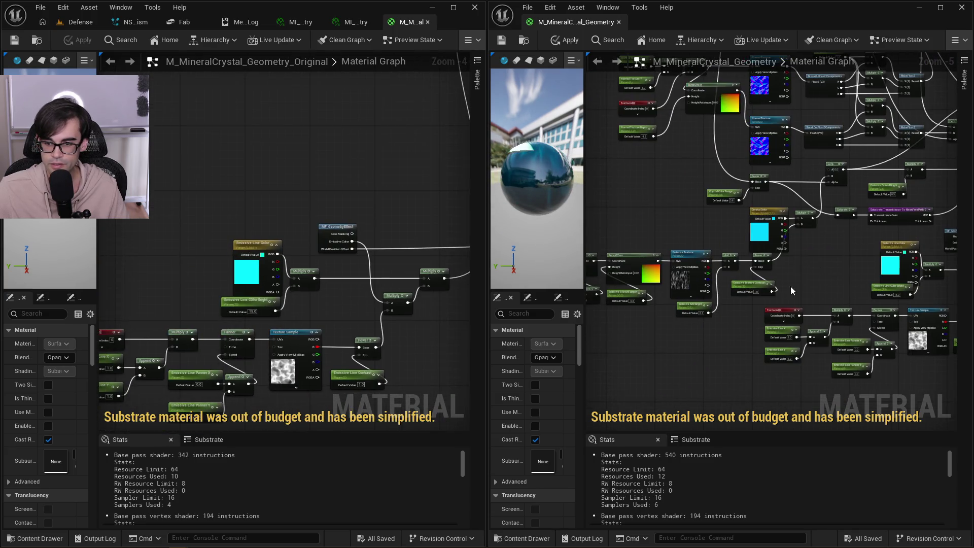
scroll(828, 239, "up", 4)
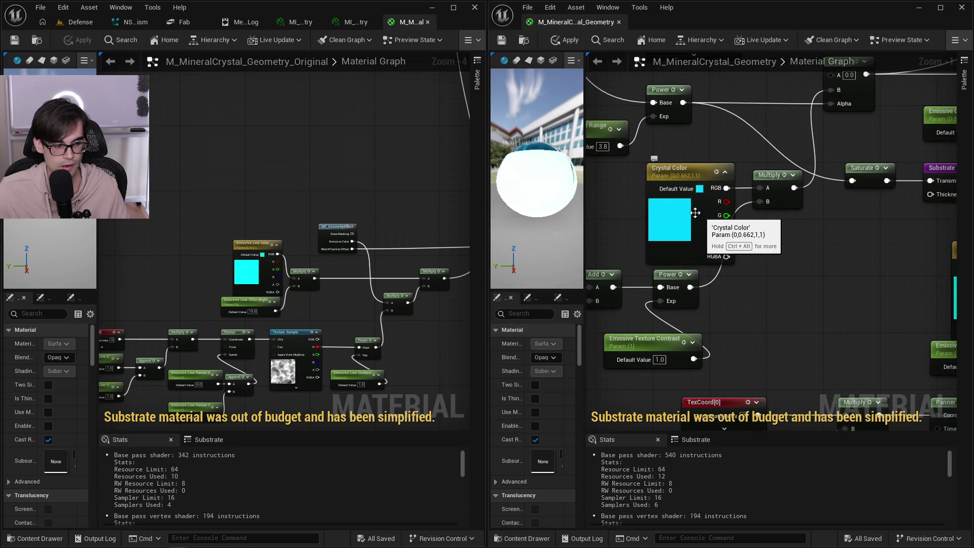
left_click_drag(815, 198, 819, 282)
mouse_move(647, 233)
left_mouse_down()
mouse_move(808, 333)
mouse_move(818, 351)
left_mouse_up()
scroll(330, 300, "up", 2)
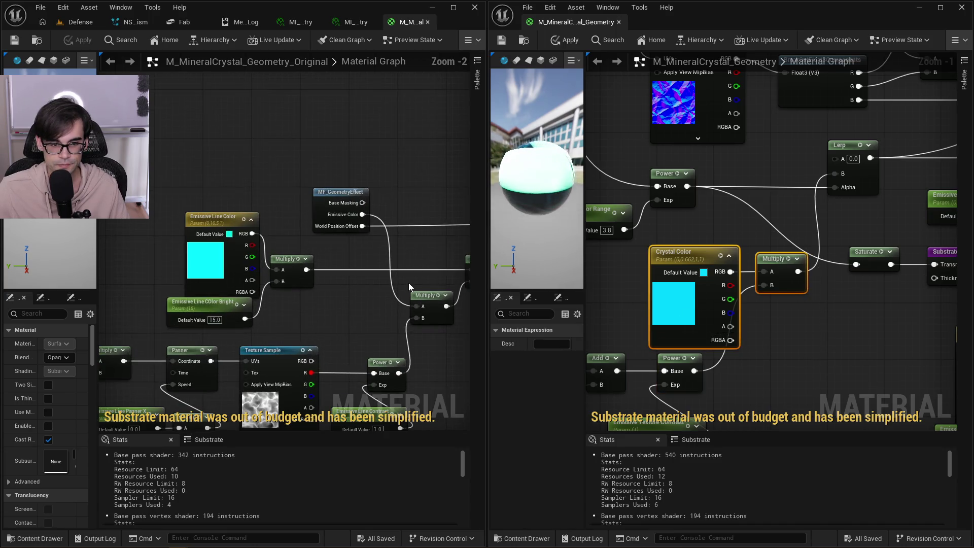
scroll(360, 199, "down", 3)
scroll(374, 224, "up", 3)
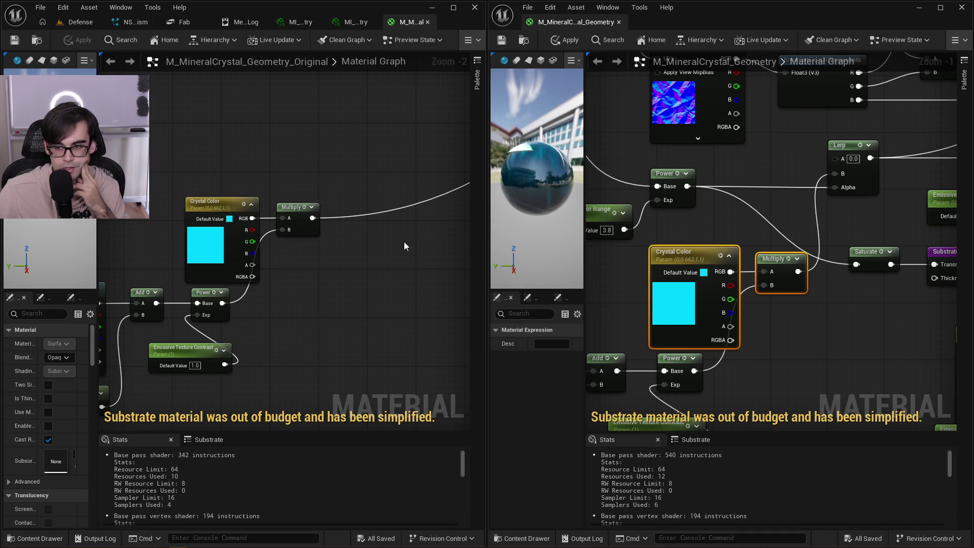
scroll(418, 233, "down", 3)
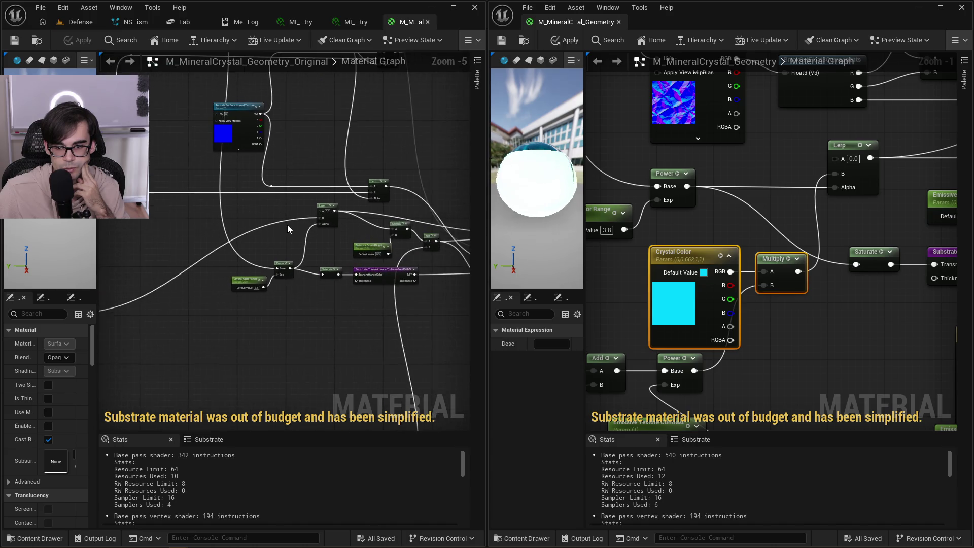
scroll(287, 228, "up", 2)
left_click_drag(710, 215, 661, 232)
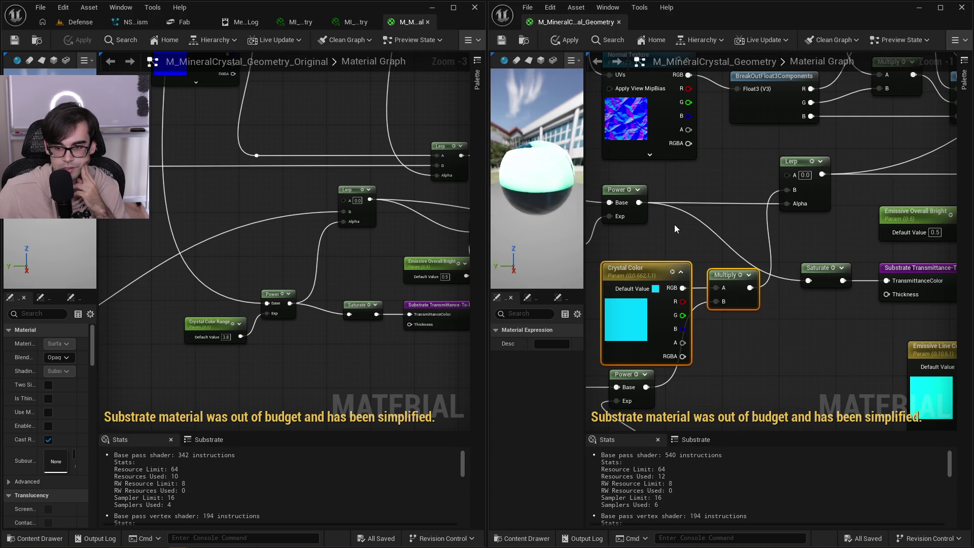
left_click_drag(672, 227, 764, 229)
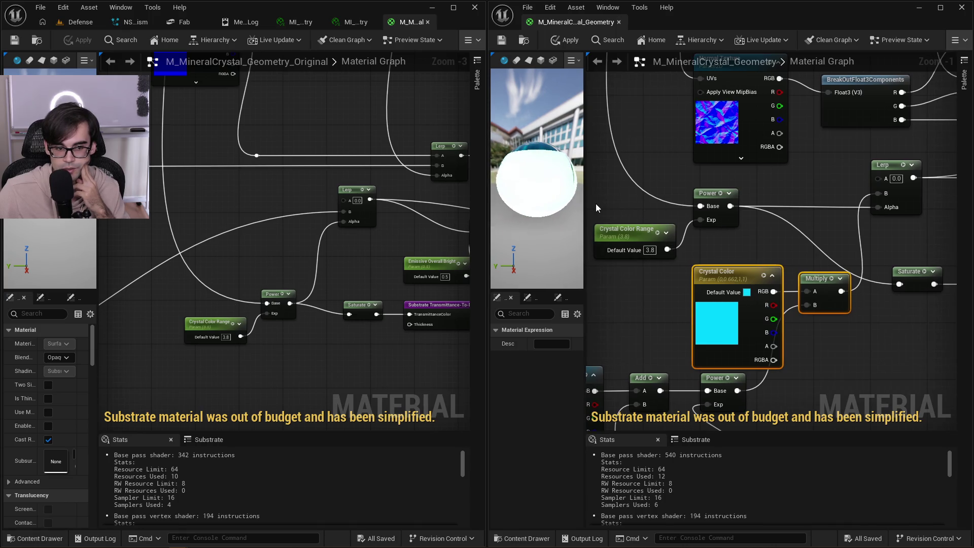
left_click_drag(596, 203, 627, 207)
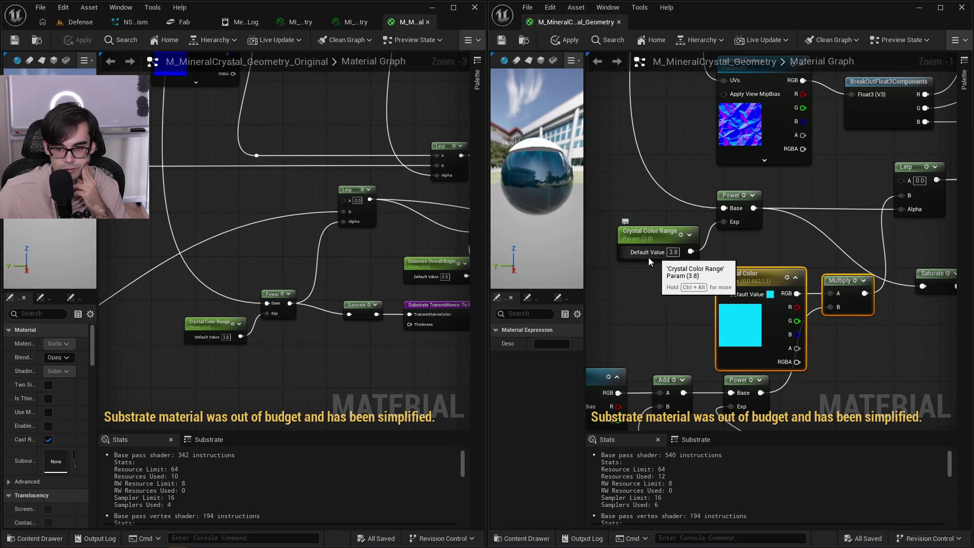
mouse_move(220, 212)
left_mouse_down()
mouse_move(372, 253)
mouse_move(375, 383)
left_mouse_up()
scroll(375, 378, "down", 2)
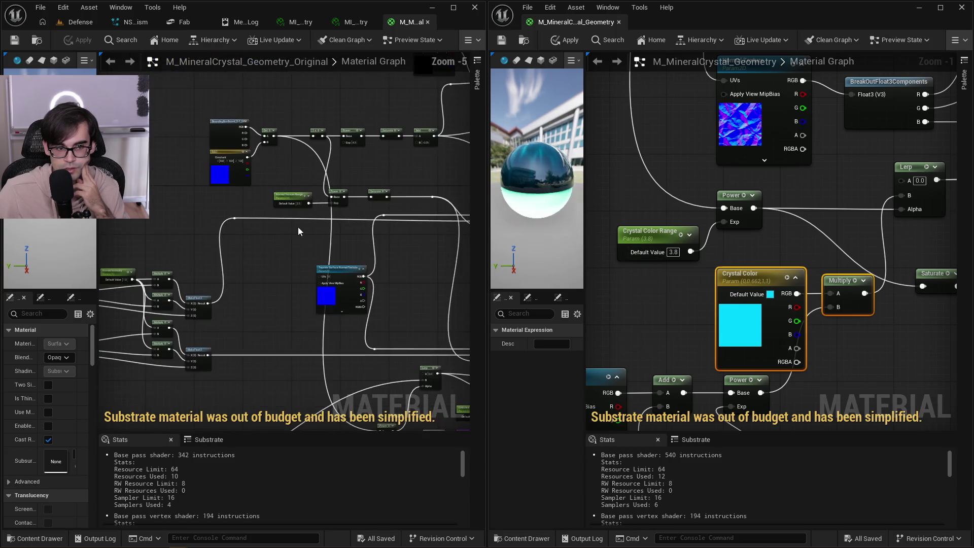
scroll(285, 233, "up", 5)
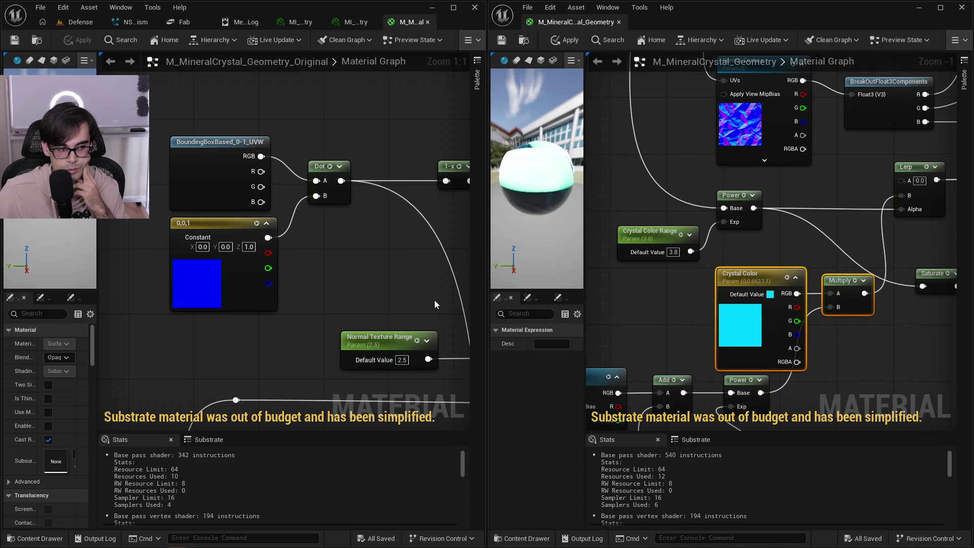
scroll(314, 187, "down", 2)
mouse_move(313, 188)
left_mouse_down()
mouse_move(396, 324)
mouse_move(241, 112)
left_mouse_up()
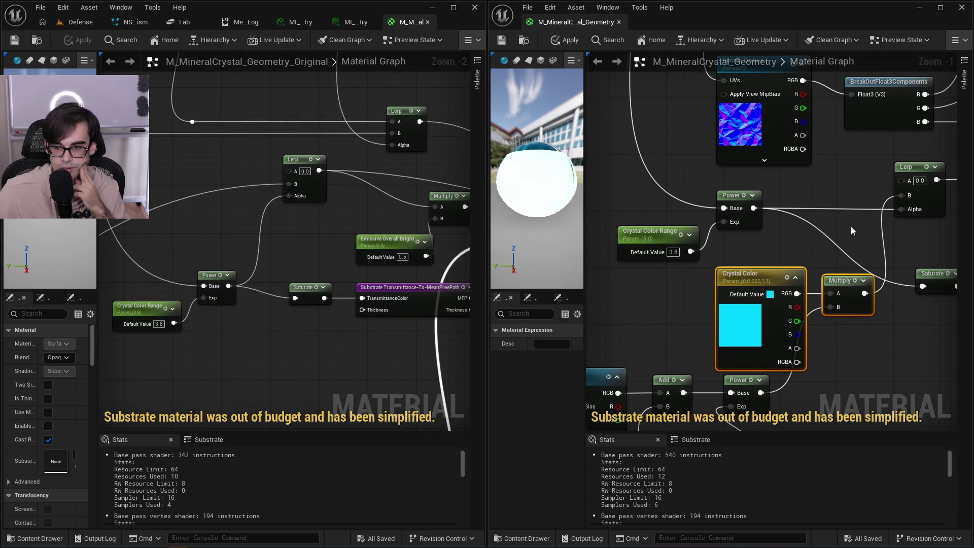
left_click_drag(851, 226, 757, 244)
left_click_drag(321, 193, 223, 209)
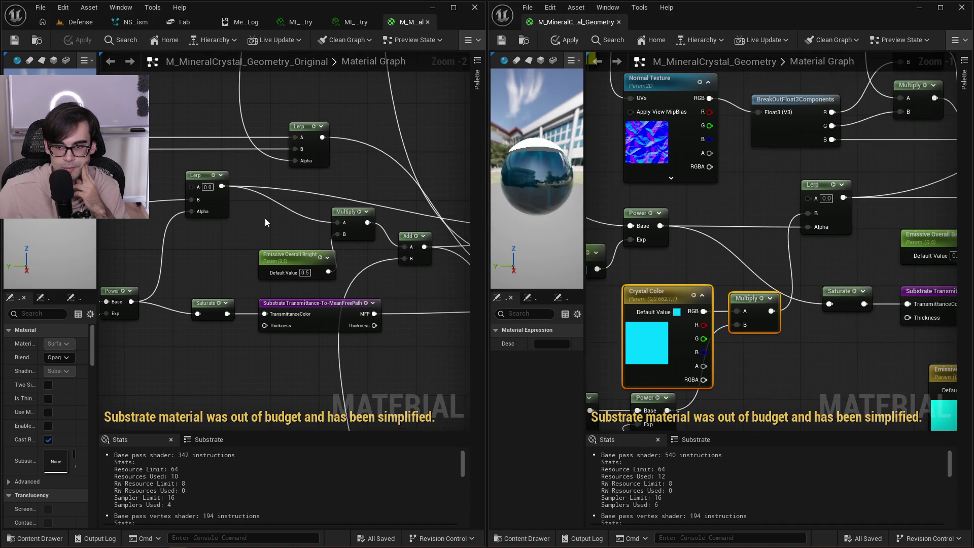
left_click_drag(352, 221, 306, 222)
scroll(336, 174, "down", 2)
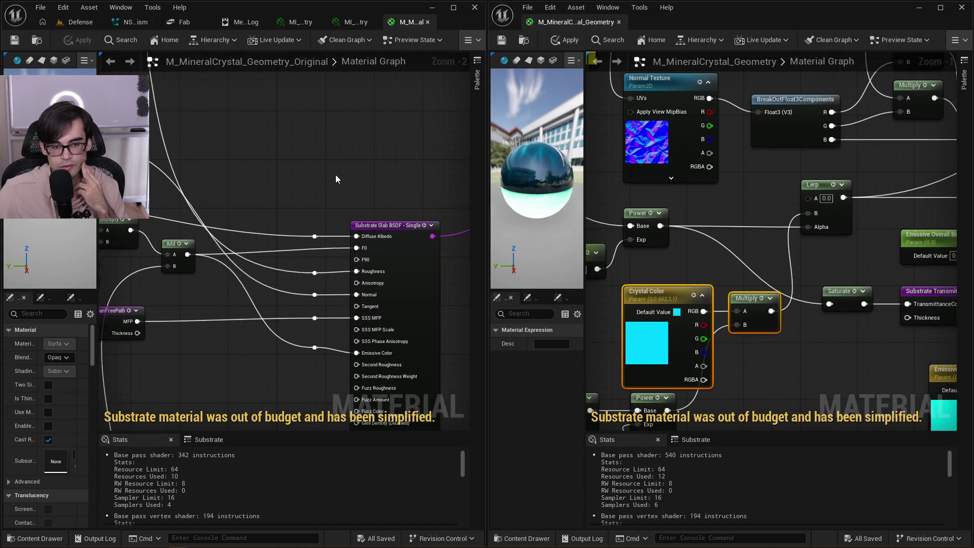
Line up both graphs' Substrate Slab BSDF nodes and break the original Slab's F0 connection.
scroll(431, 181, "up", 2)
left_click_drag(404, 191, 311, 191)
left_click_drag(954, 284, 684, 285)
scroll(846, 281, "down", 2)
left_click_drag(832, 213, 832, 281)
mouse_move(364, 328)
left_mouse_down()
mouse_move(374, 305)
mouse_move(355, 239)
left_mouse_up()
scroll(678, 239, "up", 1)
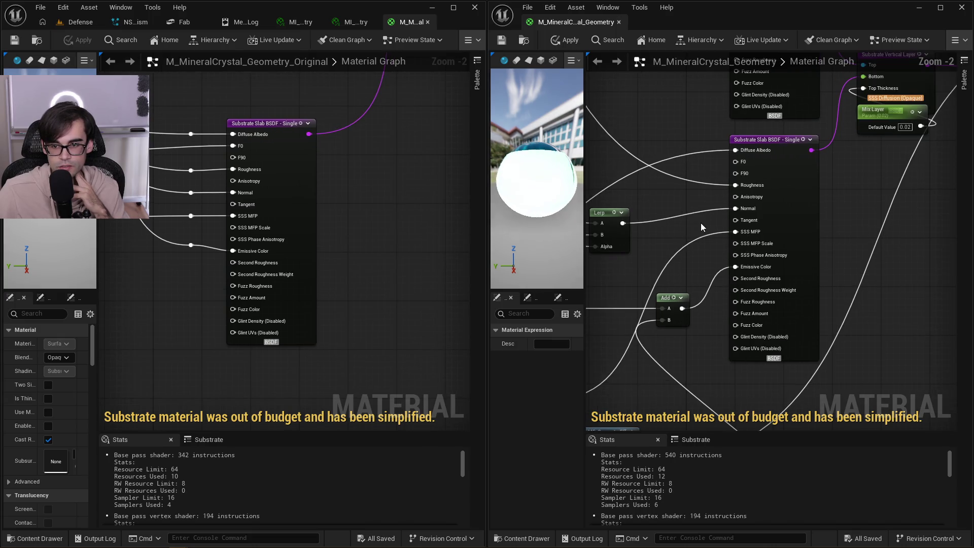
scroll(701, 223, "up", 1)
scroll(379, 205, "down", 4)
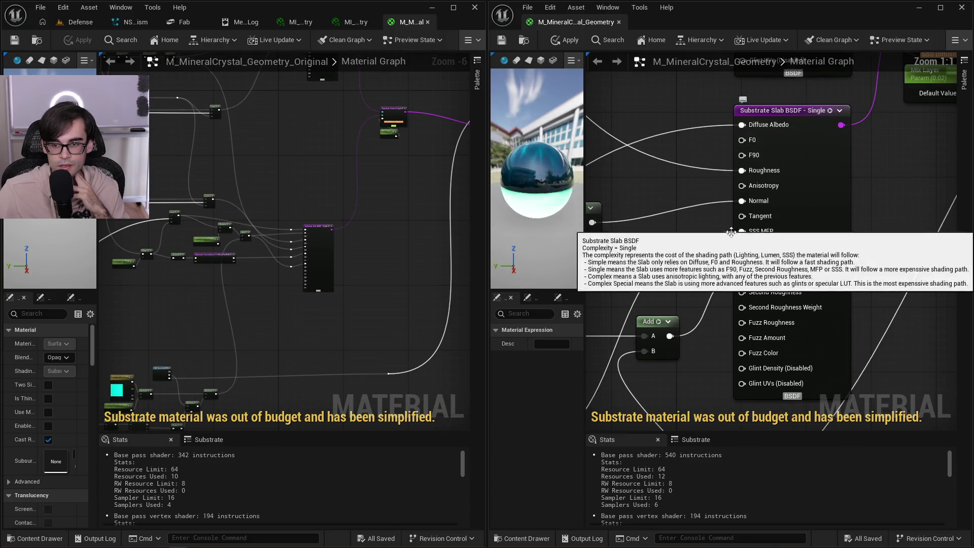
scroll(385, 263, "up", 7)
left_click_drag(302, 236, 364, 204)
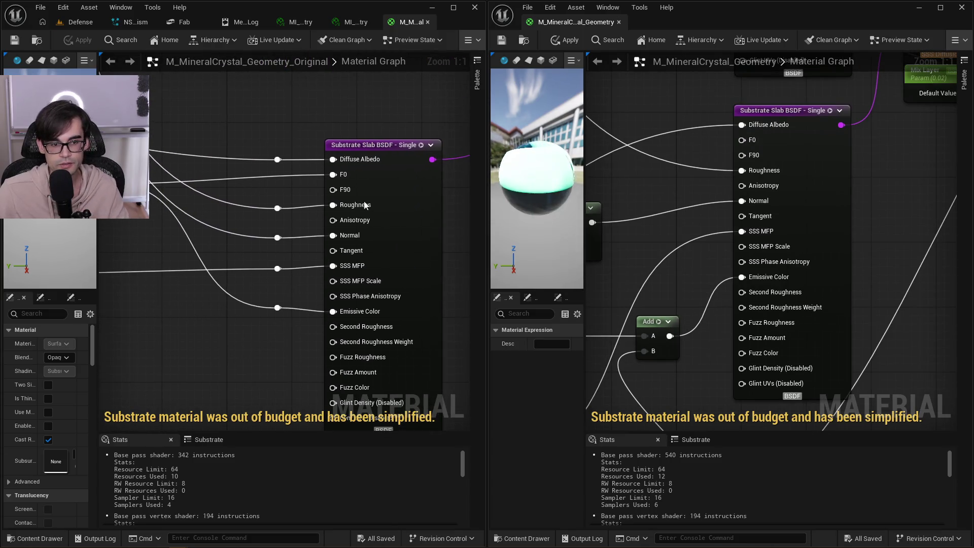
left_click(335, 175, "alt")
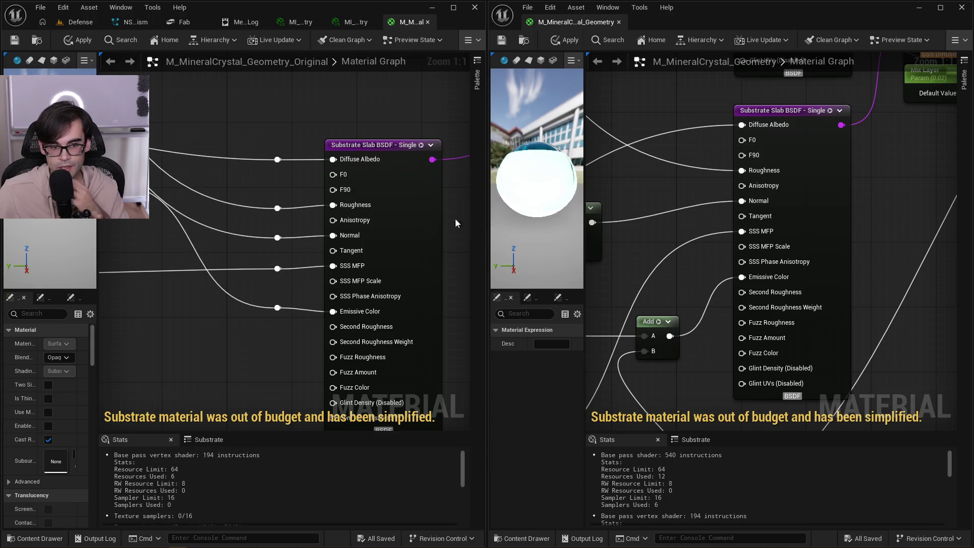
left_click_drag(344, 204, 331, 209)
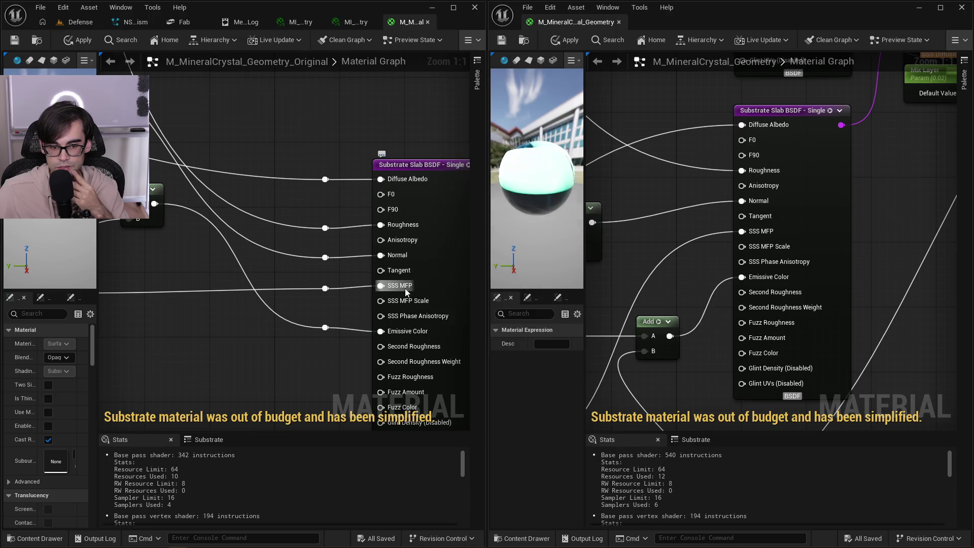
Compare both graphs' Slab, Vertical Layer, Transmittance and Metalness nodes side by side.
mouse_move(405, 288)
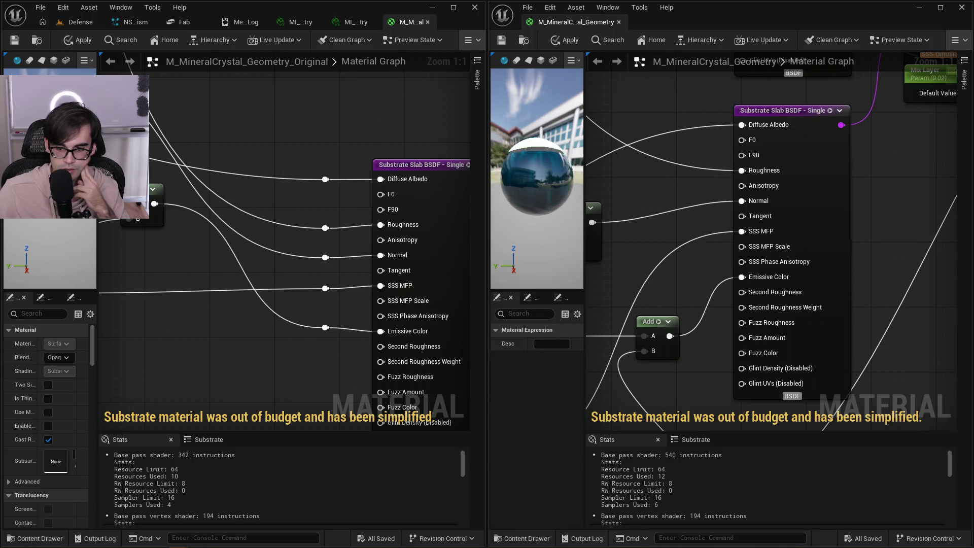
scroll(376, 363, "down", 3)
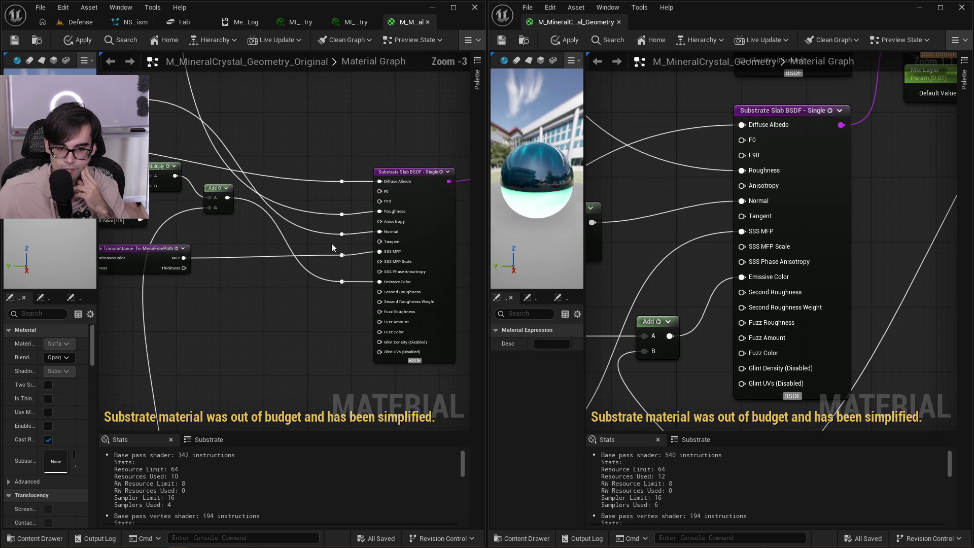
scroll(330, 242, "down", 2)
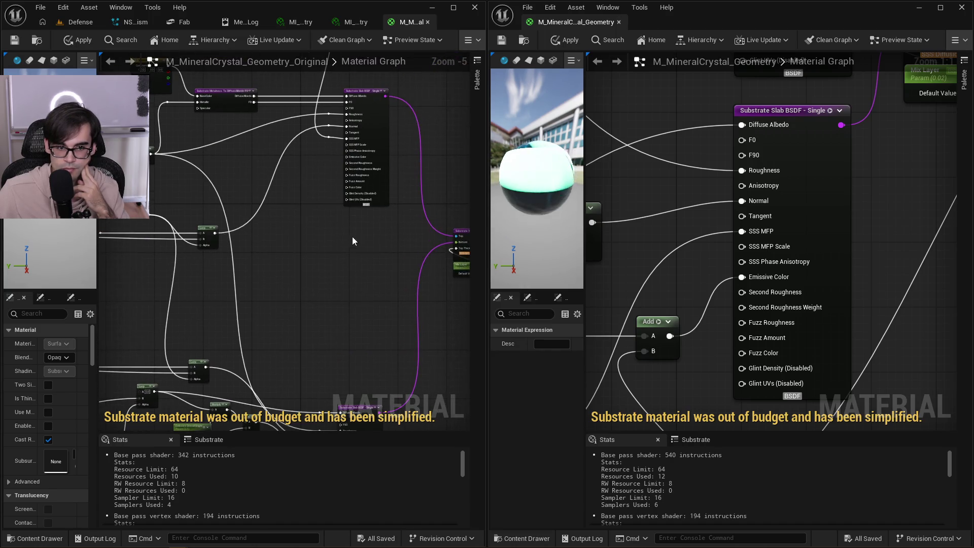
scroll(637, 325, "down", 2)
mouse_move(631, 217)
left_mouse_down()
mouse_move(645, 337)
mouse_move(640, 301)
left_mouse_up()
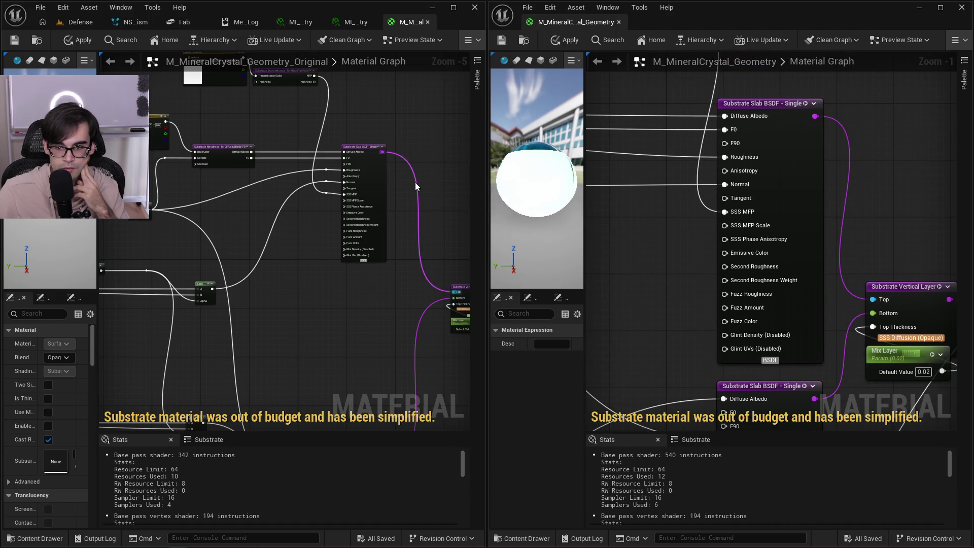
scroll(406, 219, "up", 3)
left_click_drag(349, 321, 389, 321)
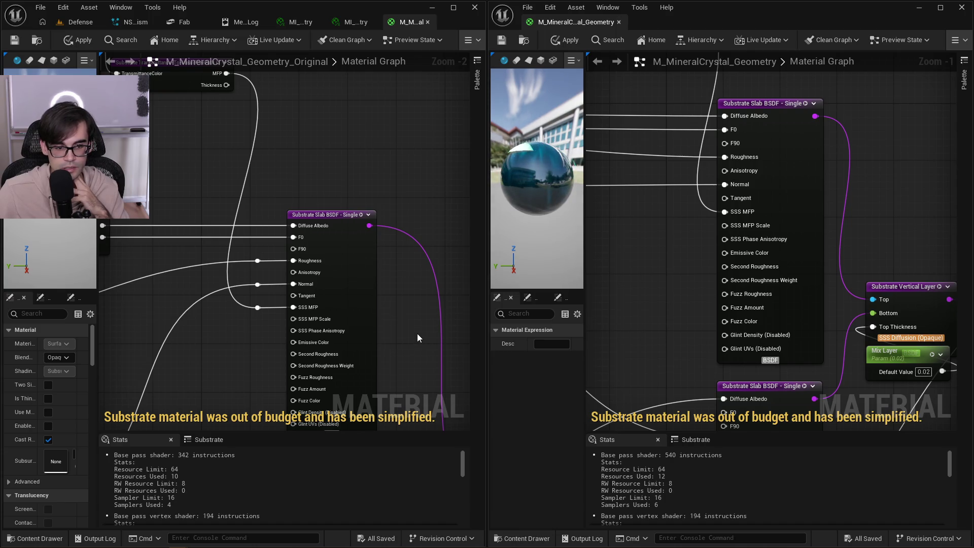
mouse_move(416, 336)
left_mouse_down()
mouse_move(431, 224)
mouse_move(415, 212)
mouse_move(431, 278)
left_mouse_up()
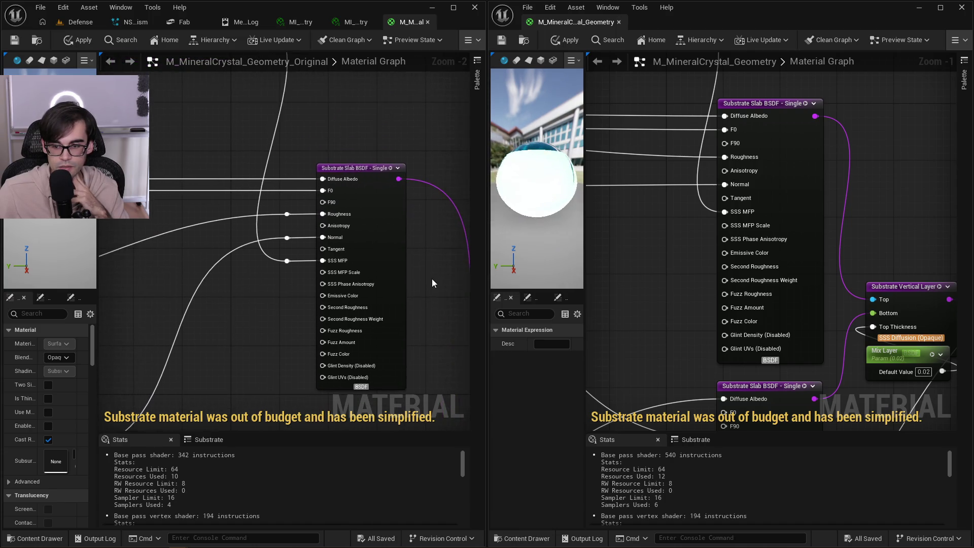
scroll(432, 283, "down", 1)
scroll(735, 244, "down", 3)
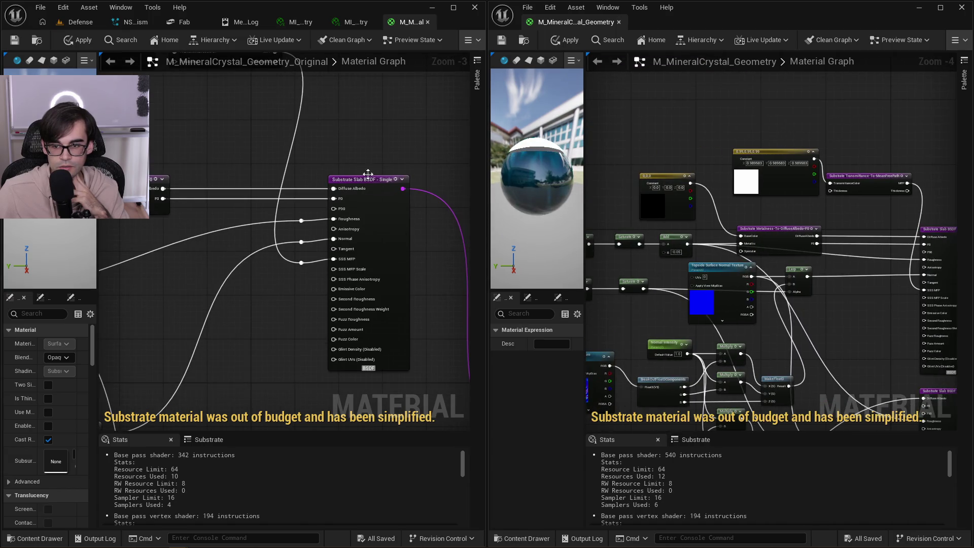
left_click_drag(367, 174, 344, 326)
Centre both Slab nodes and widen the new material's Details panel showing Diffusion sub-surface type.
scroll(294, 295, "up", 2)
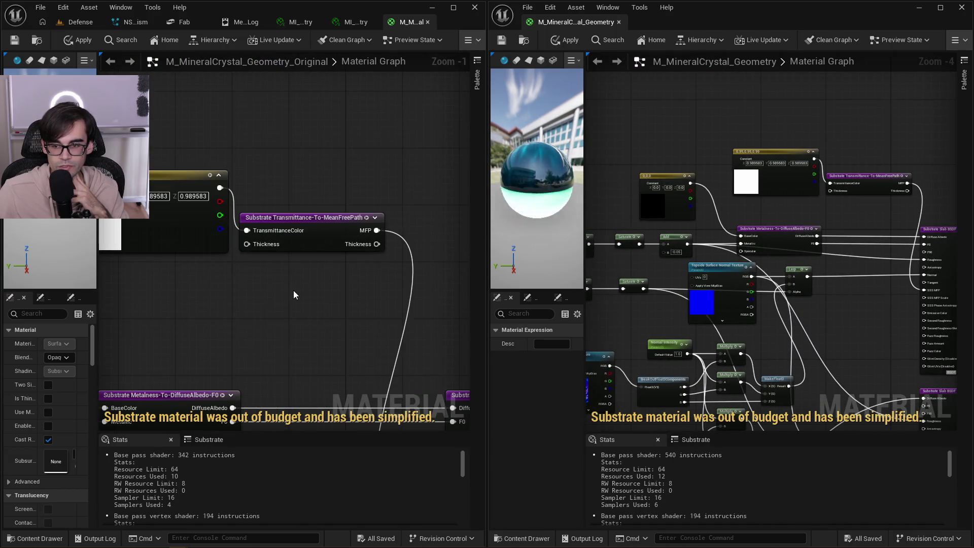
scroll(371, 294, "up", 1)
left_click_drag(372, 293, 228, 109)
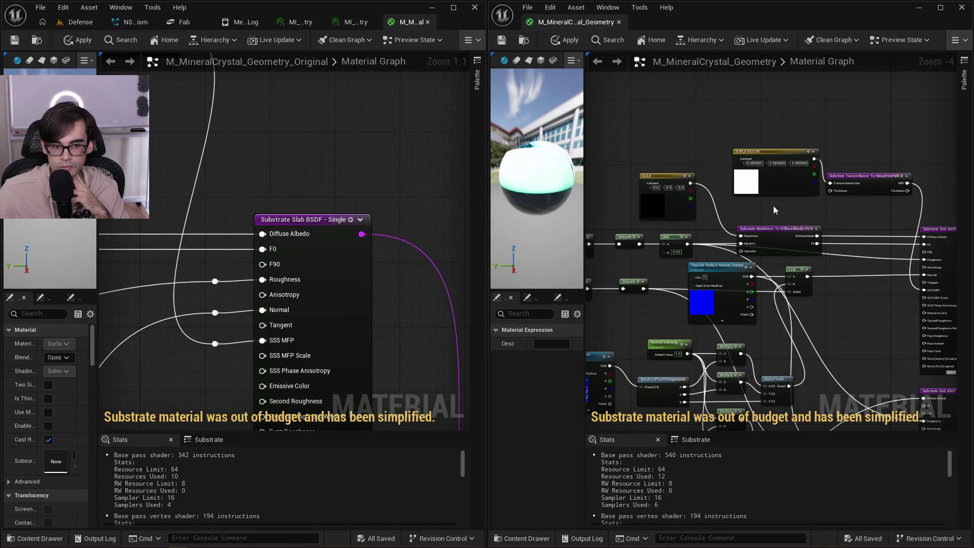
scroll(775, 210, "up", 3)
left_click_drag(774, 210, 645, 305)
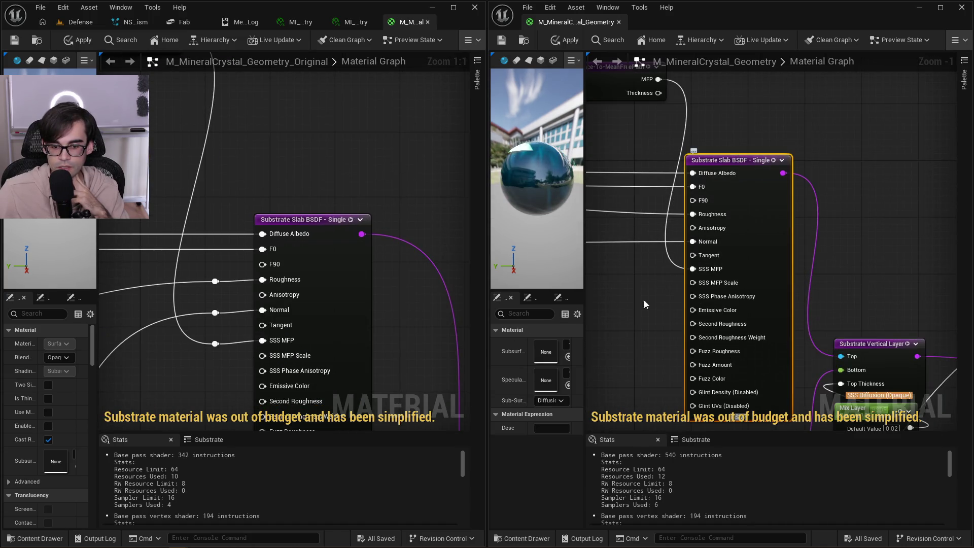
left_click_drag(586, 295, 648, 295)
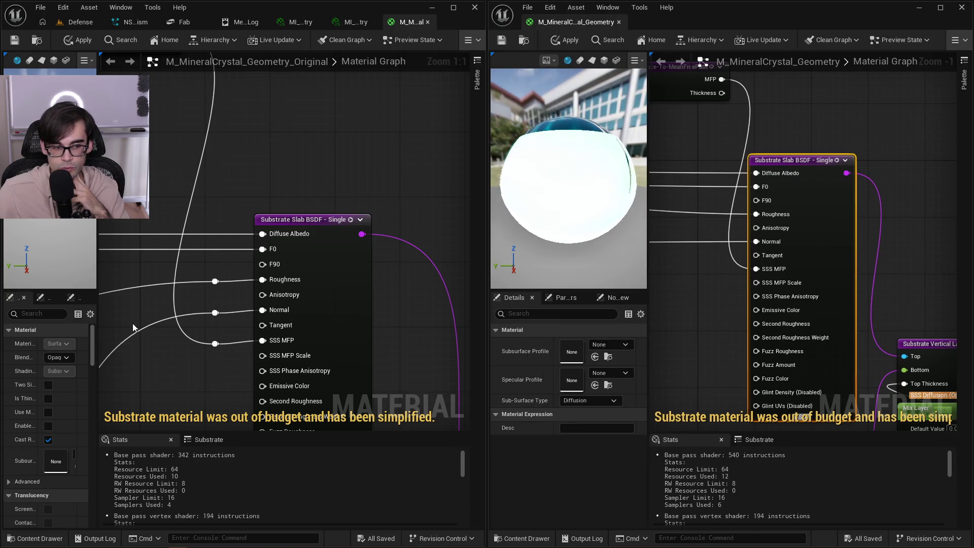
left_click(284, 227)
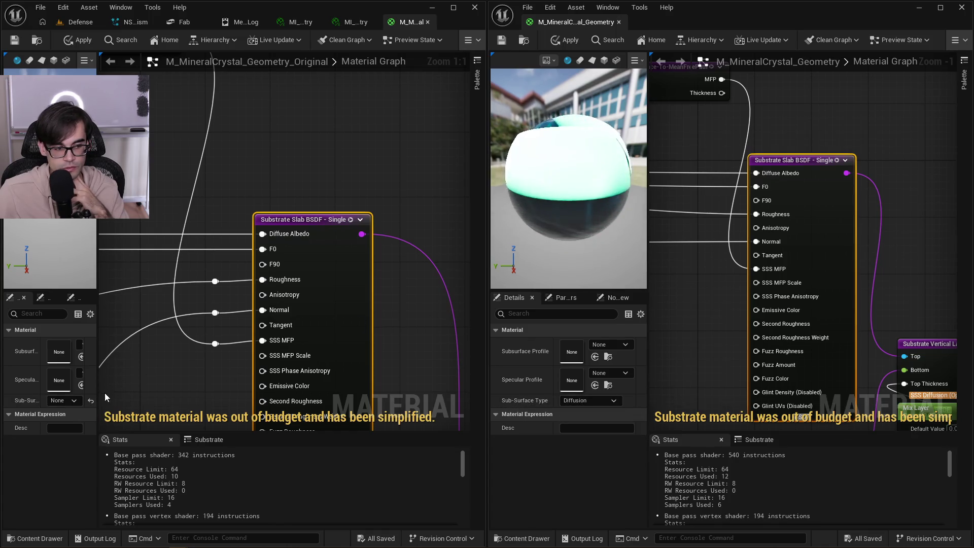
left_click(68, 400)
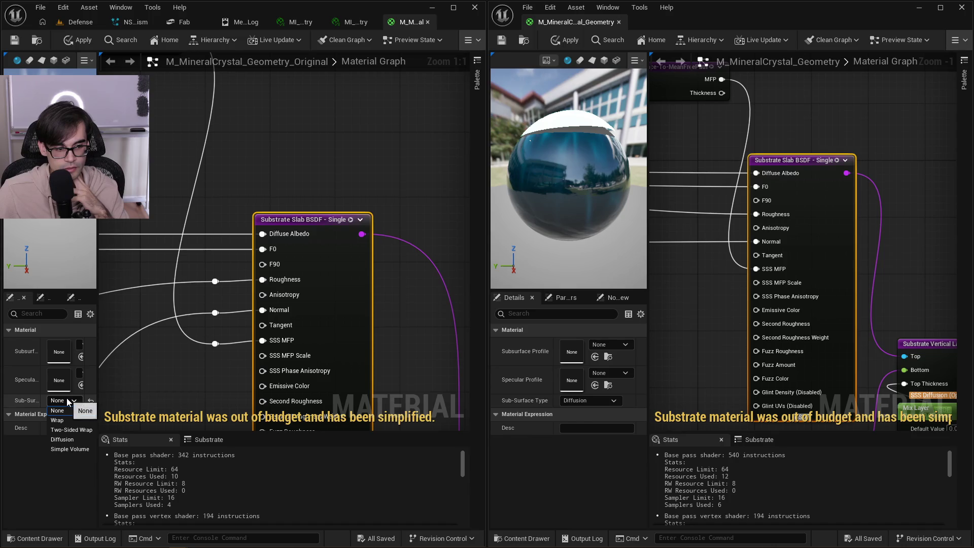
left_click(90, 440)
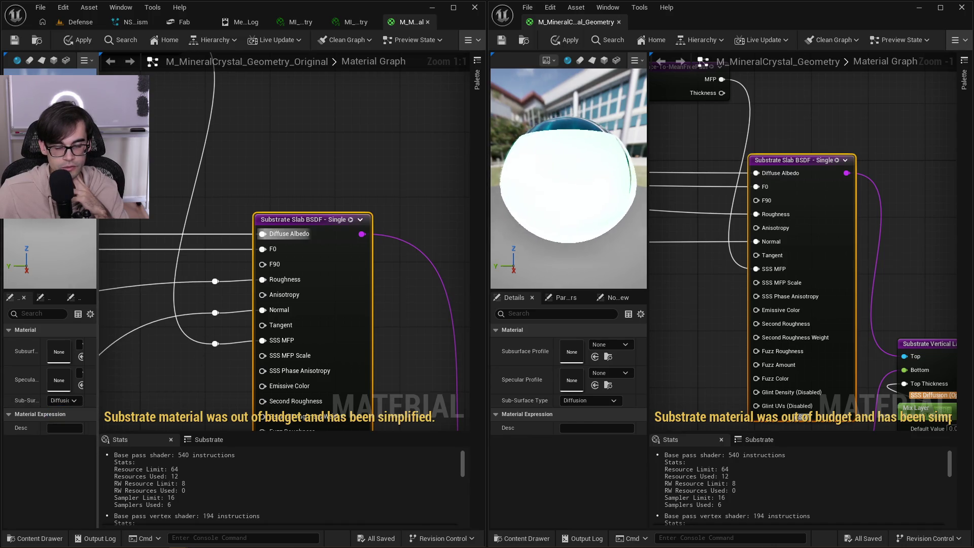
scroll(240, 233, "down", 7)
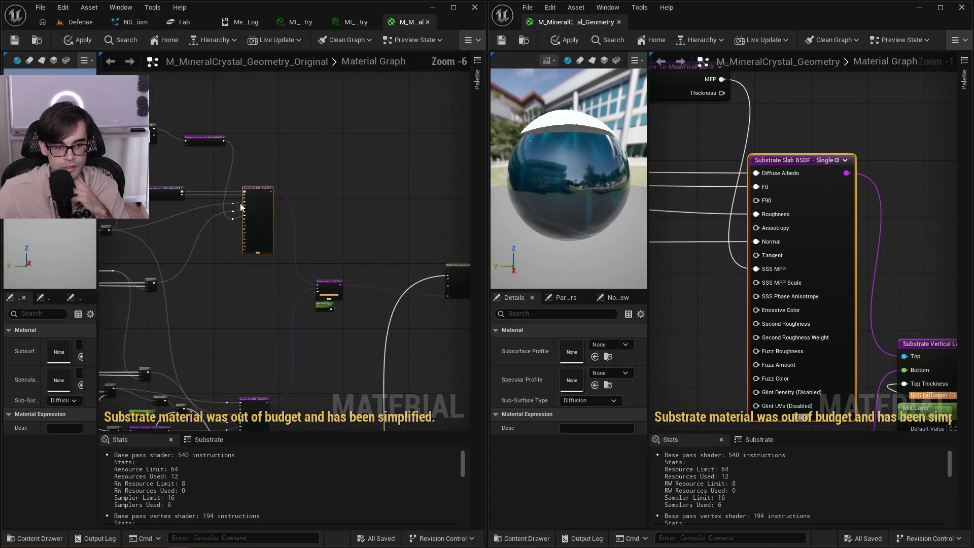
scroll(240, 232, "up", 5)
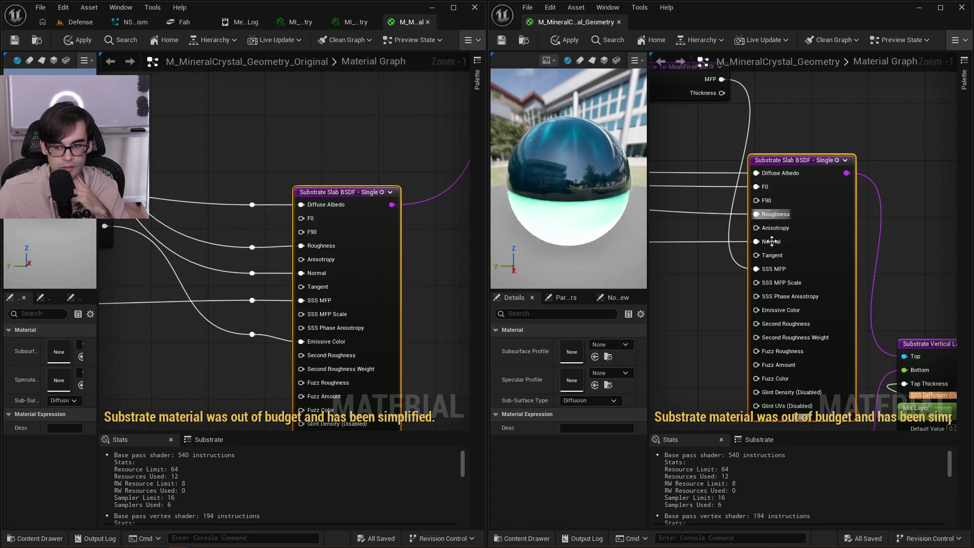
left_click_drag(771, 241, 710, 52)
left_click(763, 229)
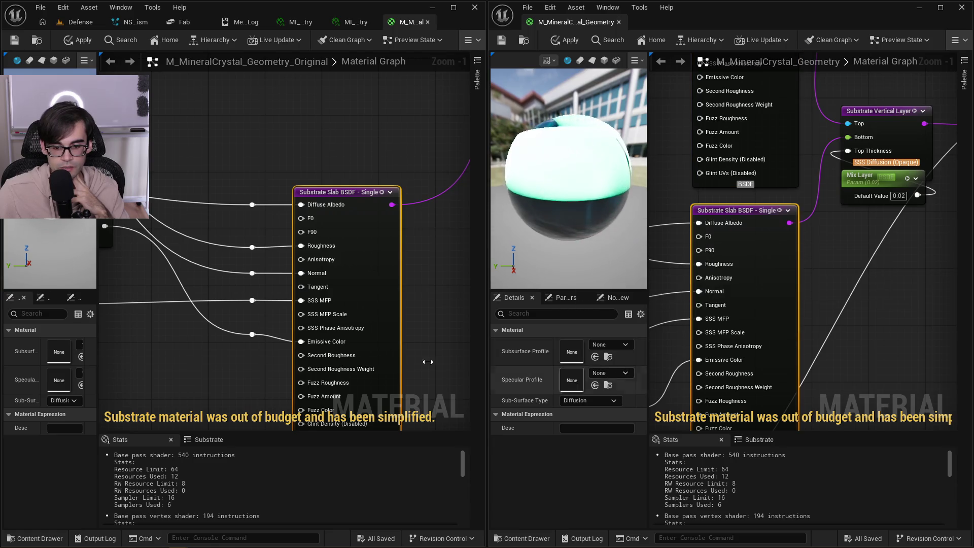
left_click_drag(240, 233, 259, 310)
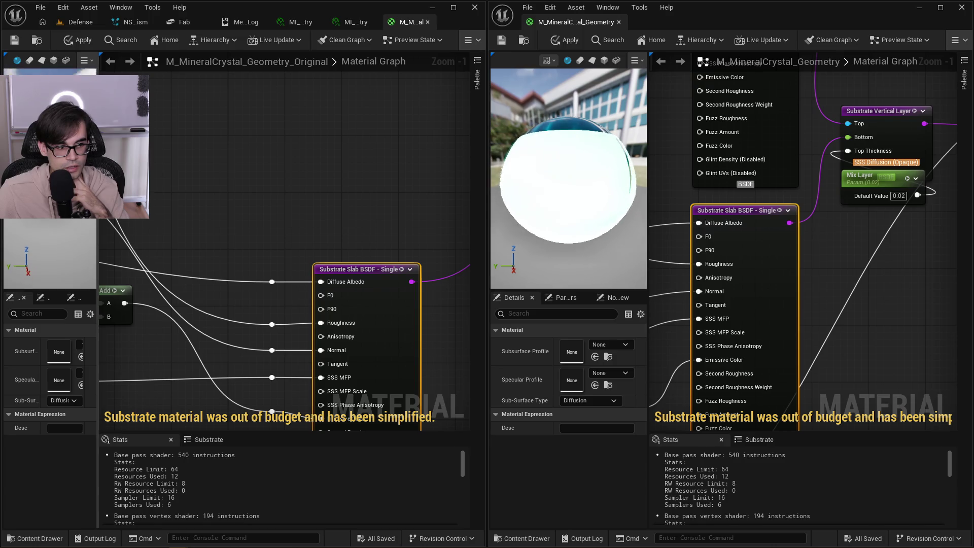
Save the edited crystal material and close its editor, applying changes to the original.
left_click(15, 43)
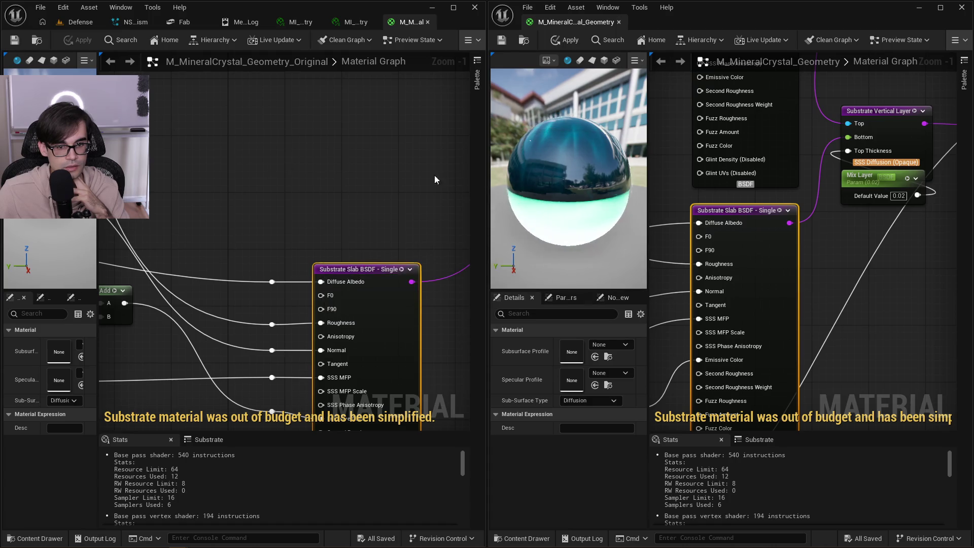
left_click(618, 24)
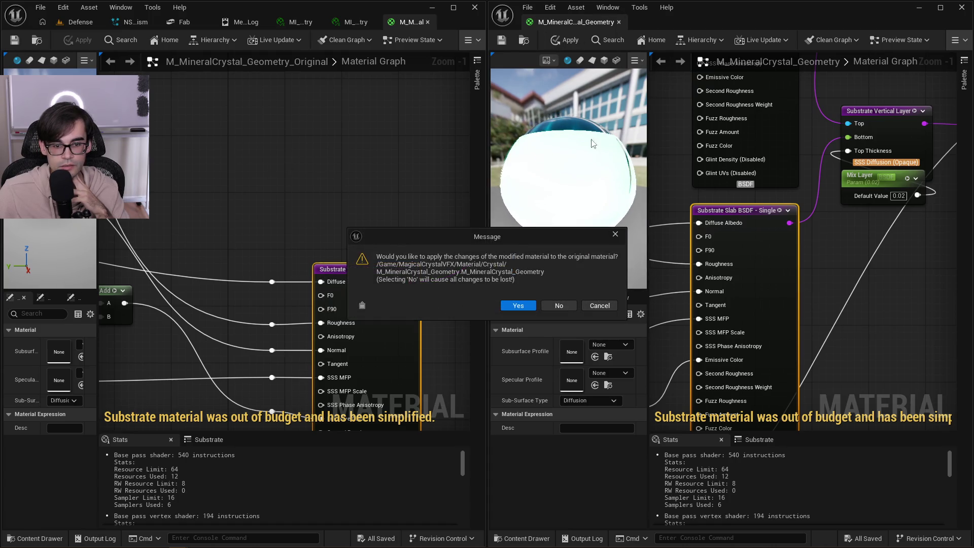
left_click(568, 305)
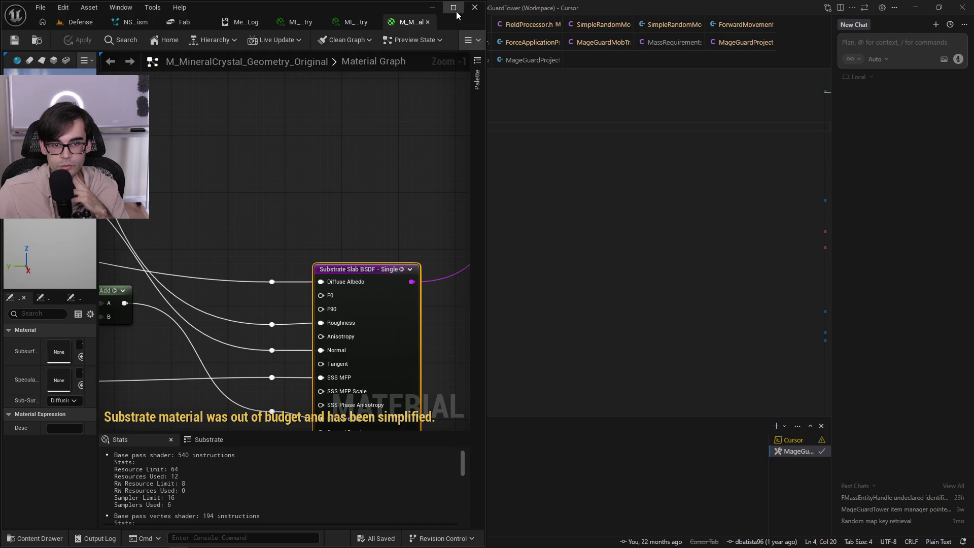
left_click(454, 8)
scroll(535, 208, "down", 6)
scroll(555, 190, "up", 3)
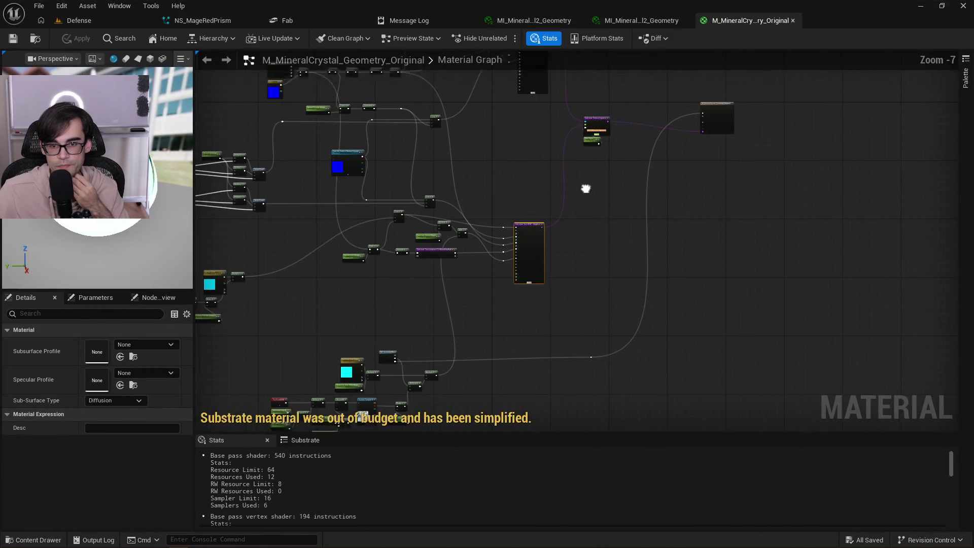
Close the crystal material instance and original material editors, leaving NS_MageRedPrism showing.
left_click(638, 21)
left_click_drag(142, 254, 167, 256)
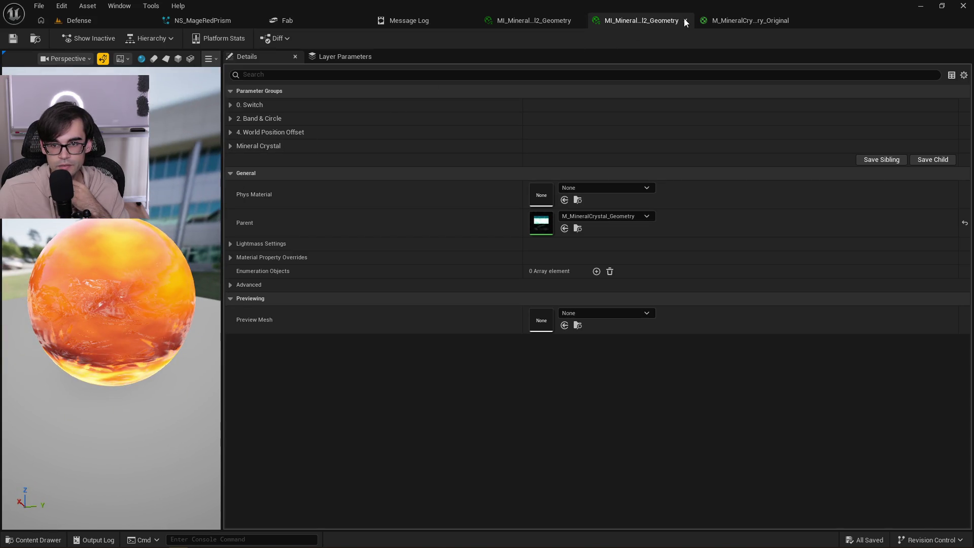
left_click(686, 21)
left_click(532, 20)
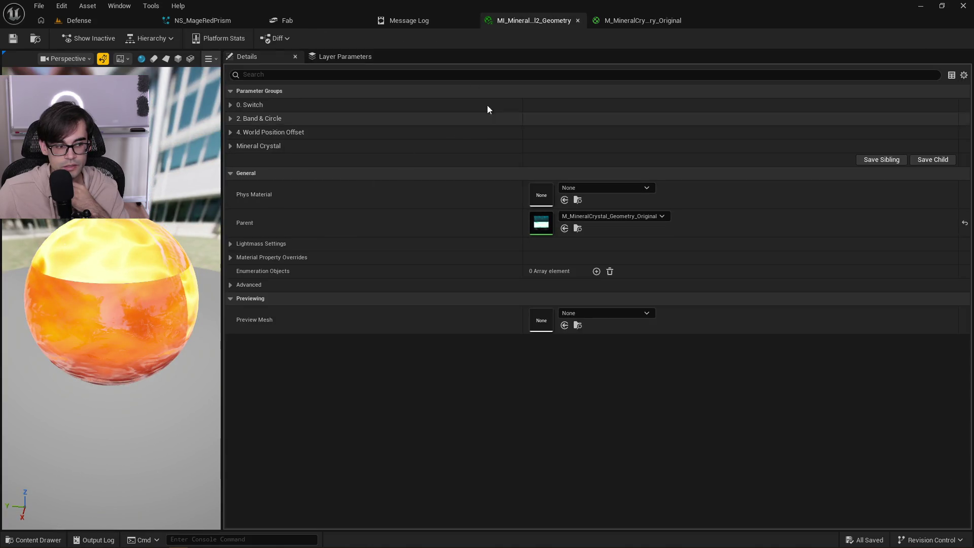
left_click(579, 20)
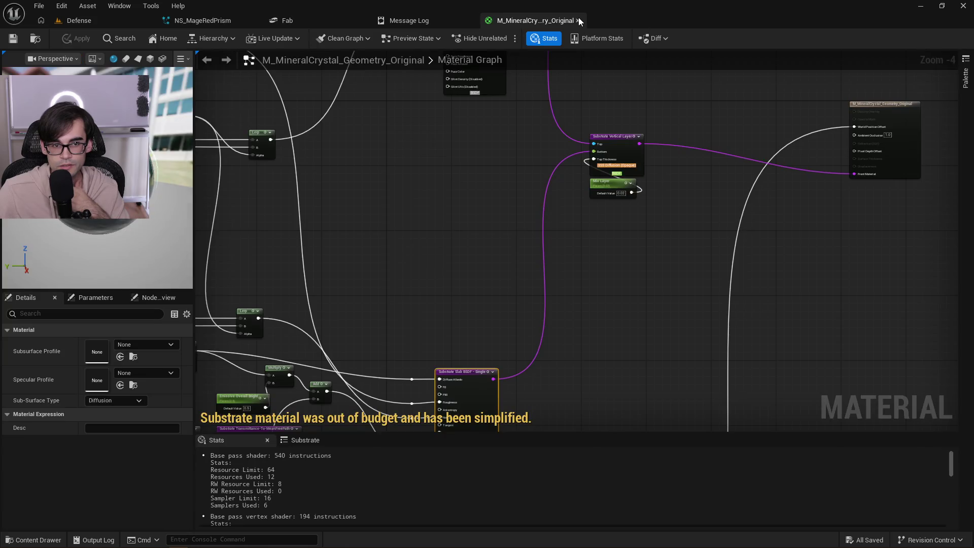
left_click(579, 19)
left_click(226, 25)
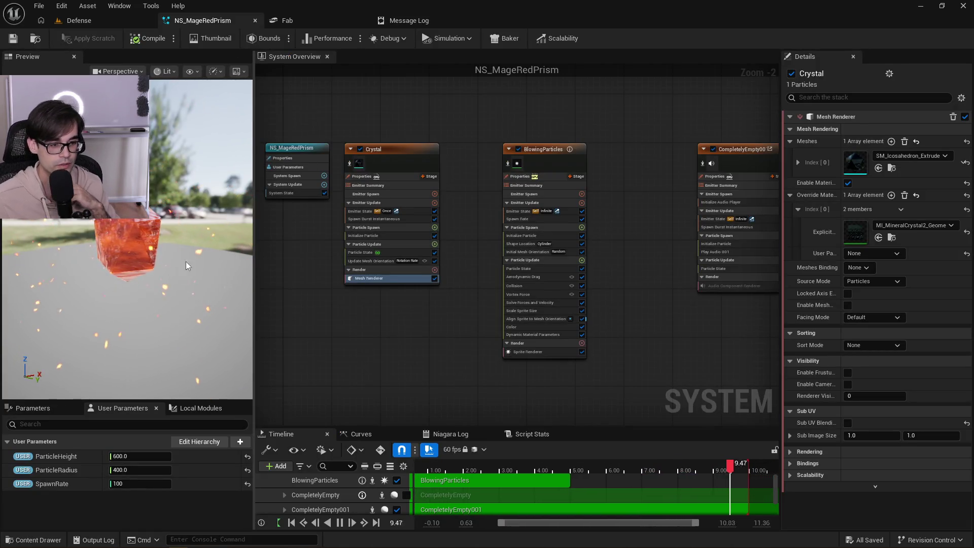
Shift NS_MageRedPrism's two rightmost emitters left, save, and close the system and Fab tabs.
left_click_drag(186, 260, 193, 254)
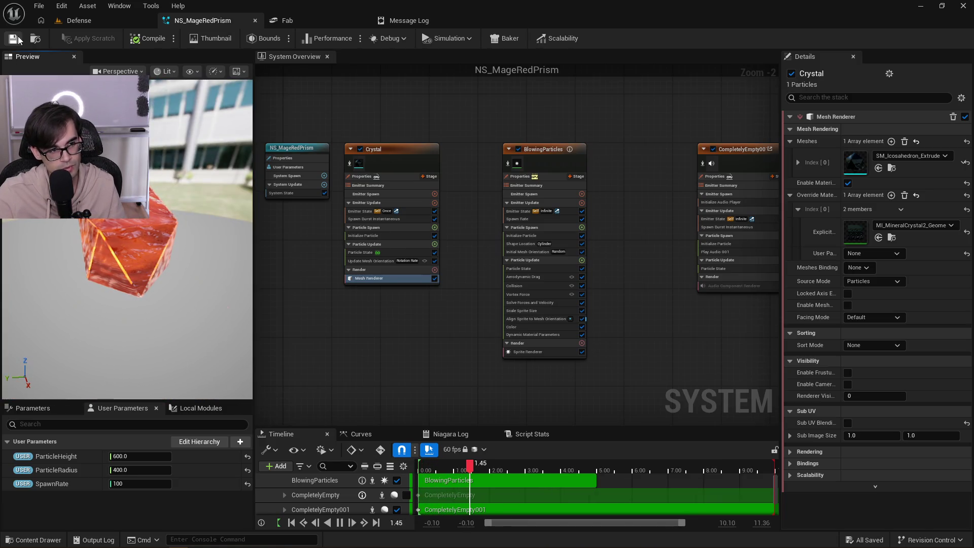
mouse_move(152, 238)
left_mouse_down()
mouse_move(177, 237)
mouse_move(152, 256)
mouse_move(136, 236)
left_mouse_up()
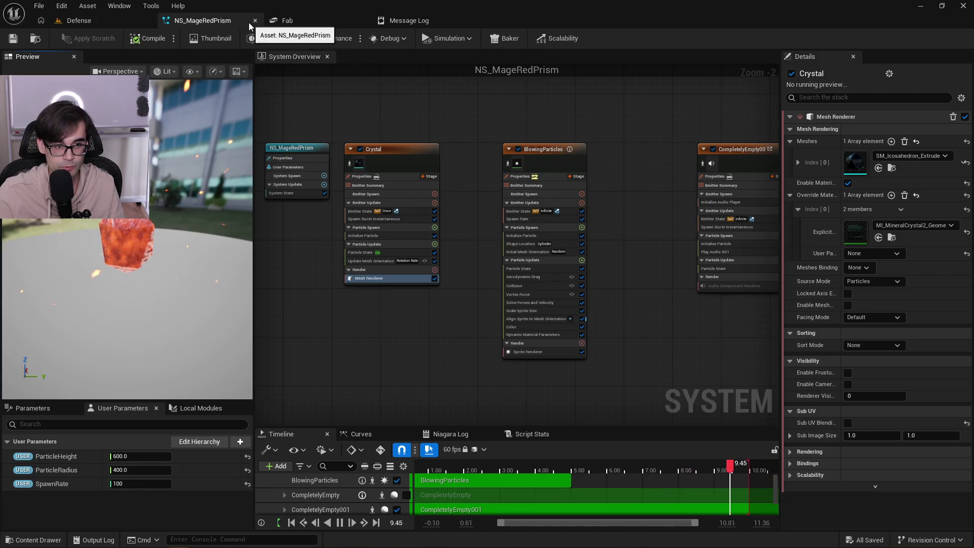
scroll(428, 142, "down", 2)
left_click_drag(594, 118, 711, 184)
left_click_drag(642, 146, 611, 147)
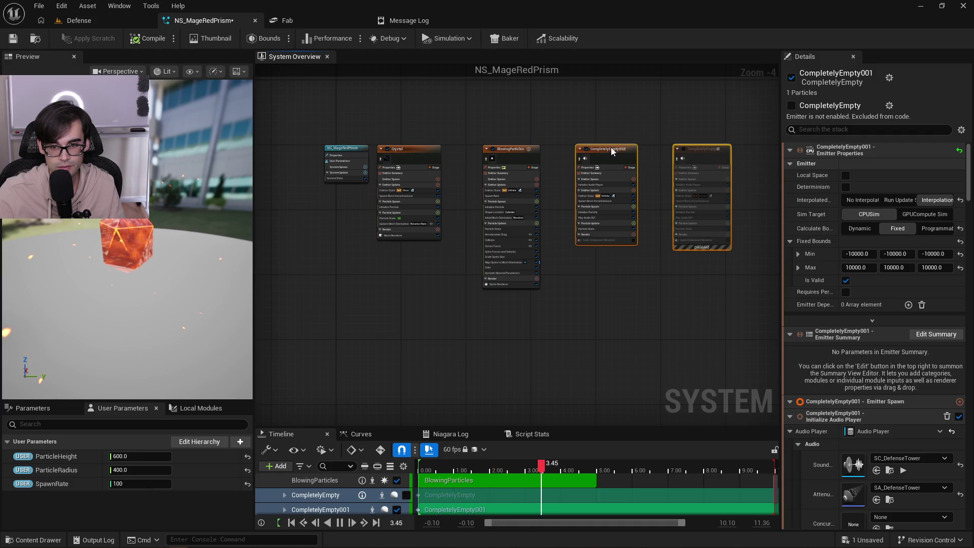
left_click(13, 39)
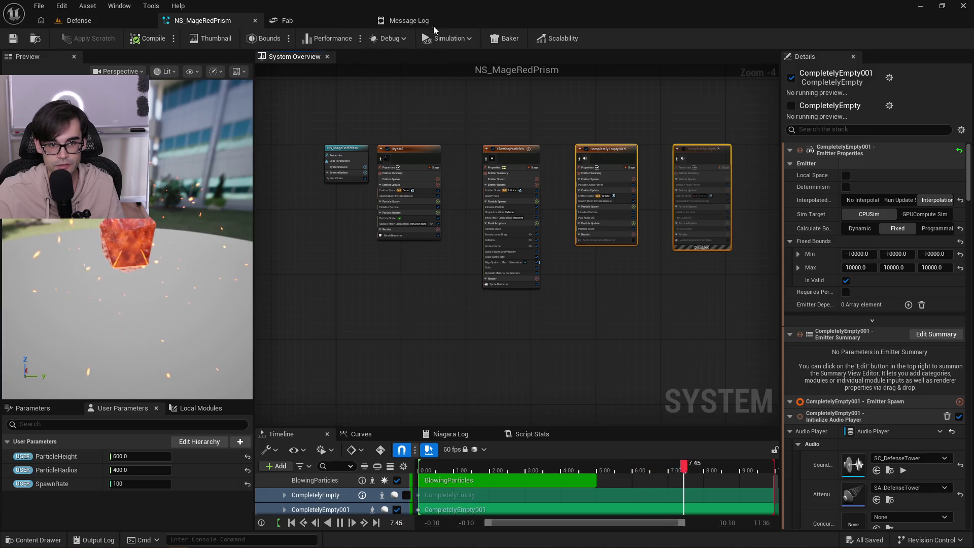
left_click(255, 22)
left_click(254, 23)
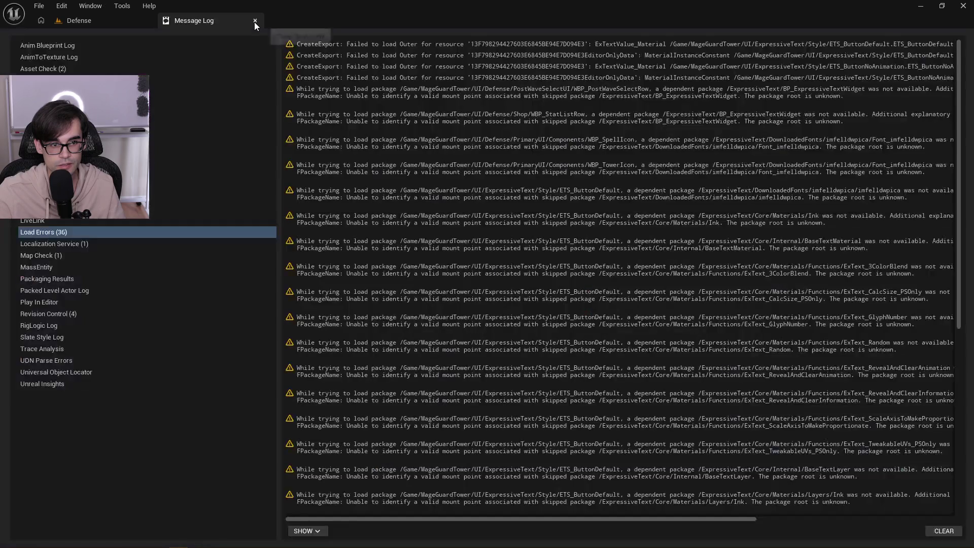
Close the Message Log and open MageGuardTower from Content Browser 1's Content folder.
left_click(254, 22)
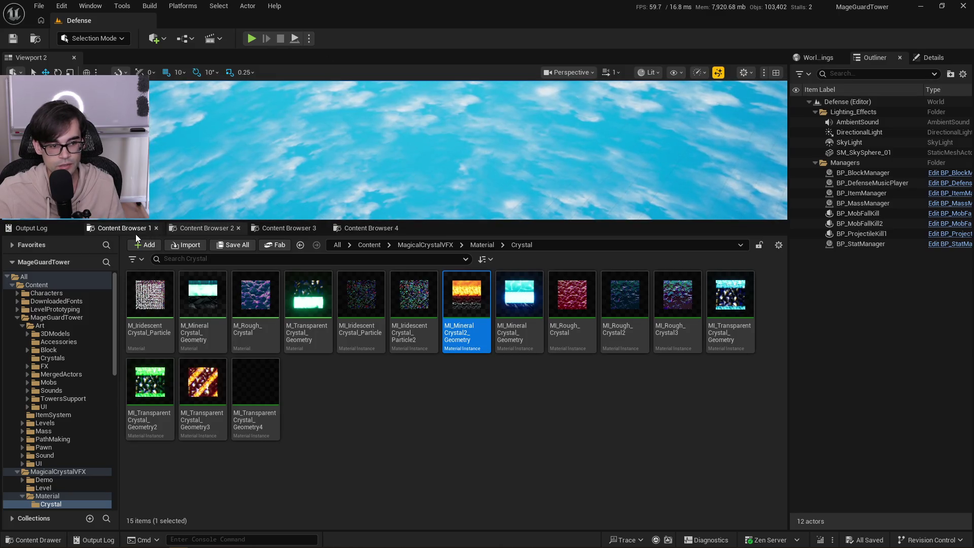
left_click(136, 230)
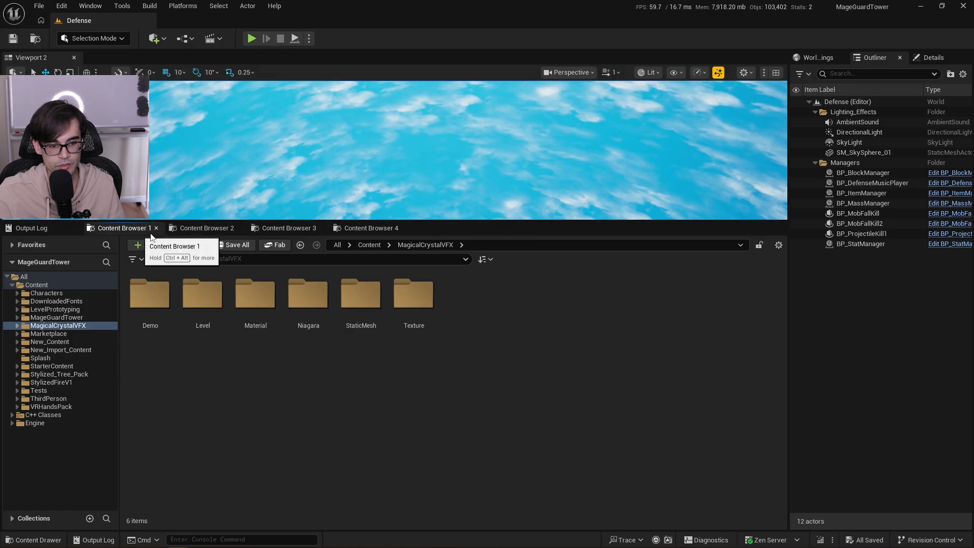
left_click(369, 245)
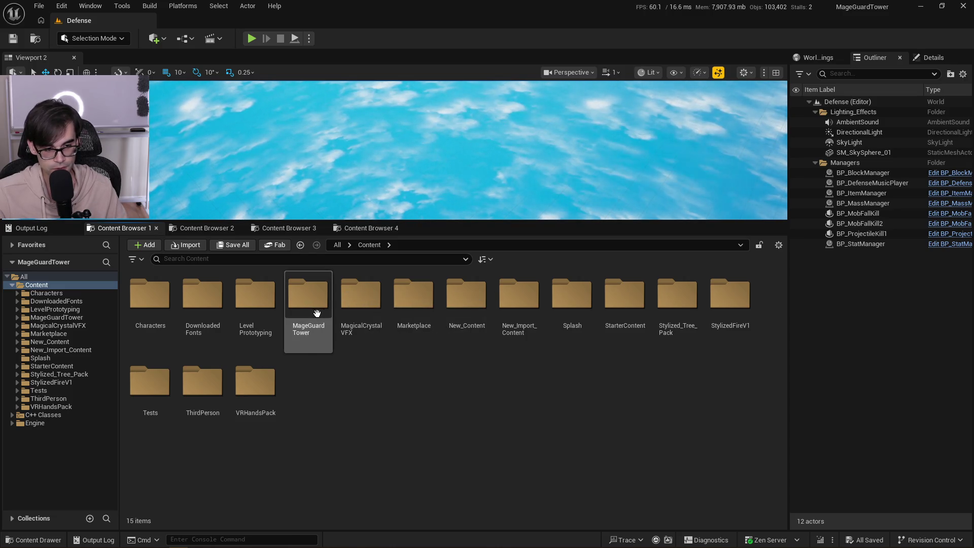
left_click(301, 304)
double_click(301, 304)
Open Art > Crystals and launch NS_MageIridescent in the Niagara editor.
double_click(150, 297)
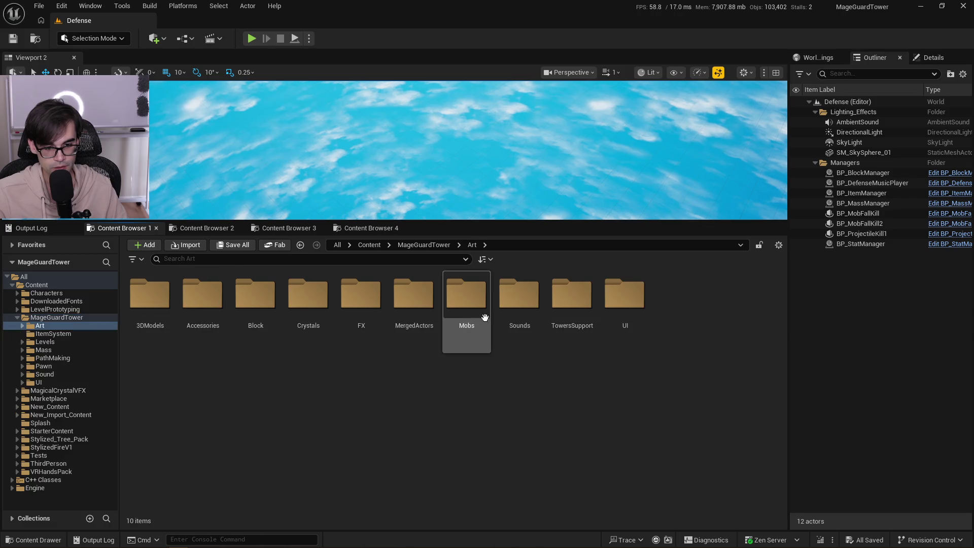
left_click(291, 300)
double_click(291, 300)
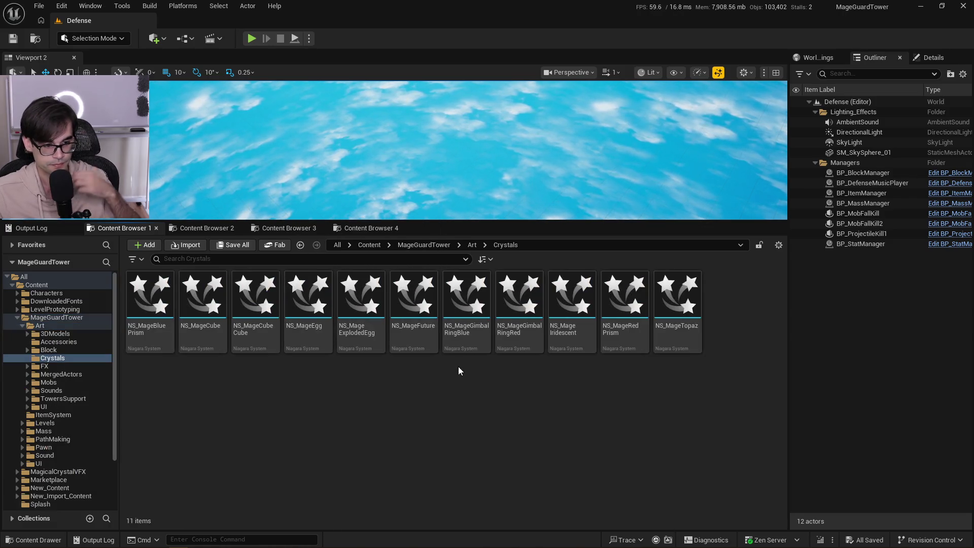
double_click(569, 301)
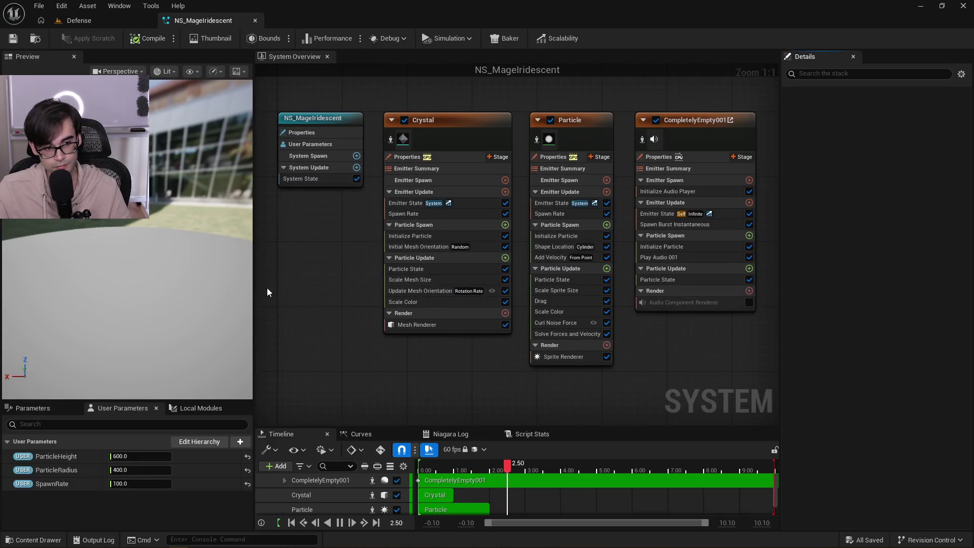
Open M_IridescentCrystal_Particle via the mesh renderer's override instance and wire Substrate Coverage Weight into Front Material.
left_click(424, 324)
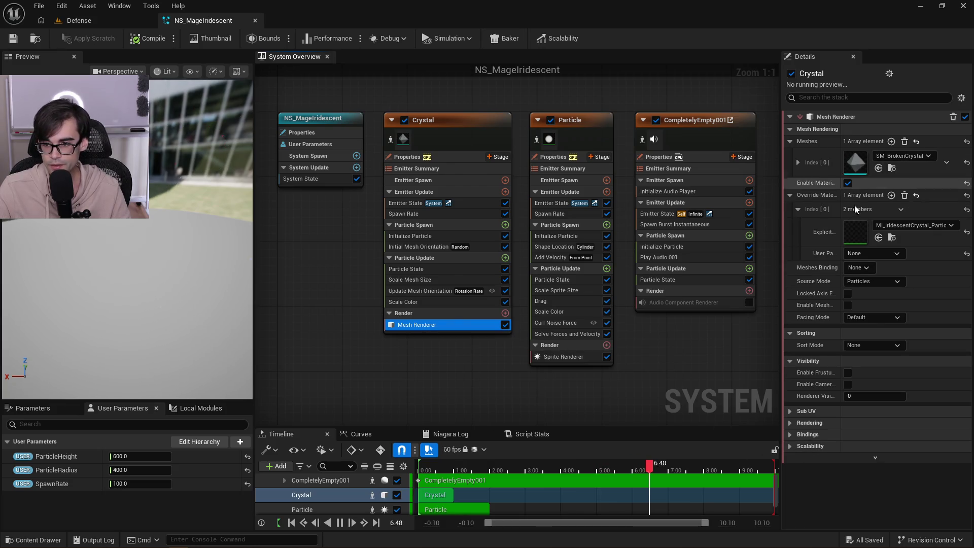
double_click(860, 238)
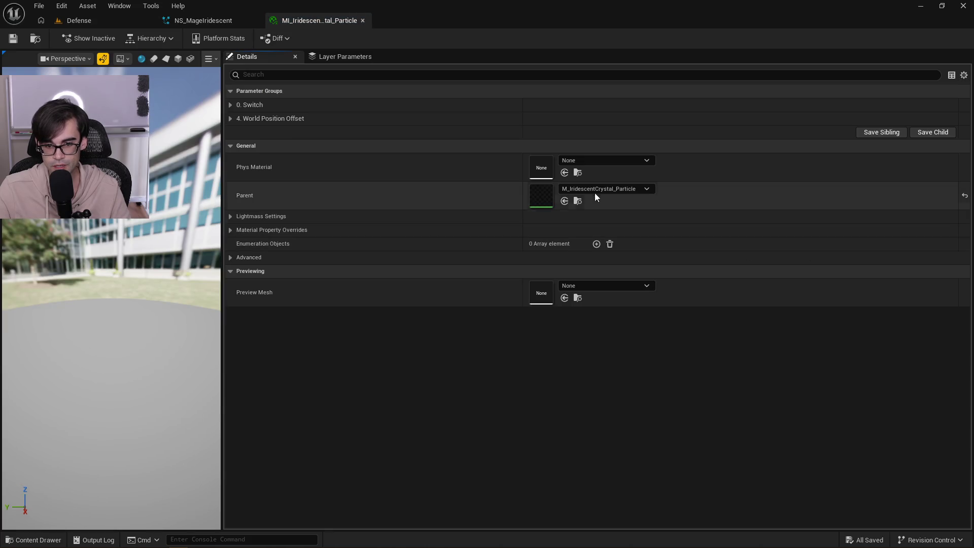
double_click(538, 196)
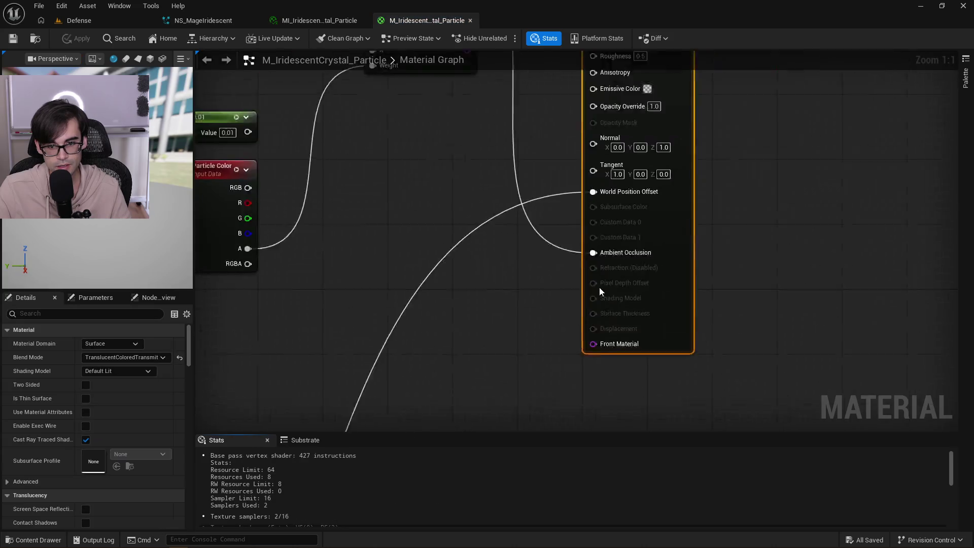
scroll(462, 167, "down", 2)
mouse_move(439, 186)
left_mouse_down()
mouse_move(489, 250)
mouse_move(510, 364)
mouse_move(528, 383)
left_mouse_up()
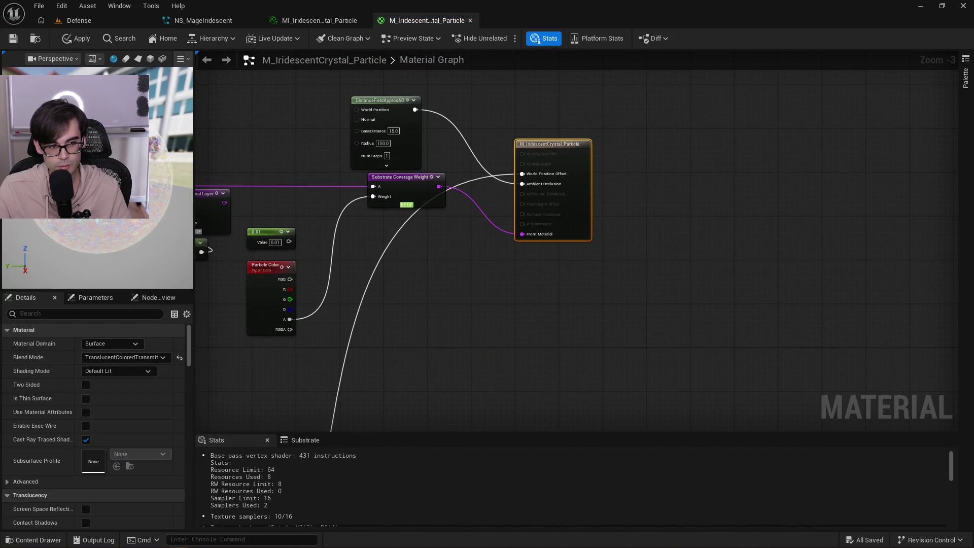
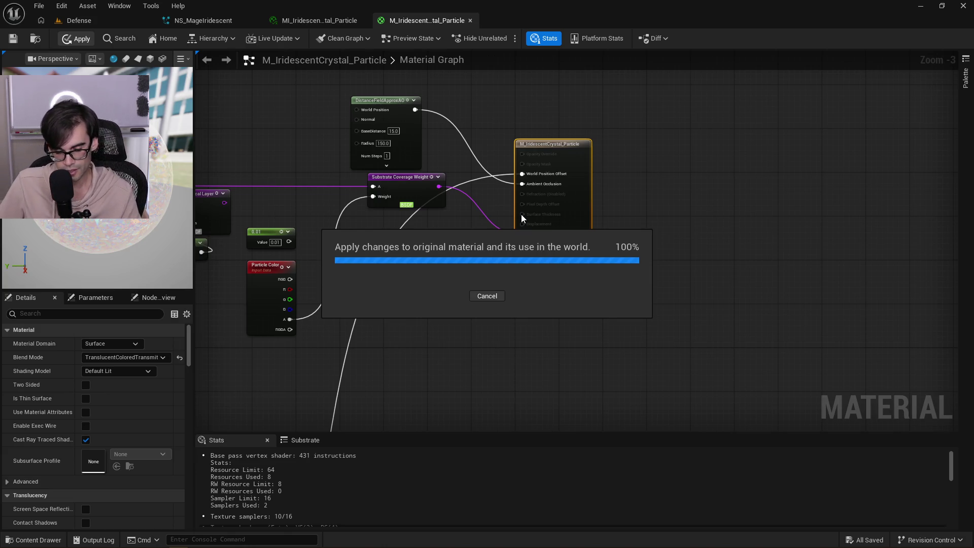
Once the material changes finish applying, open Task Manager and select a ShaderCompileWorker process.
key("ctrl+shift+Escape")
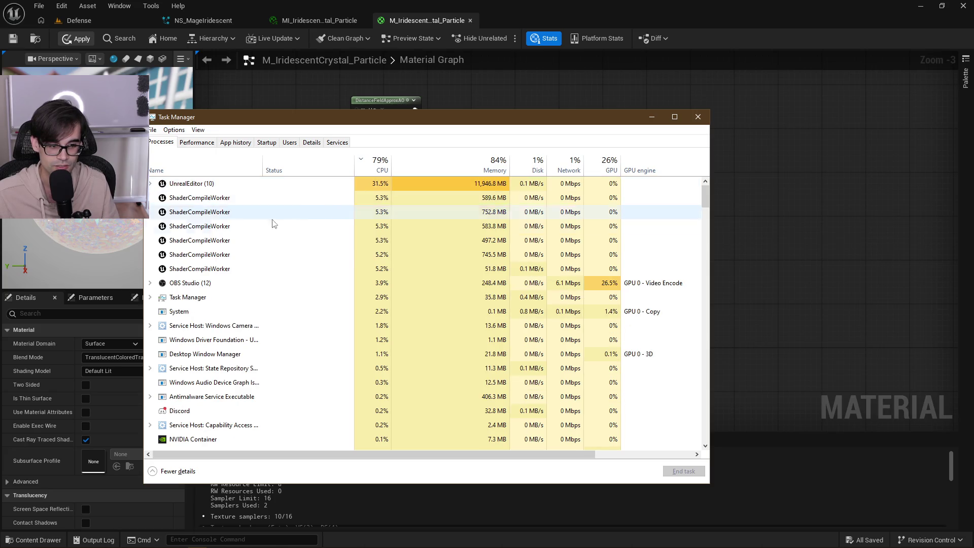
left_click(215, 269)
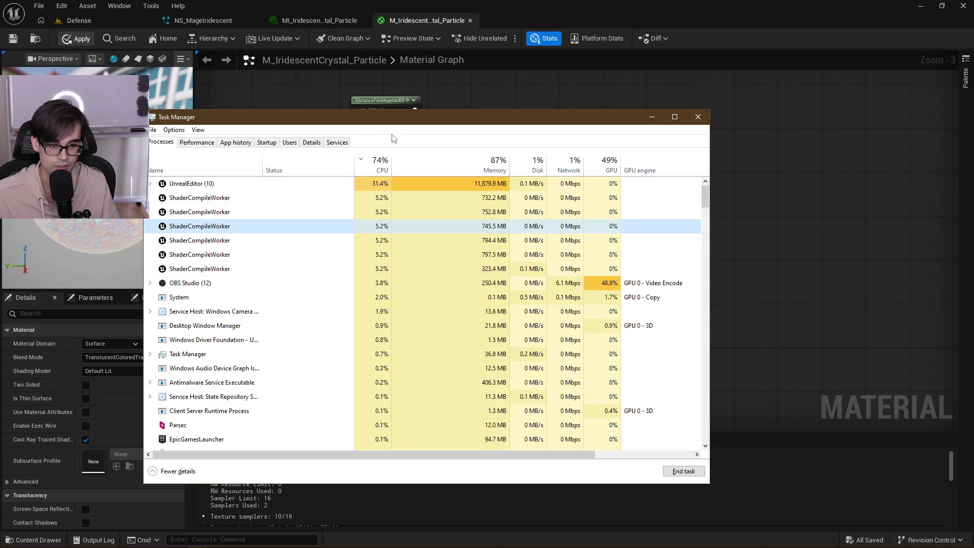
Reposition and enlarge Task Manager, check the UnrealEditor process load, then close it.
mouse_move(418, 122)
left_mouse_down()
mouse_move(311, 150)
mouse_move(0, 137)
mouse_move(469, 110)
left_mouse_up()
mouse_move(760, 472)
left_mouse_down()
mouse_move(688, 509)
mouse_move(789, 529)
mouse_move(943, 486)
mouse_move(939, 422)
mouse_move(922, 383)
mouse_move(917, 506)
left_mouse_up()
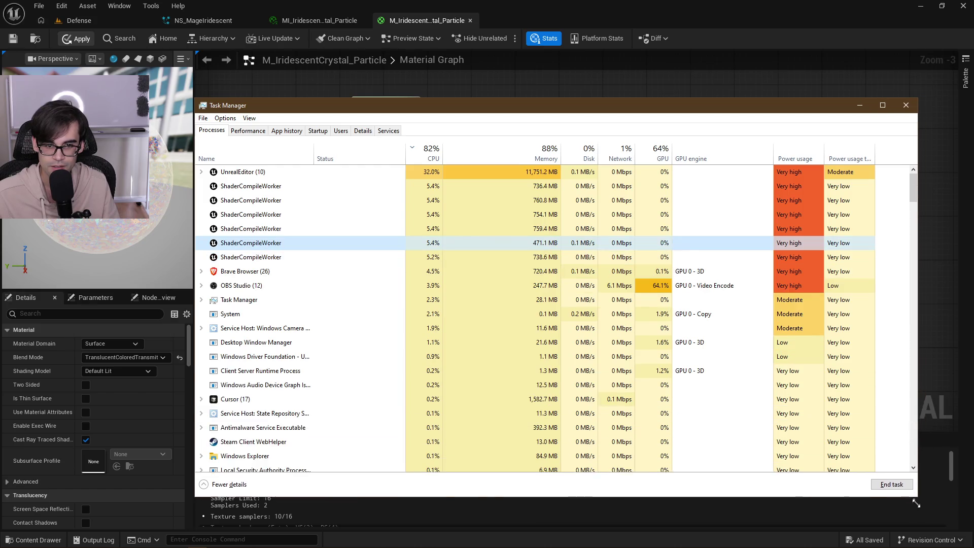
left_click(427, 176)
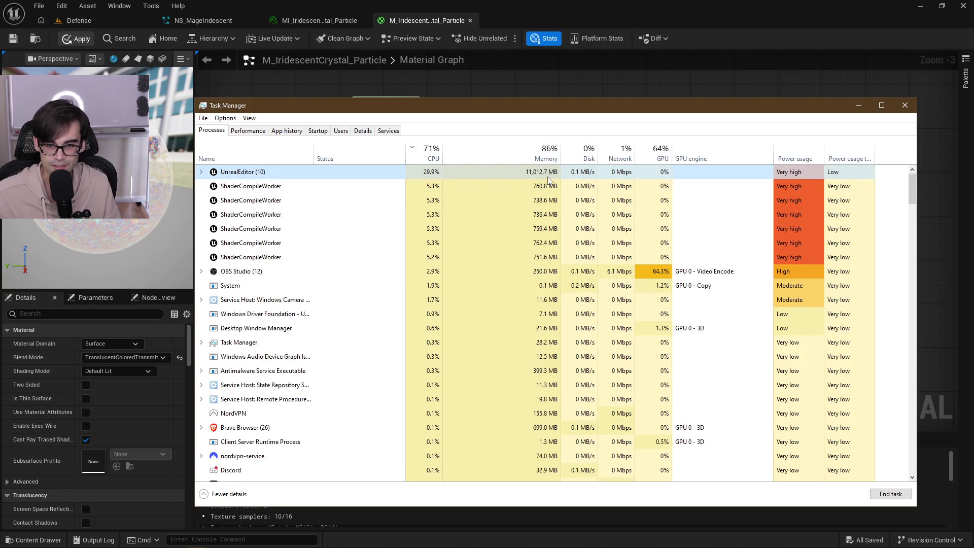
mouse_move(565, 113)
left_mouse_down()
mouse_move(536, 466)
mouse_move(539, 157)
left_mouse_up()
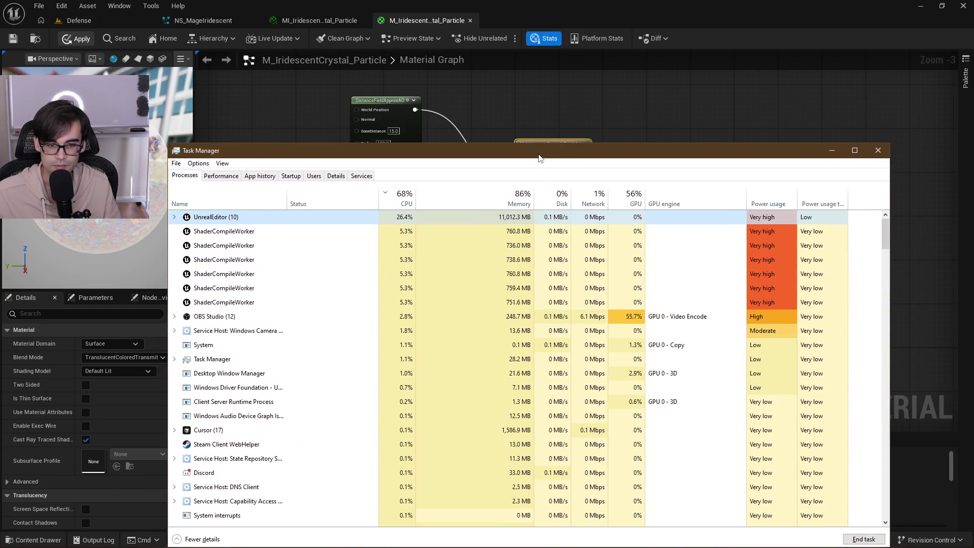
left_click(874, 154)
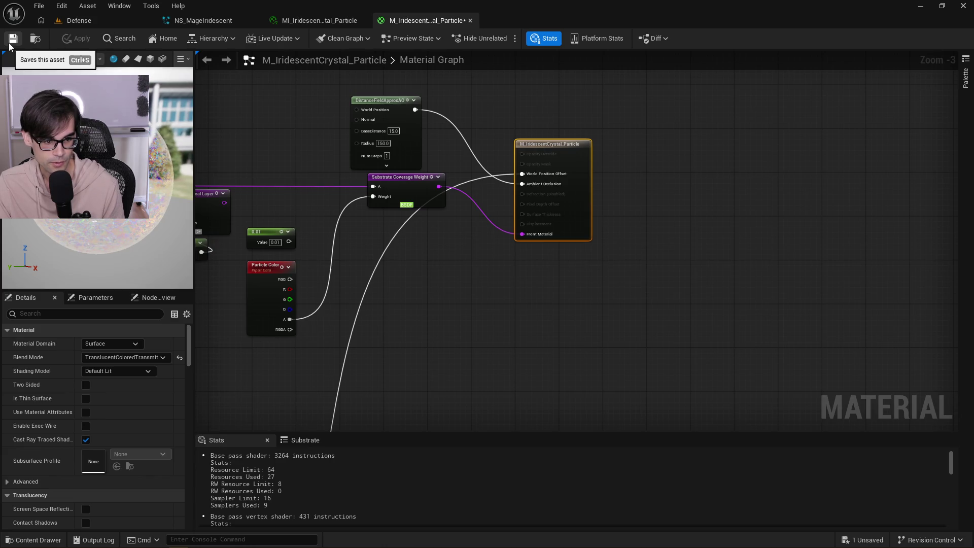
Preview NS_MageIridescent with the new material, then save M_IridescentCrystal_Particle.
left_click(205, 21)
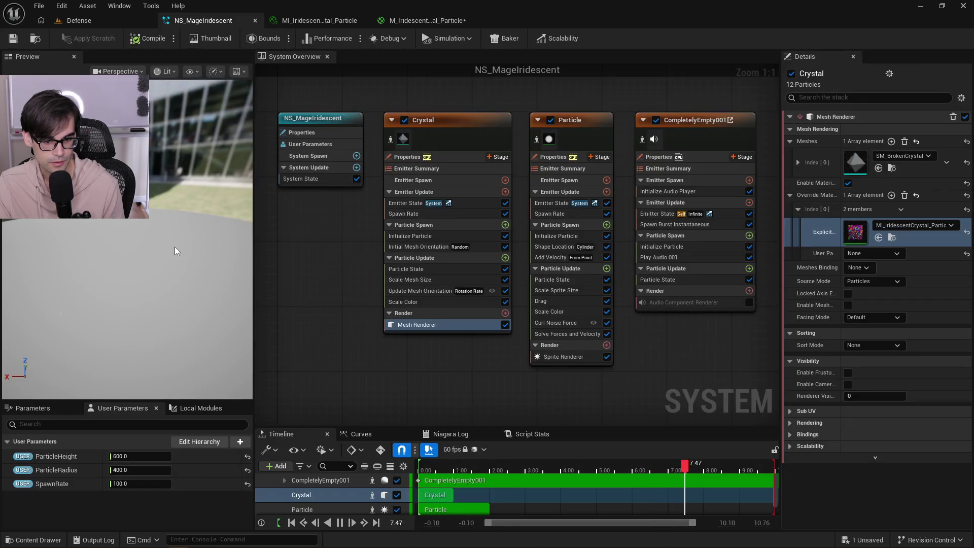
mouse_move(190, 232)
left_mouse_down()
mouse_move(191, 219)
mouse_move(190, 243)
mouse_move(193, 218)
left_mouse_up()
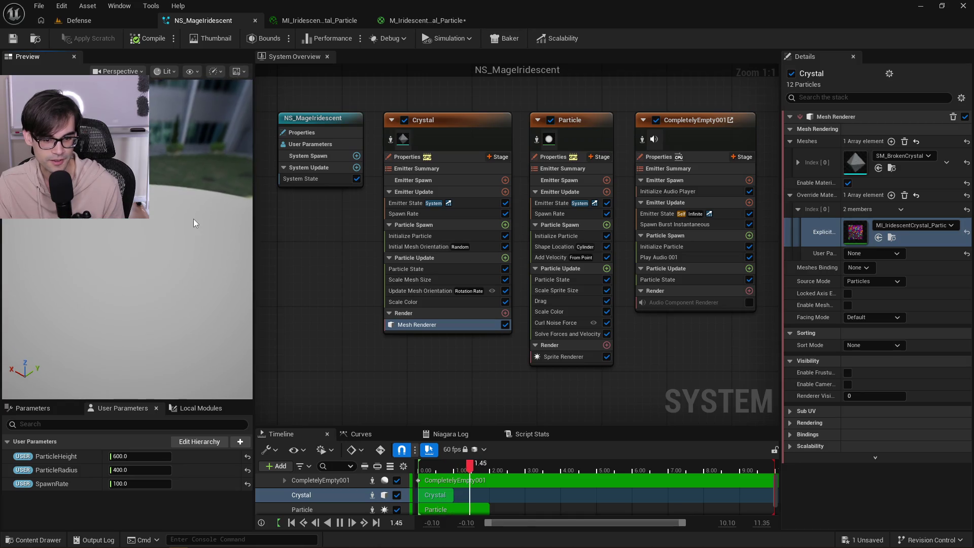
left_click(416, 23)
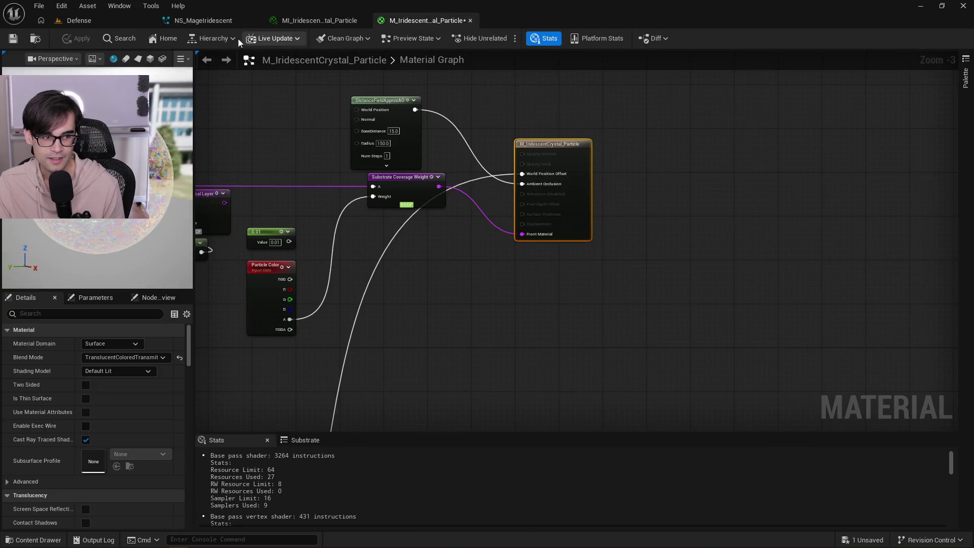
left_click(14, 39)
left_click(95, 16)
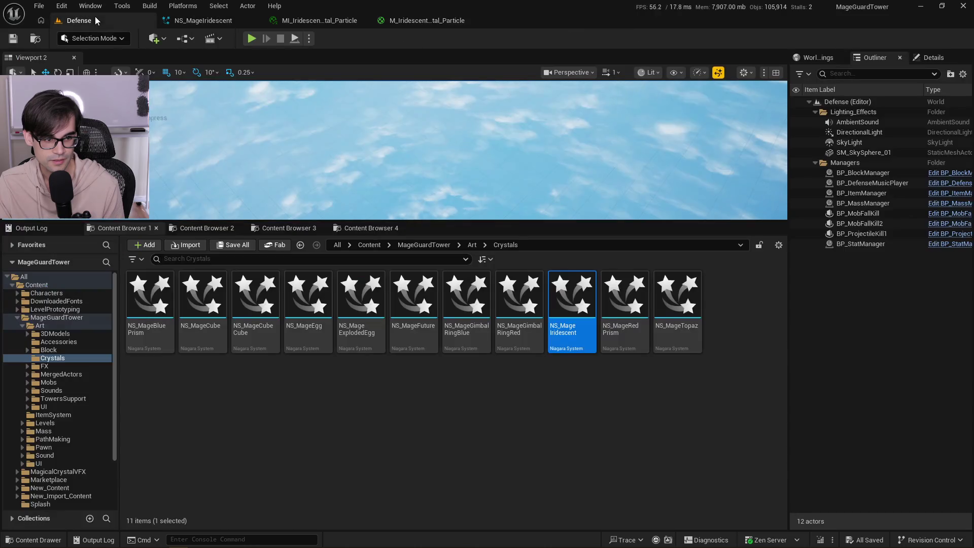
Inspect the Particle, CompletelyEmpty001 and Crystal emitters in NS_MageIridescent.
left_click(215, 23)
left_click_drag(213, 188, 216, 201)
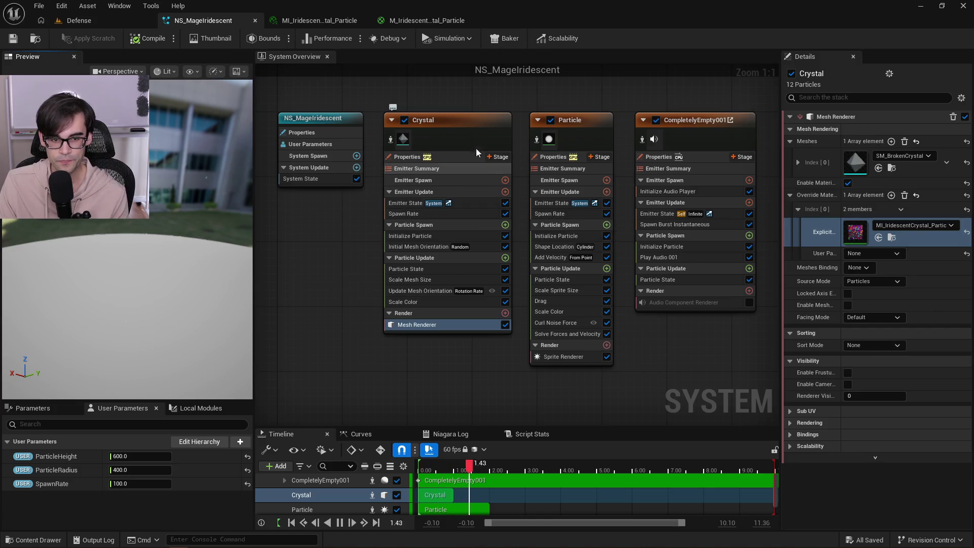
scroll(659, 162, "down", 3)
scroll(622, 160, "up", 3)
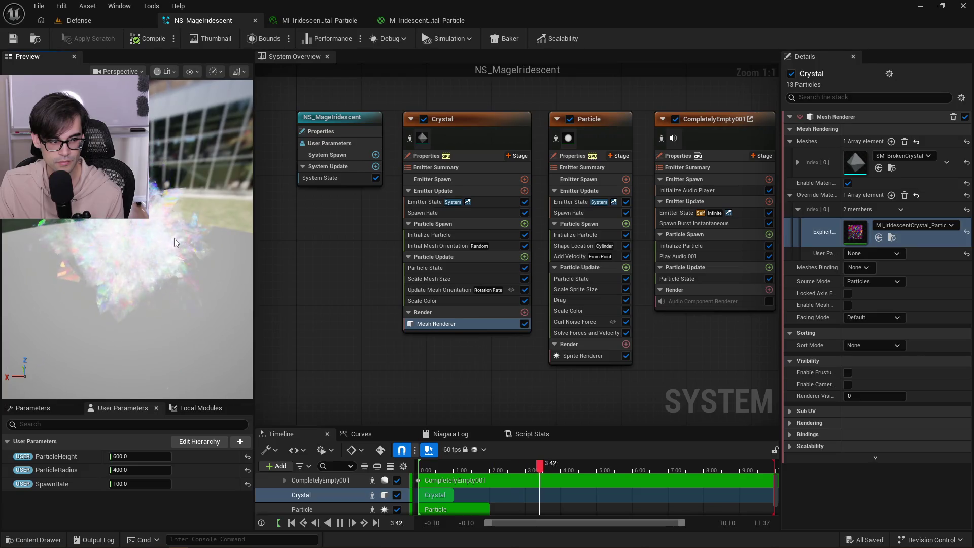
left_click(583, 118)
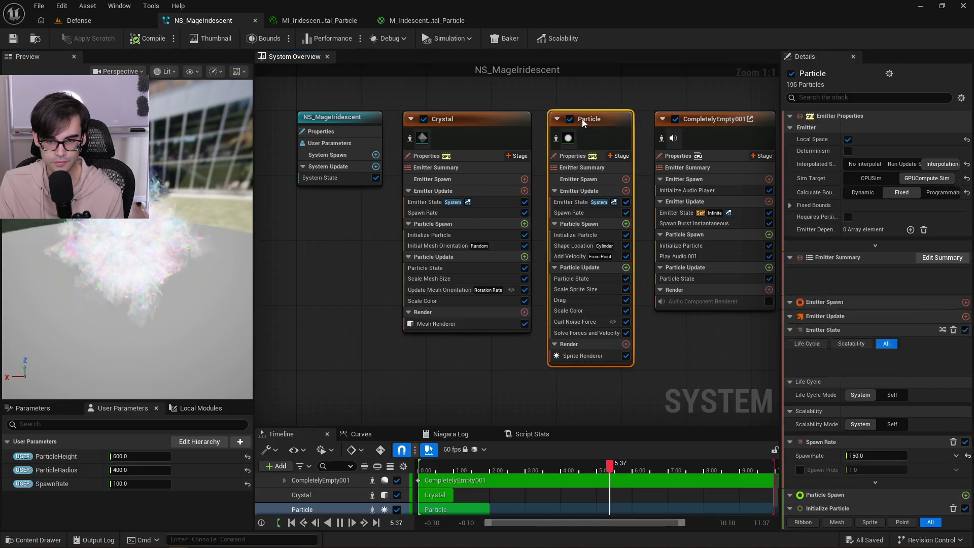
left_click(713, 122)
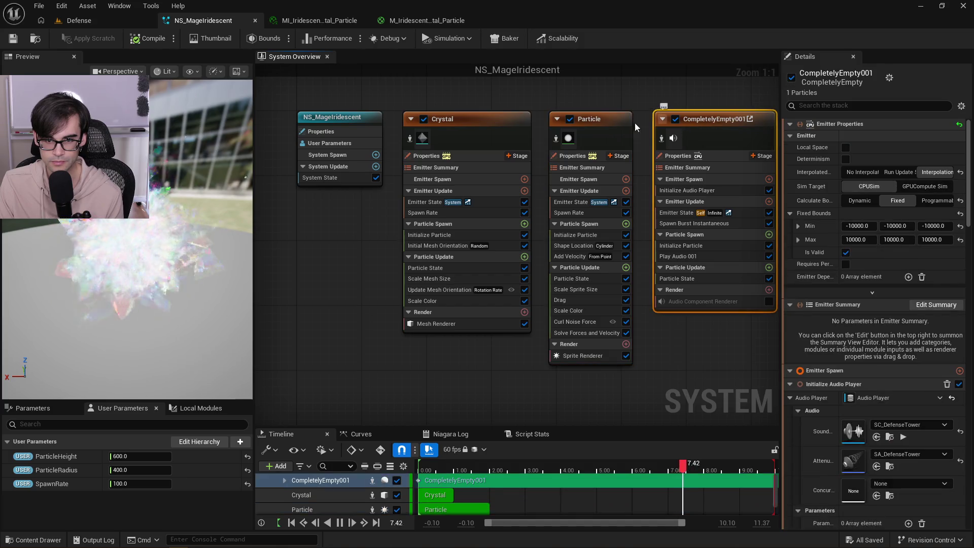
left_click(471, 117)
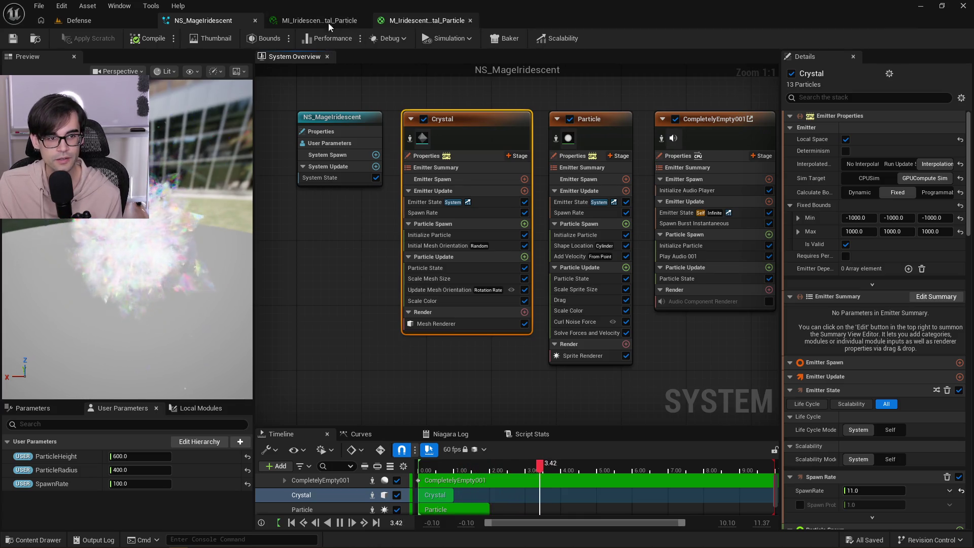
Close the NS_MageIridescent, iridescent material instance and M_Iridescent material editors.
left_click(255, 23)
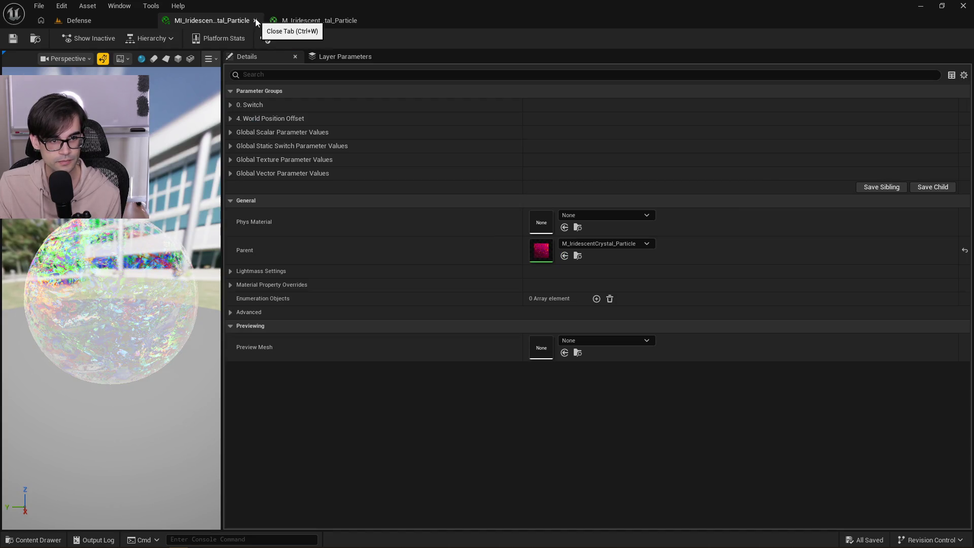
left_click(255, 20)
left_click(255, 21)
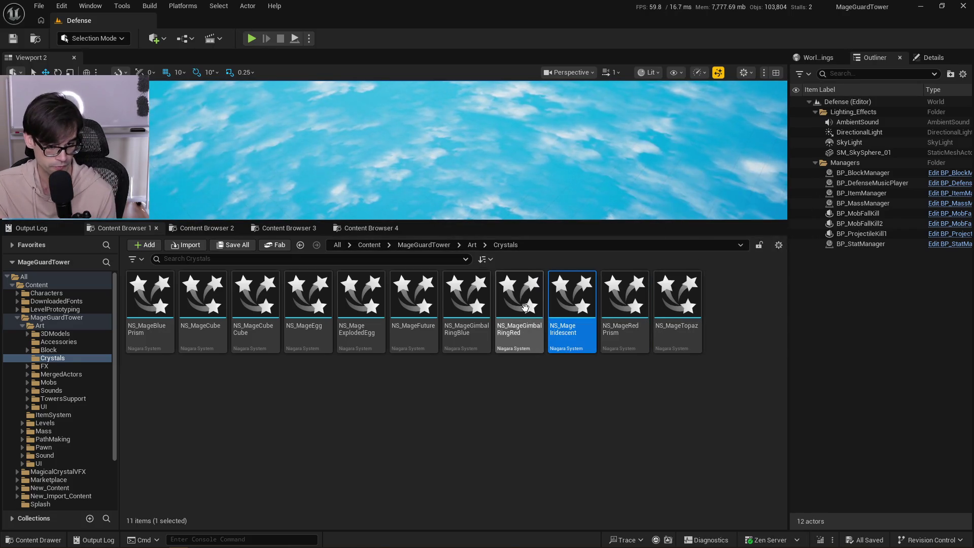
Open NS_MageFuture and the MI_SliceShape2 override material from the Slice emitter's mesh renderer.
mouse_move(525, 309)
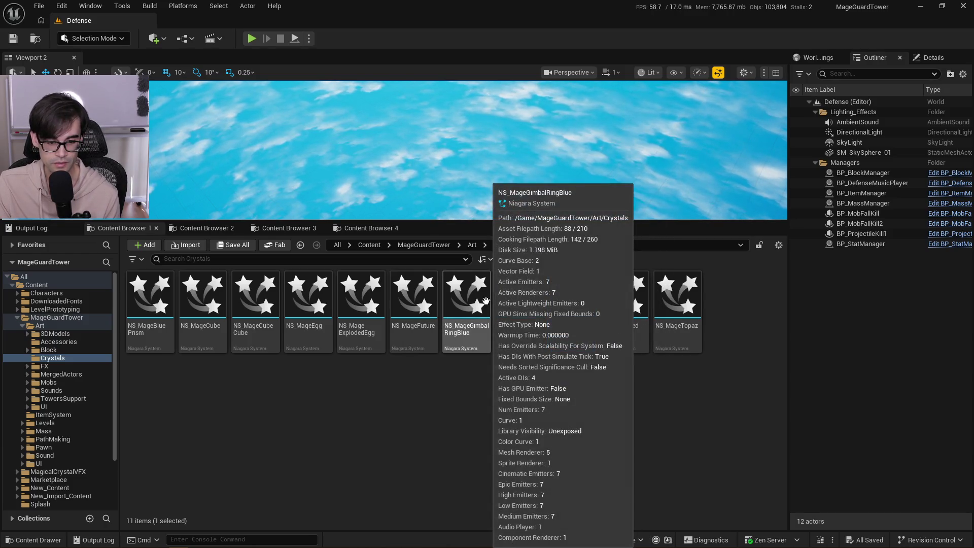
double_click(419, 294)
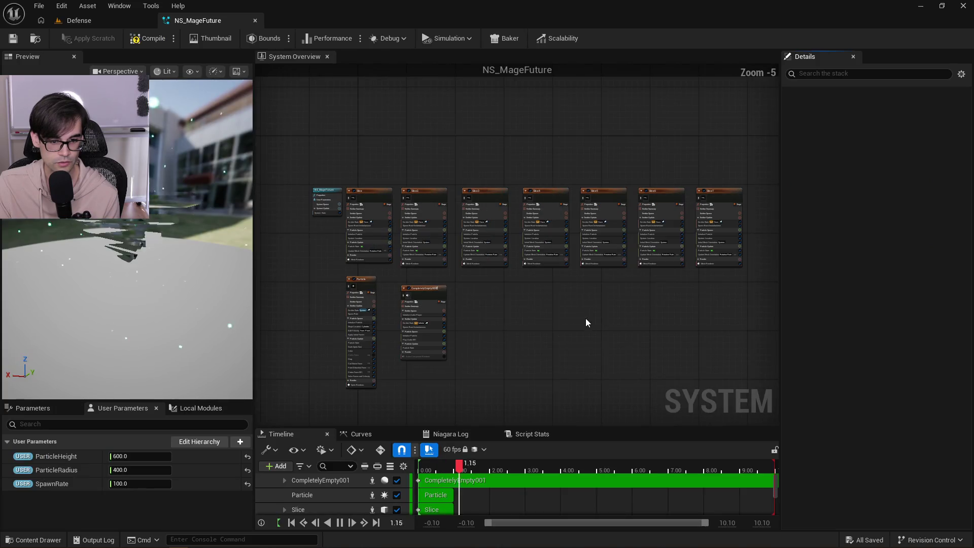
left_click_drag(194, 246, 190, 238)
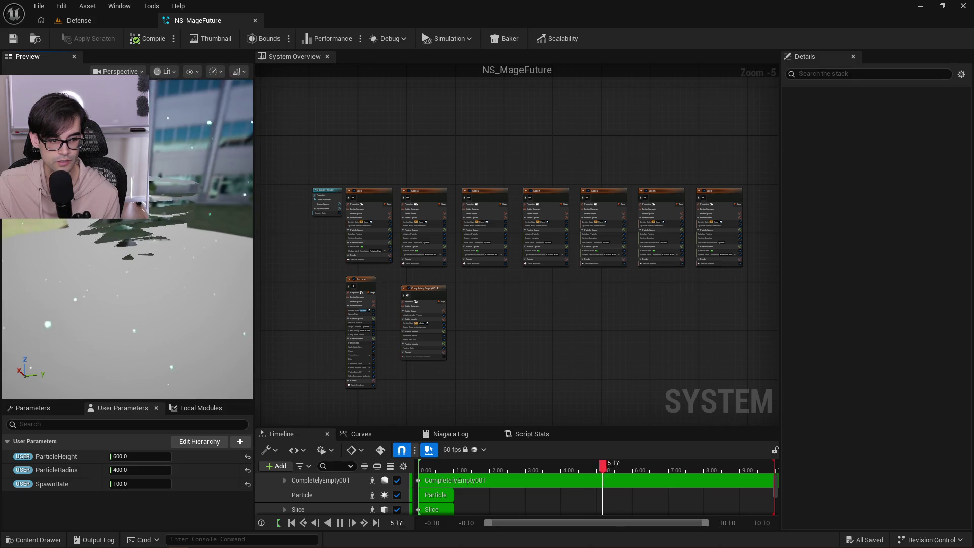
scroll(336, 235, "up", 5)
left_click(382, 287)
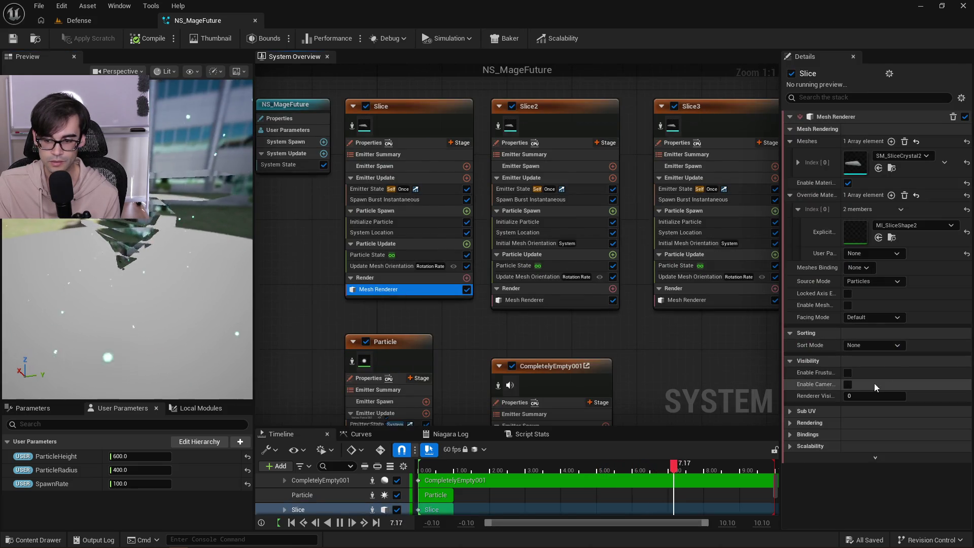
double_click(854, 231)
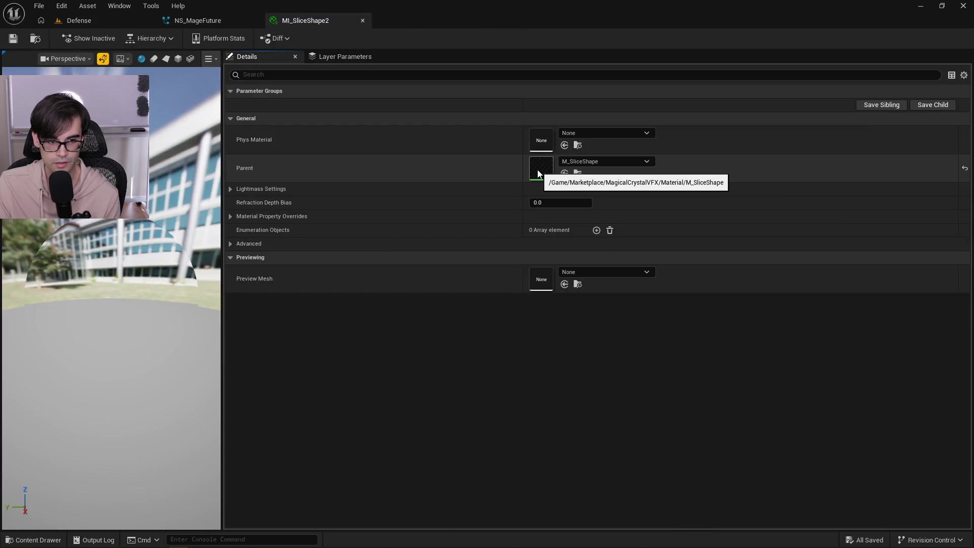
In M_SliceShape, connect Substrate Vertical Layer to Front Material, apply, and open Task Manager.
double_click(537, 169)
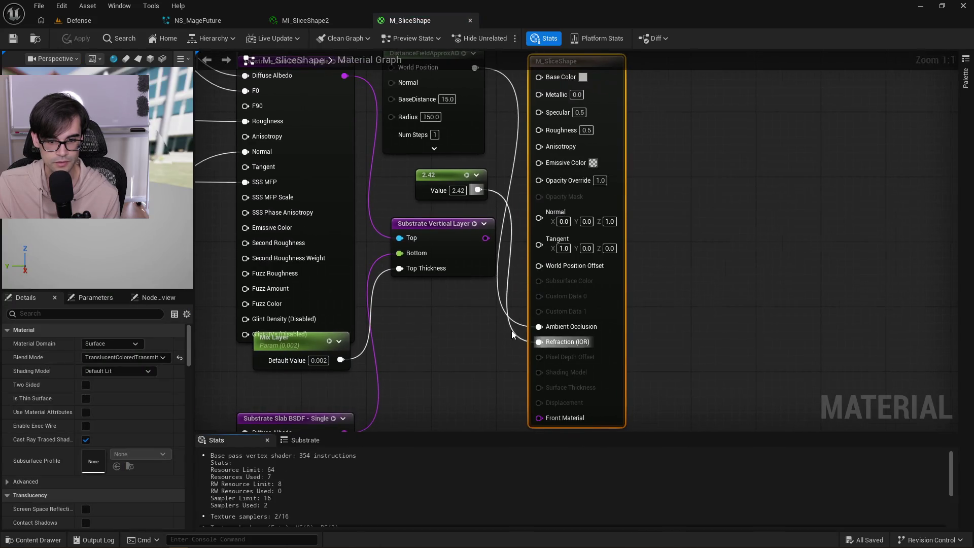
mouse_move(490, 249)
left_mouse_down()
mouse_move(542, 425)
mouse_move(552, 382)
left_mouse_up()
mouse_move(96, 168)
left_mouse_down()
mouse_move(182, 166)
mouse_move(137, 166)
left_mouse_up()
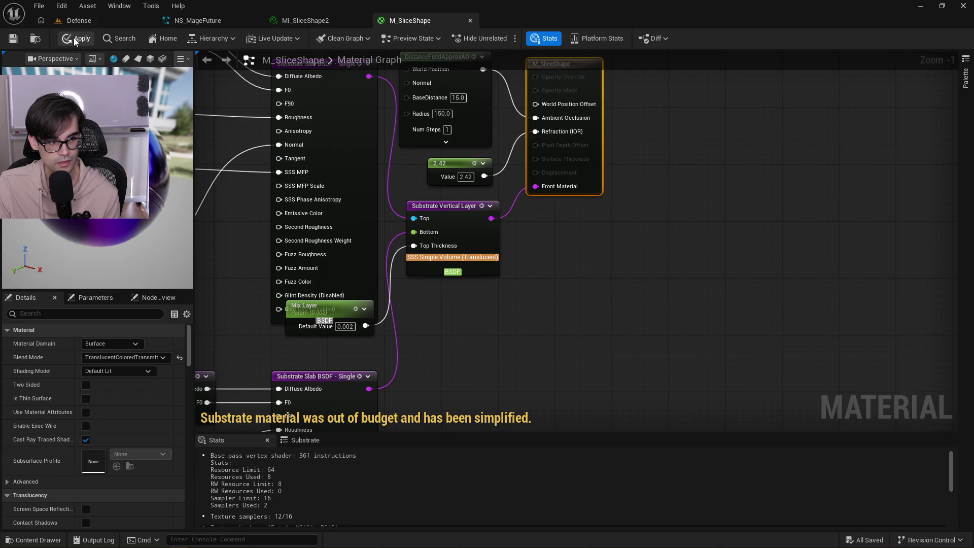
left_click(16, 40)
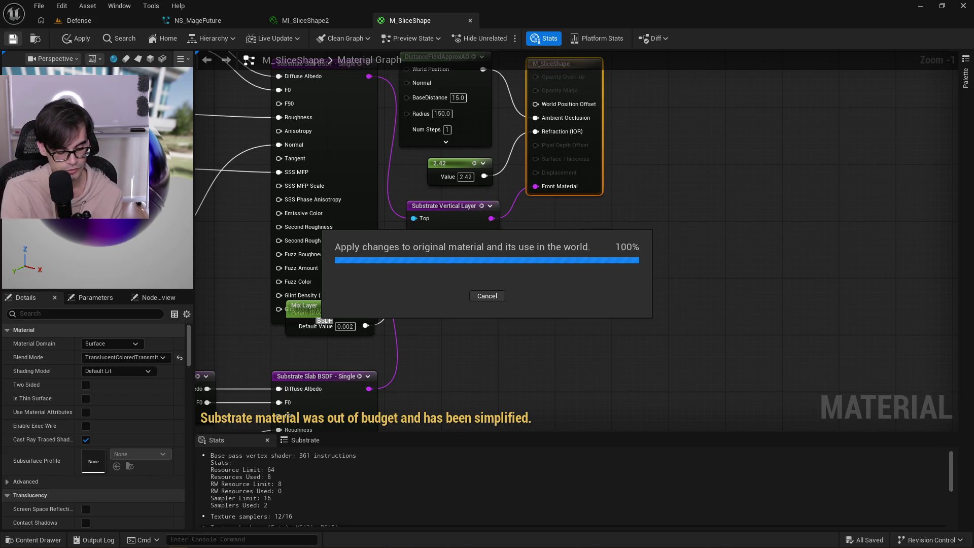
key("ctrl+shift+Escape")
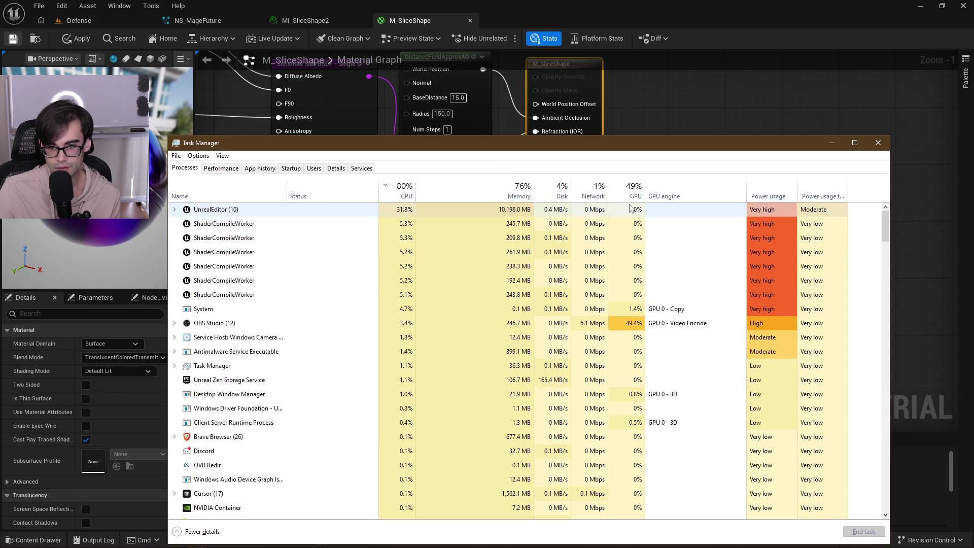
Check the OBS Studio process load, then close Task Manager.
left_click(633, 323)
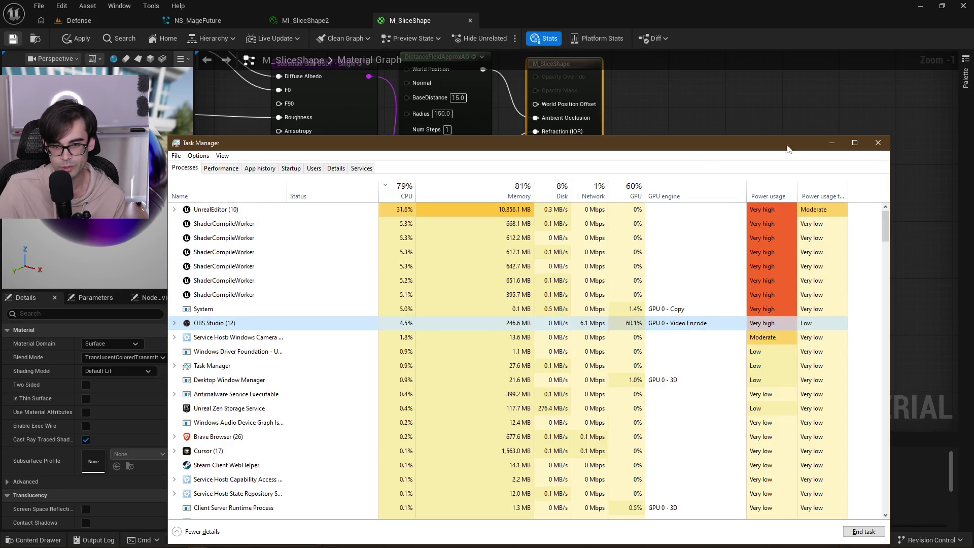
left_click(878, 143)
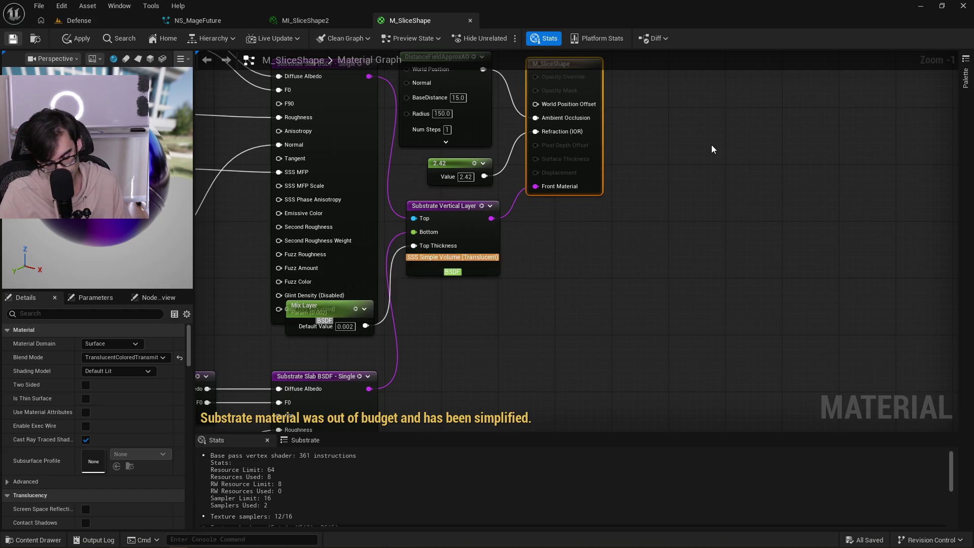
Orbit the material and NS_MageFuture previews to inspect the updated slice effect.
left_click_drag(76, 152, 101, 142)
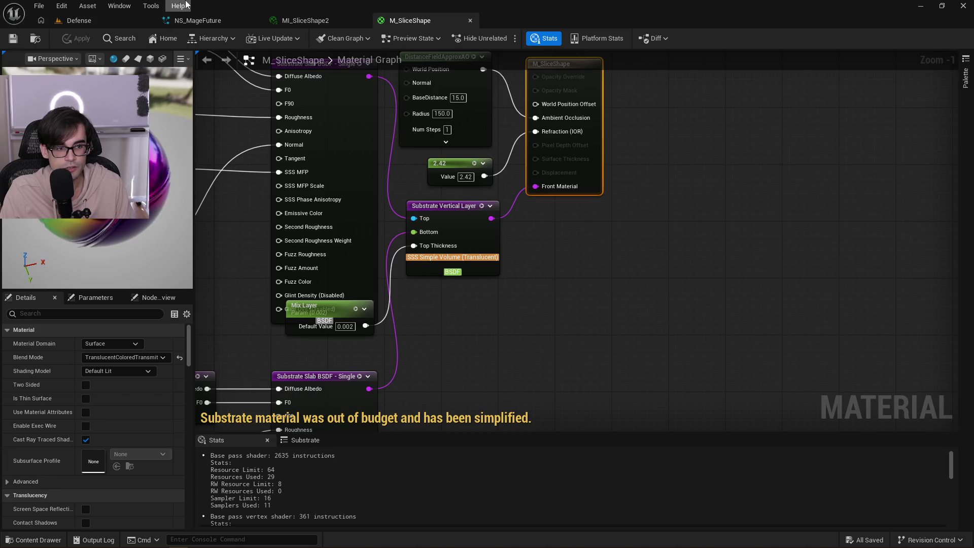
left_click(214, 21)
mouse_move(169, 189)
left_mouse_down()
mouse_move(158, 212)
mouse_move(163, 230)
left_mouse_up()
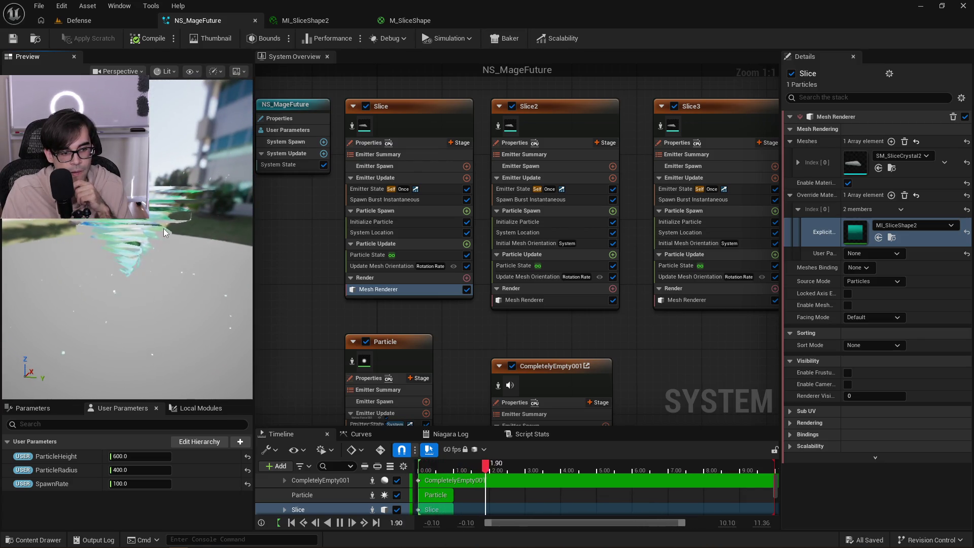
left_click_drag(158, 224, 158, 224)
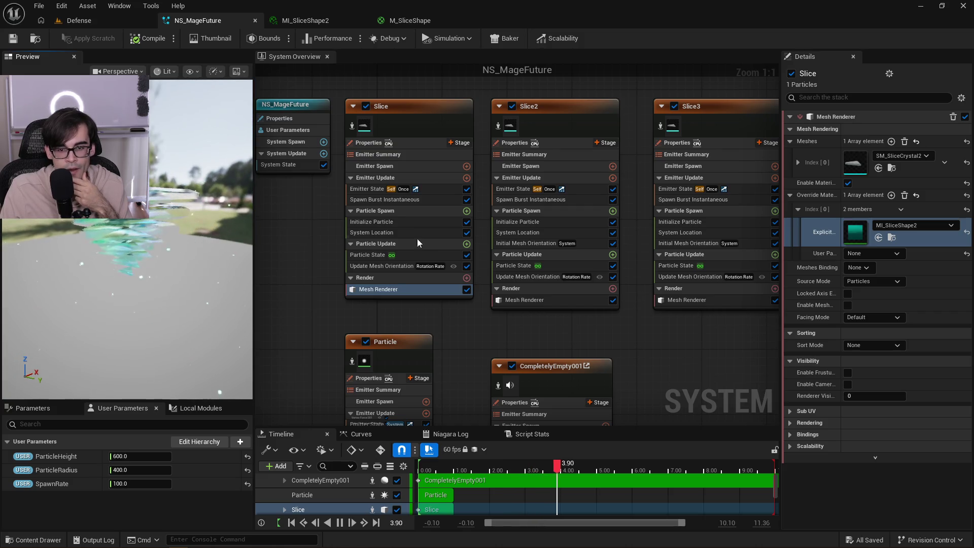
scroll(419, 243, "down", 3)
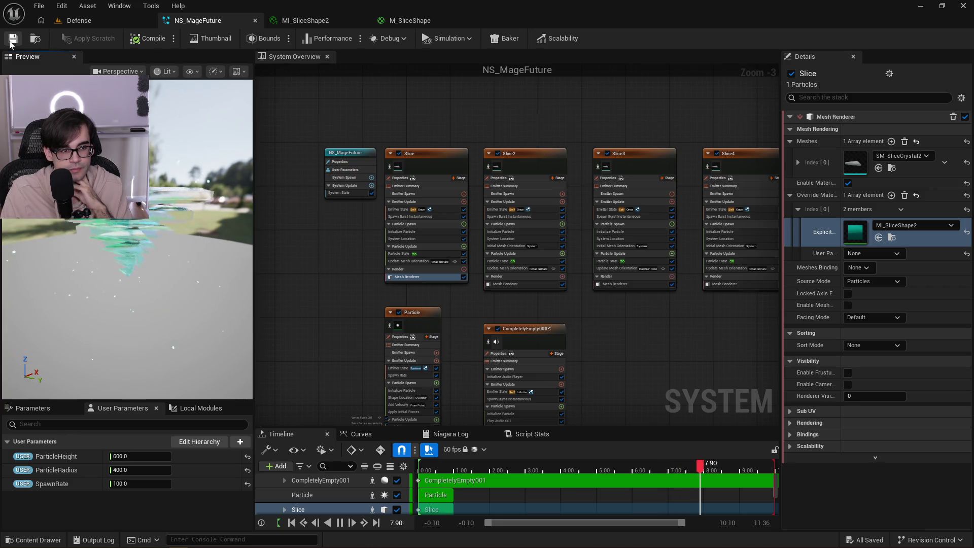
Close the NS_MageFuture, MI_SliceShape2 and M_SliceShape editors.
left_click(255, 22)
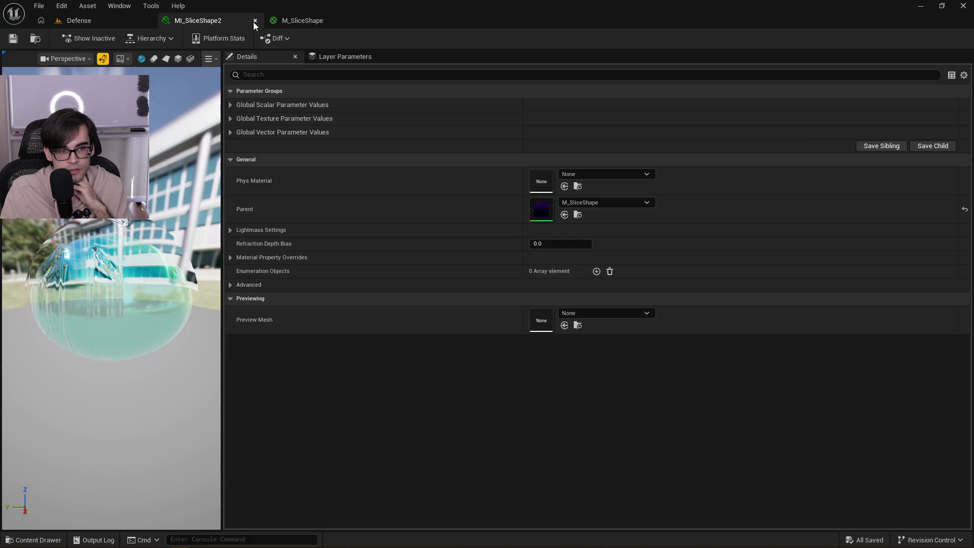
left_click(254, 22)
left_click(254, 22)
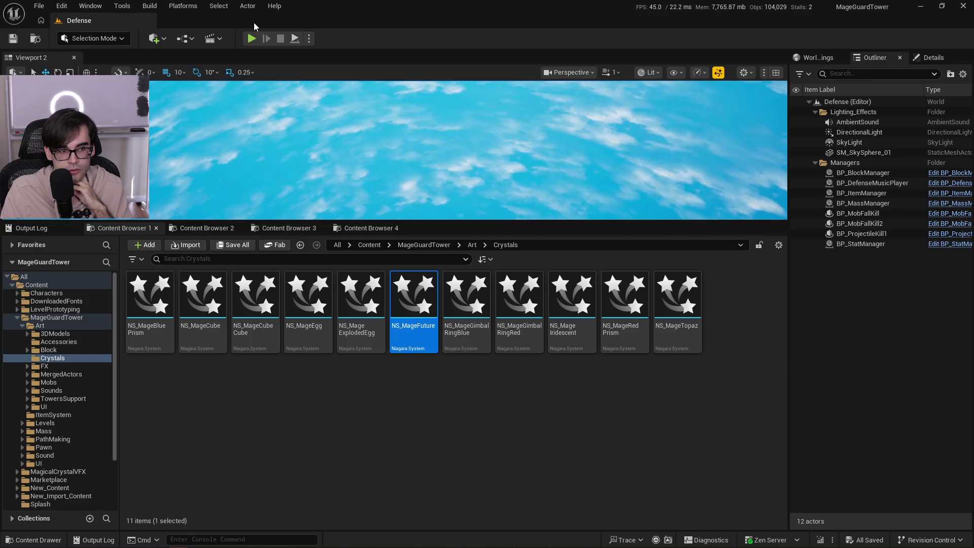
Open NS_MageExplodedEgg and inspect the Particle and Inner_Glow sprite renderers.
left_click(363, 297)
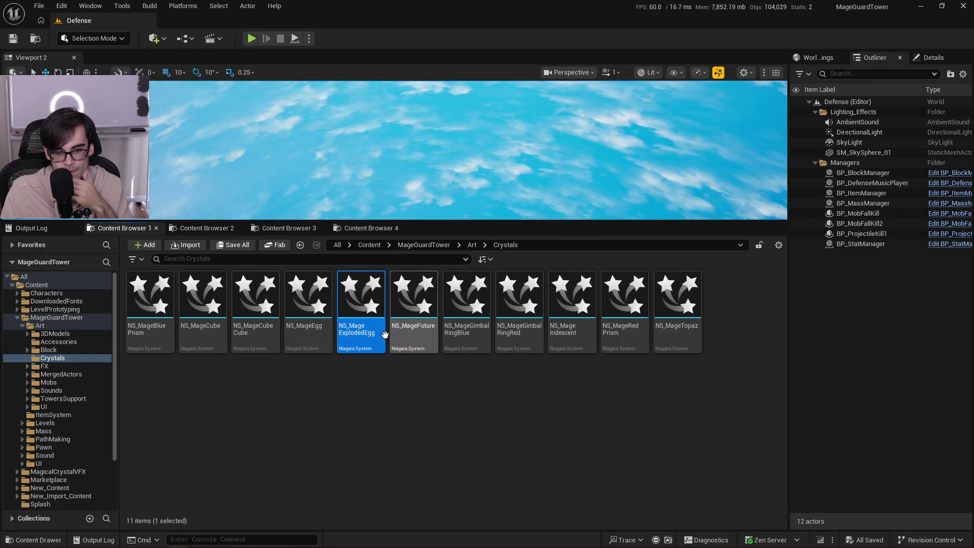
mouse_move(372, 316)
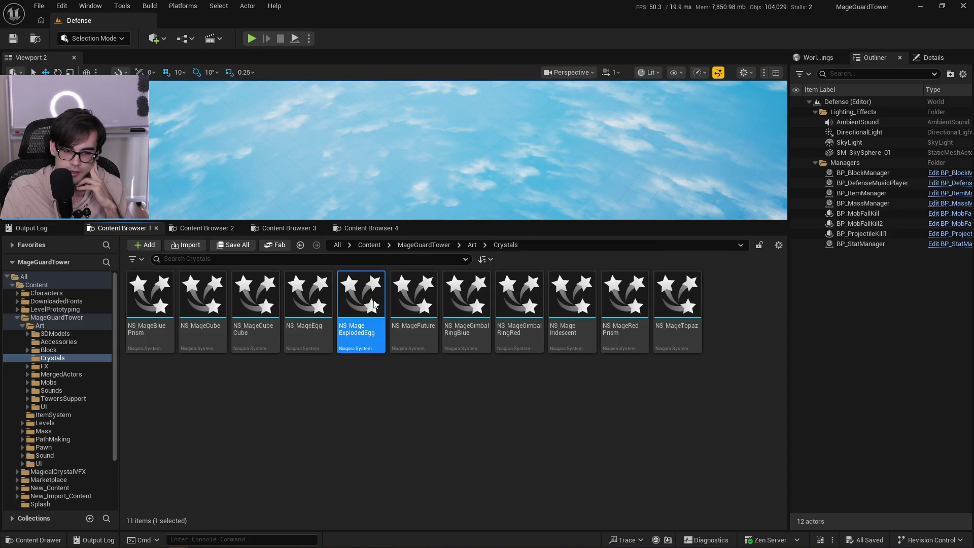
double_click(374, 303)
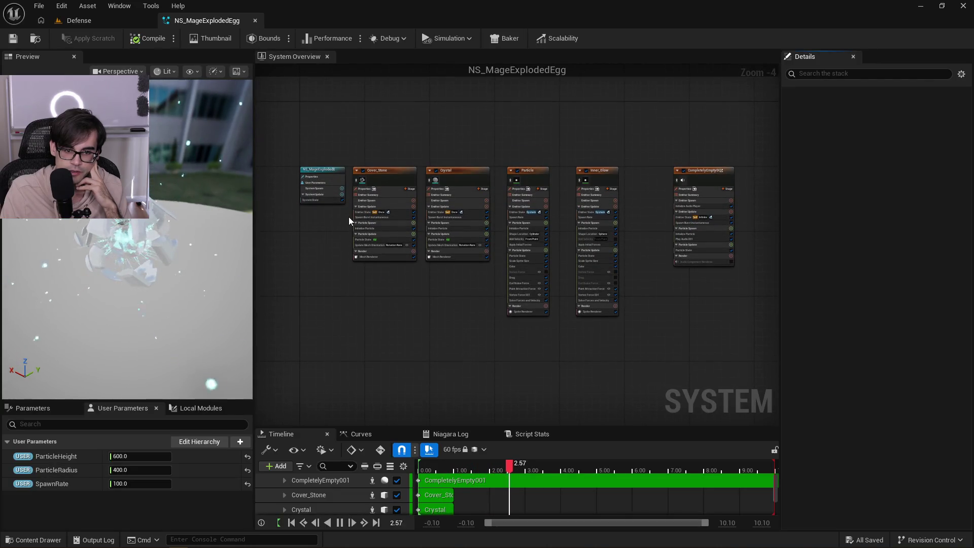
scroll(349, 217, "up", 1)
scroll(513, 182, "up", 1)
left_click_drag(502, 178, 635, 295)
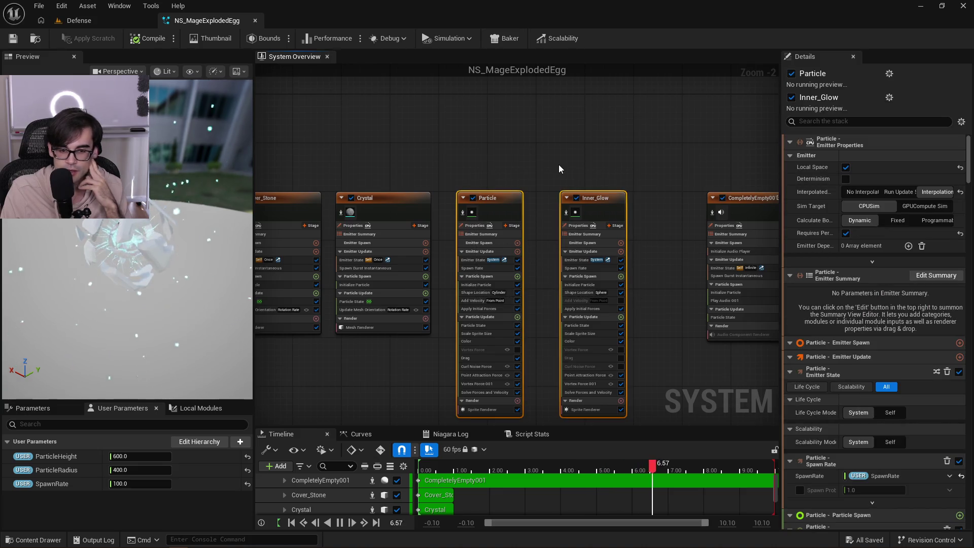
left_click(487, 411)
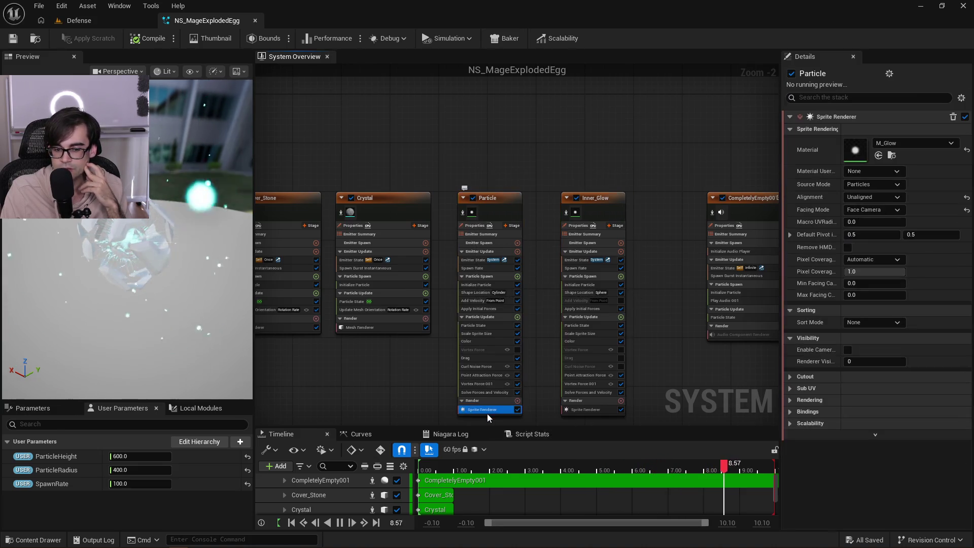
left_click(602, 411)
Follow Cover_Stone's mesh renderer material through MI_StoneCover2 to its parent M_StoneCover.
left_click_drag(361, 152, 494, 159)
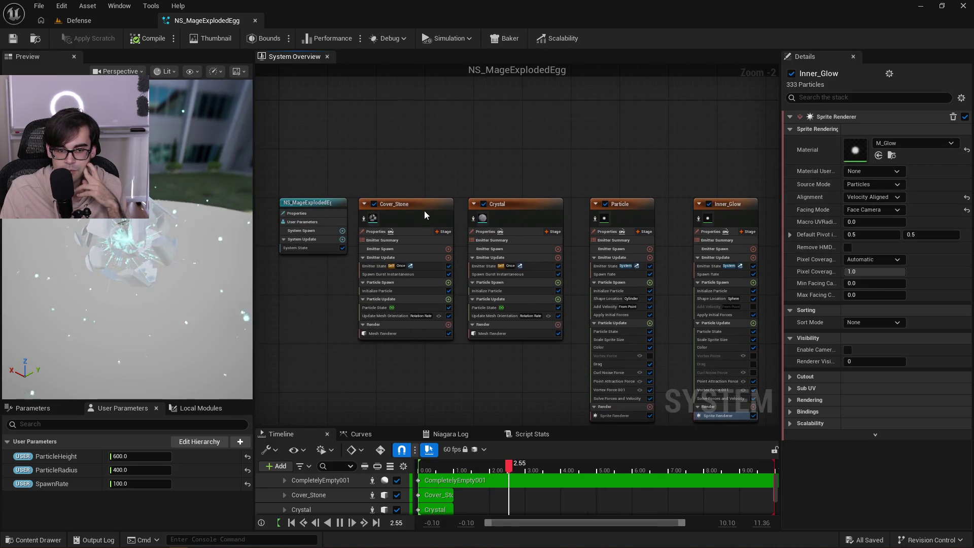
left_click(420, 210)
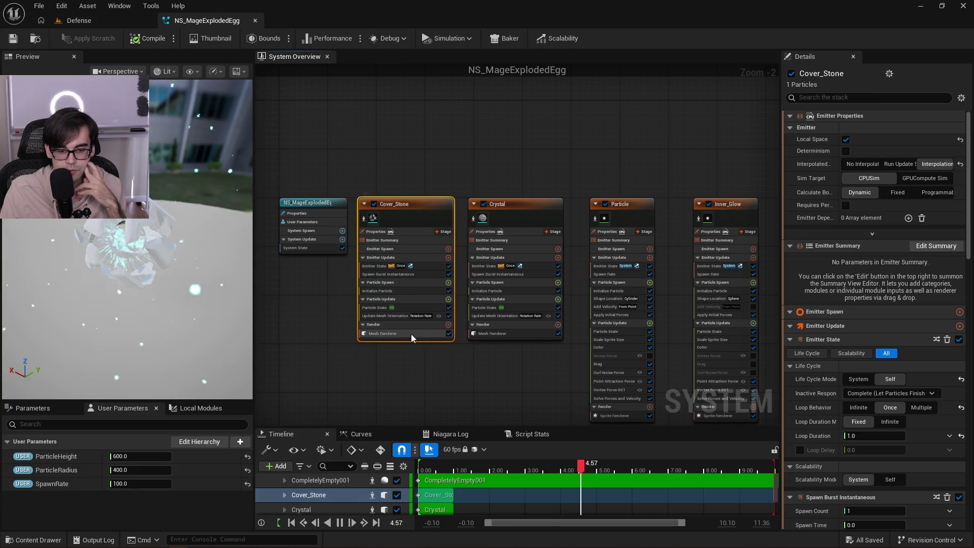
left_click(411, 334)
double_click(855, 233)
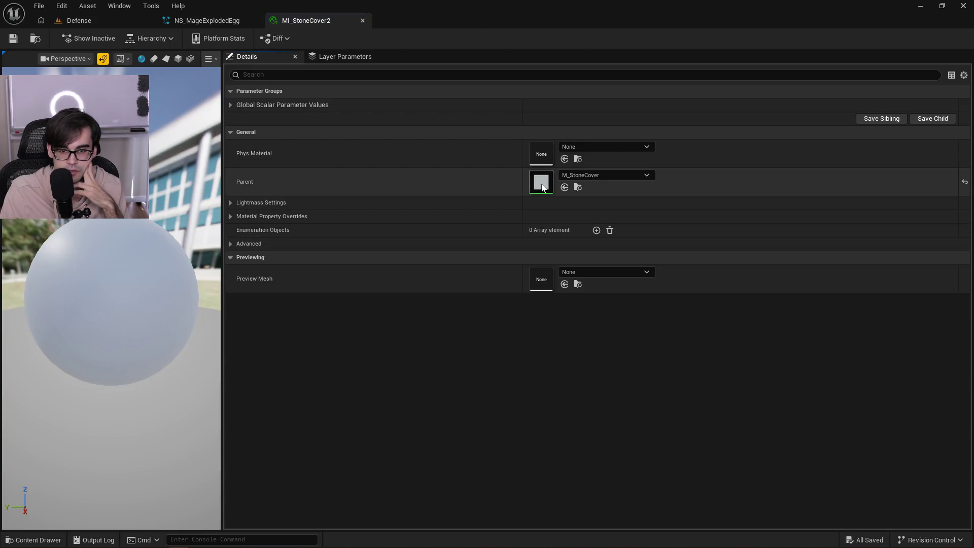
double_click(541, 185)
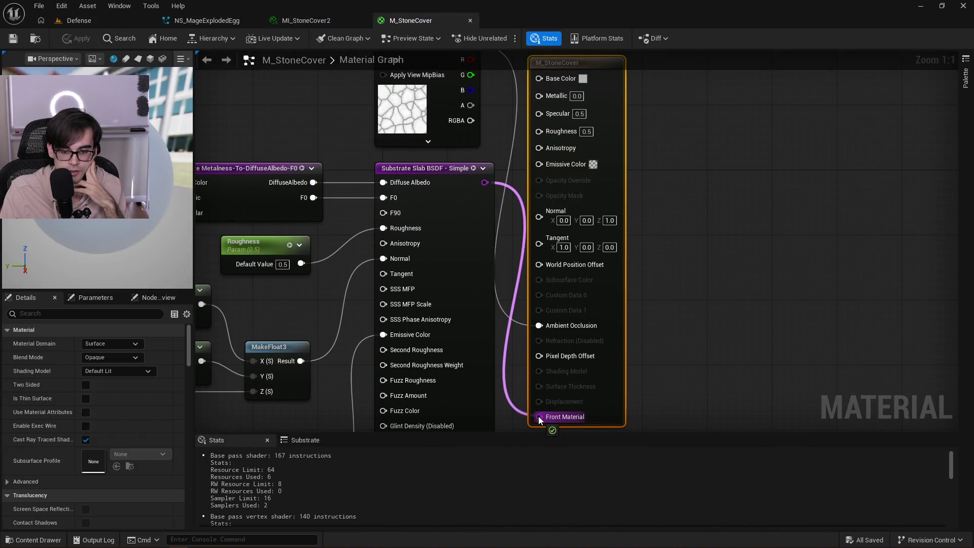
Apply M_StoneCover, check the stone cover in the egg preview, and save the material.
scroll(639, 205, "down", 1)
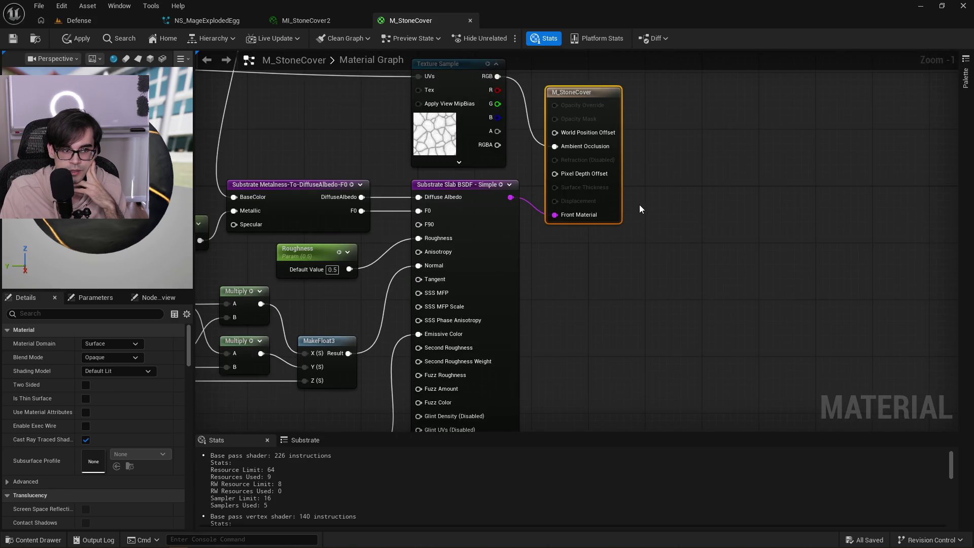
left_click(69, 40)
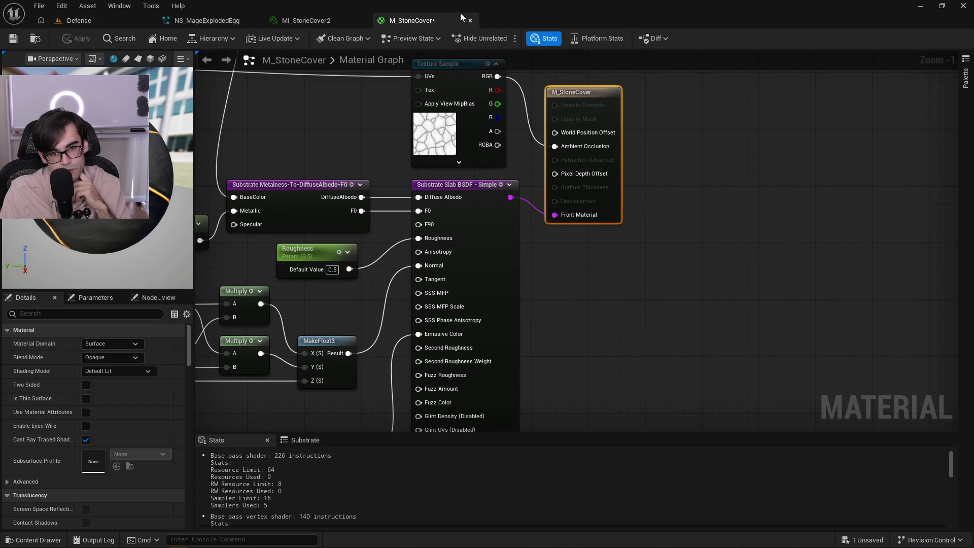
left_click(179, 20)
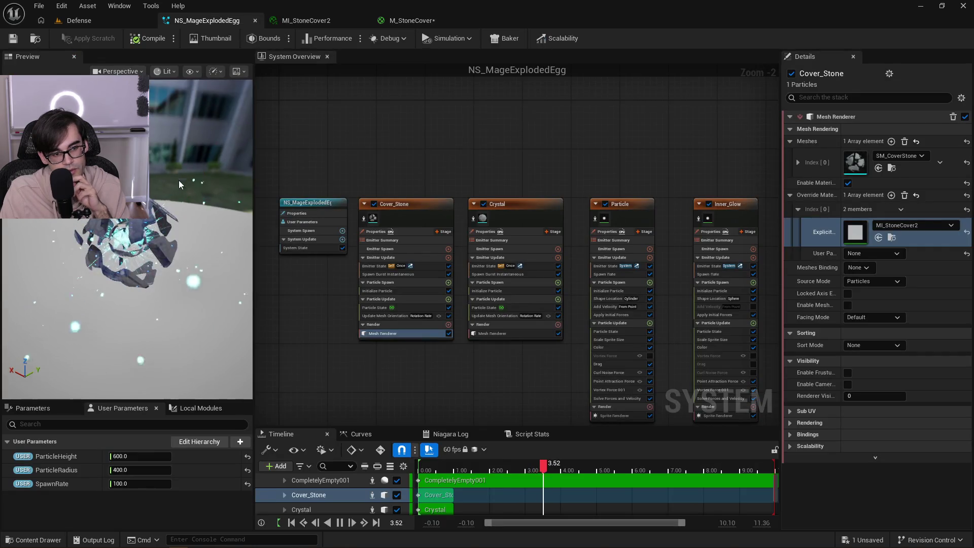
left_click(453, 22)
key("ctrl+s")
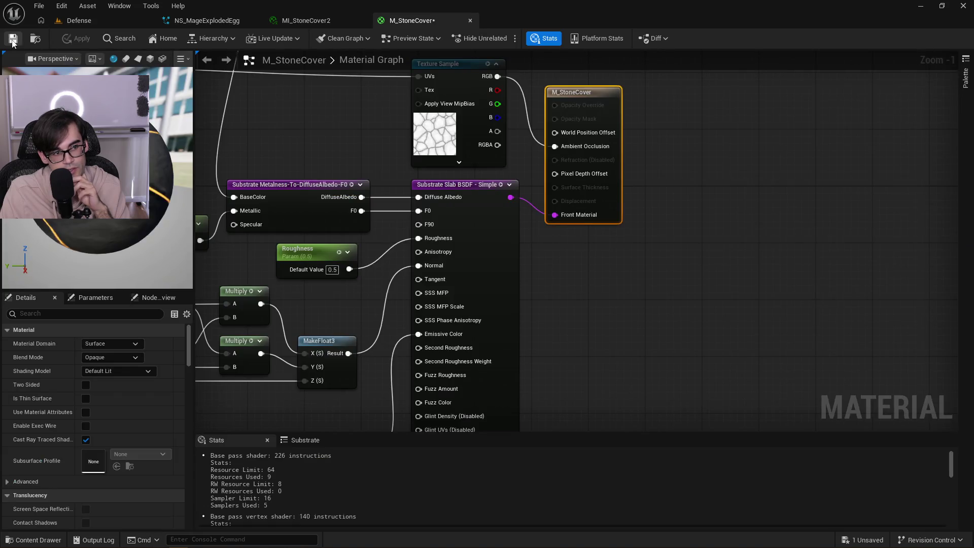
Close the M_StoneCover and MI_StoneCover2 editors and show the Crystal emitter's MI_WaveCrystal4 material.
left_click(467, 20)
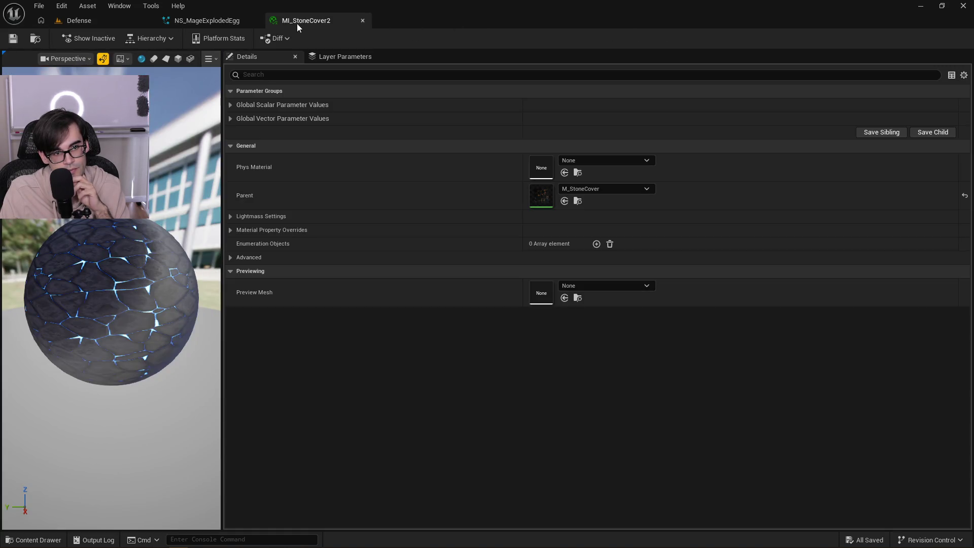
left_click(363, 21)
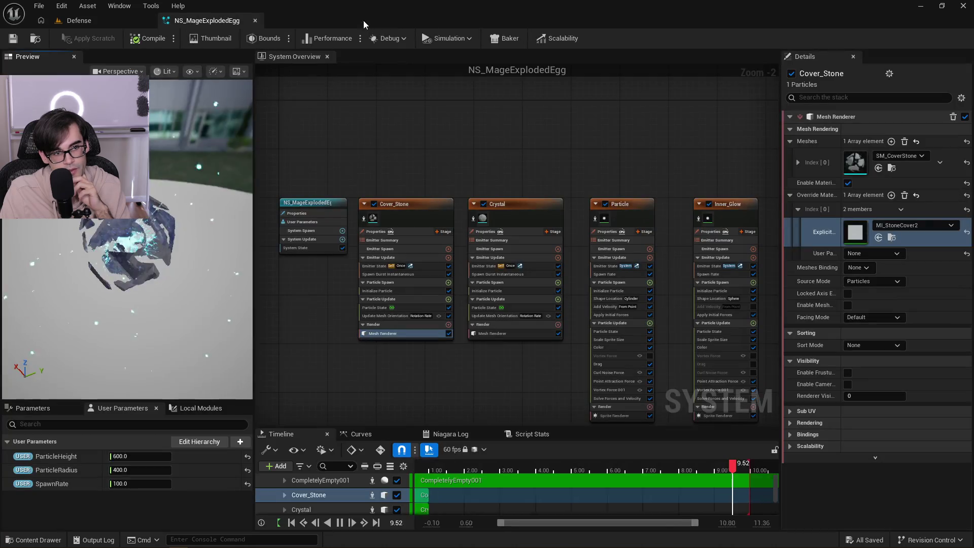
left_click(526, 333)
left_click(857, 228)
Open M_WaveCrystal from MI_WaveCrystal4, wire its Substrate Vertical Layer into Front Material, and apply.
double_click(859, 232)
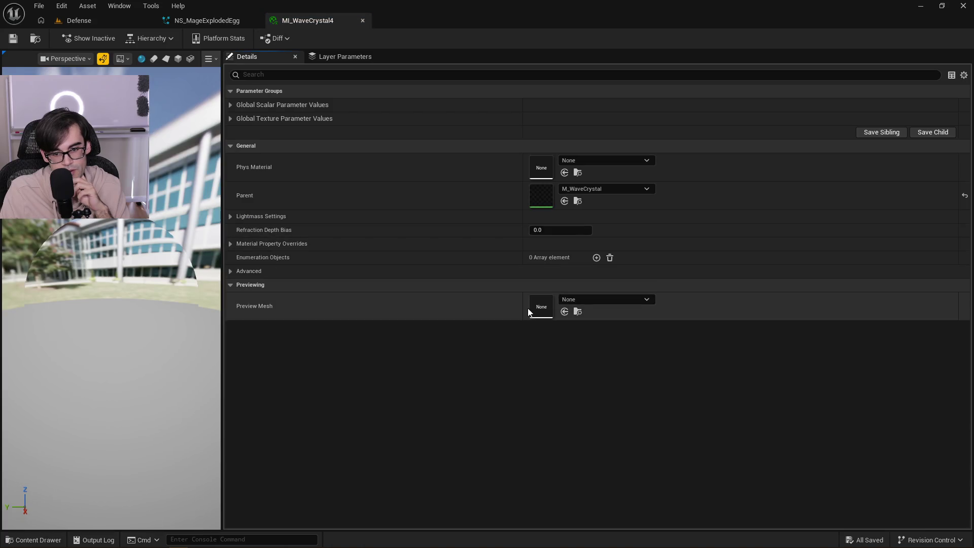
double_click(547, 197)
mouse_move(470, 219)
left_mouse_down()
mouse_move(531, 396)
mouse_move(544, 401)
mouse_move(545, 366)
left_mouse_up()
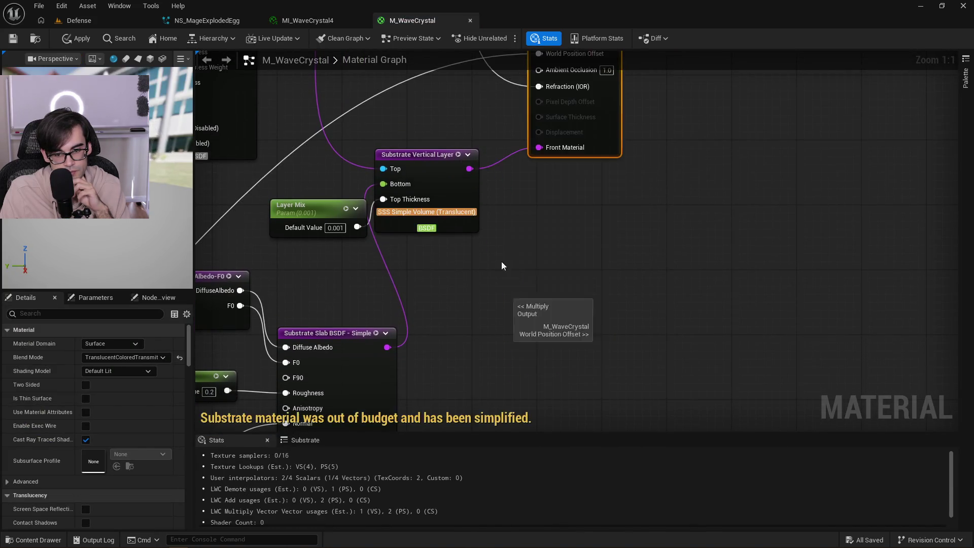
mouse_move(476, 115)
left_mouse_down()
mouse_move(437, 312)
mouse_move(443, 266)
mouse_move(484, 196)
left_mouse_up()
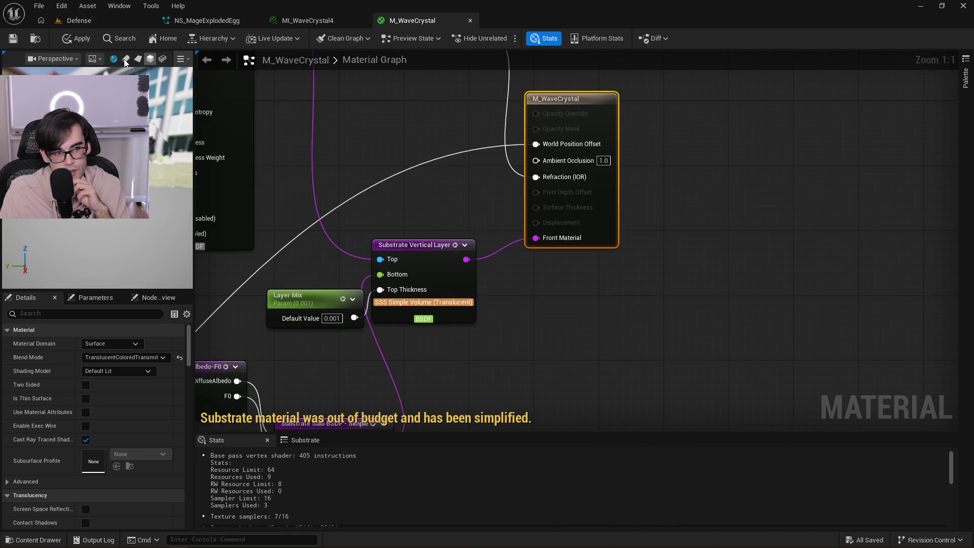
left_click(72, 41)
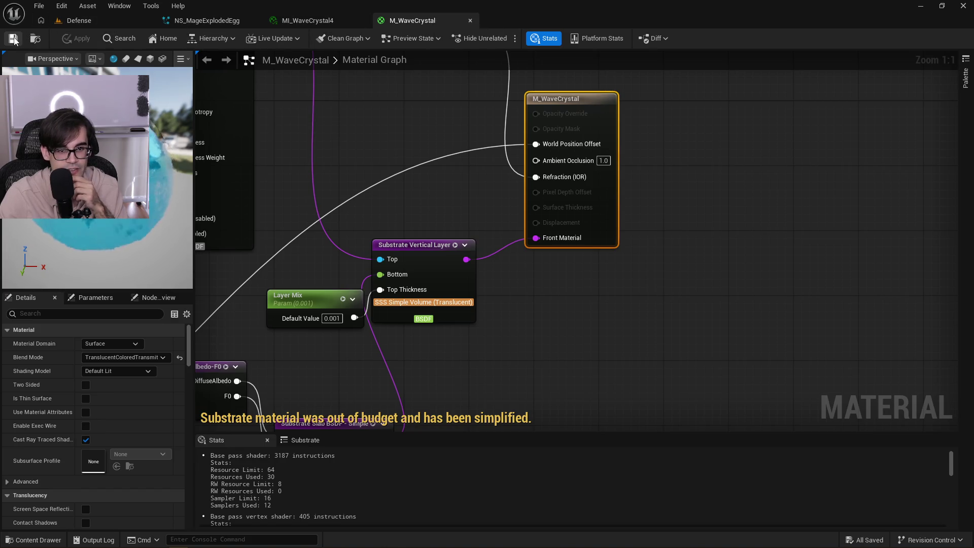
Close the M_WaveCrystal editor, returning to MI_WaveCrystal4's blue crystal preview.
left_click(471, 21)
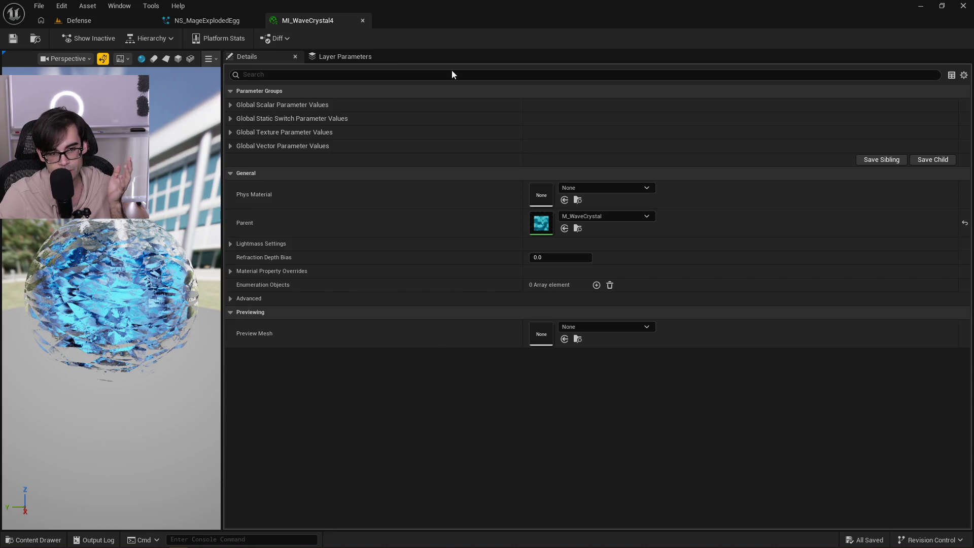
Close MI_WaveCrystal4, check the NS_MageExplodedEgg preview, then save and close the system.
left_click(363, 21)
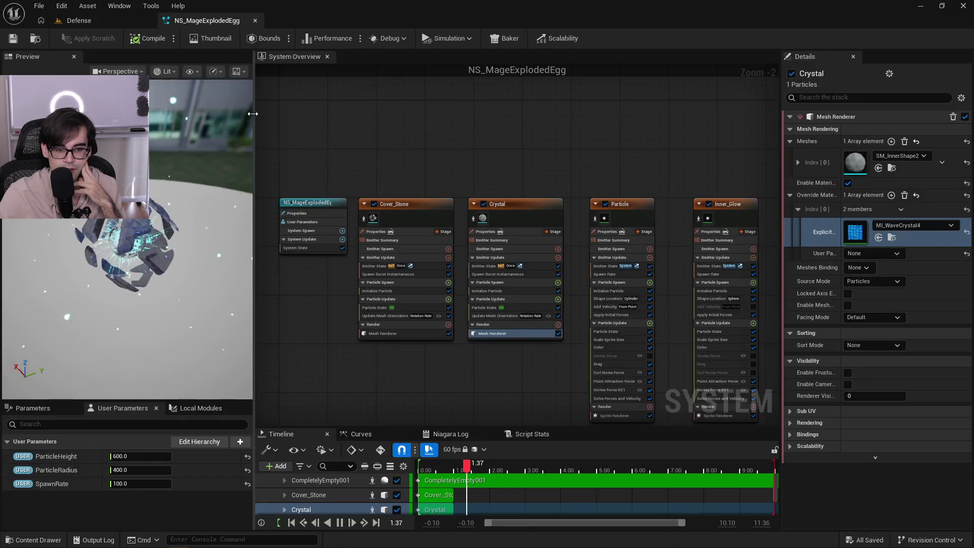
mouse_move(196, 245)
left_mouse_down()
mouse_move(219, 239)
mouse_move(157, 249)
mouse_move(188, 243)
left_mouse_up()
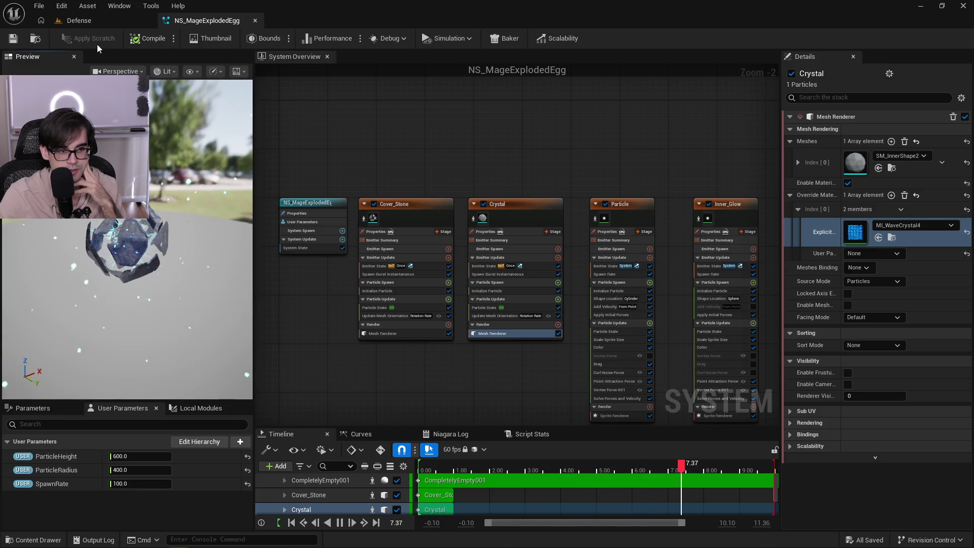
left_click(14, 38)
left_click_drag(603, 162, 422, 156)
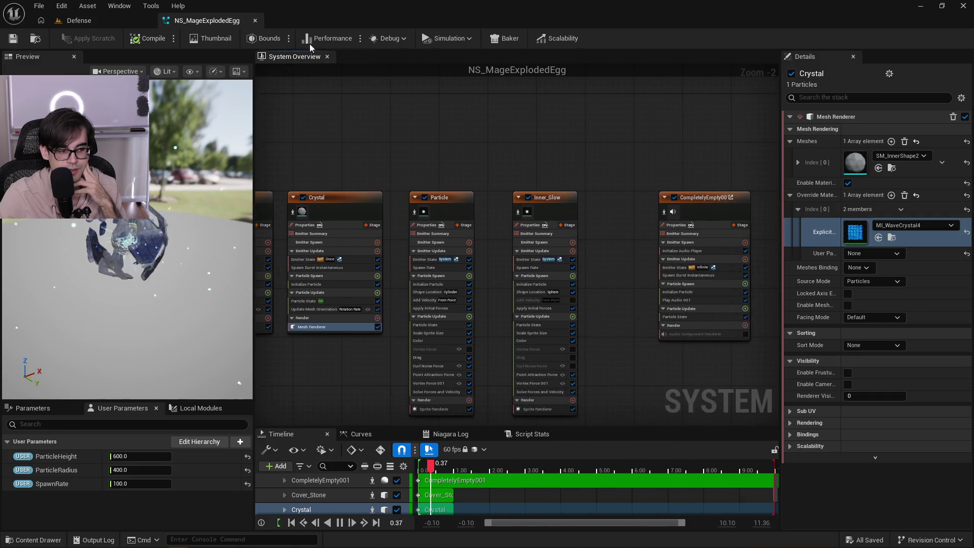
left_click(254, 20)
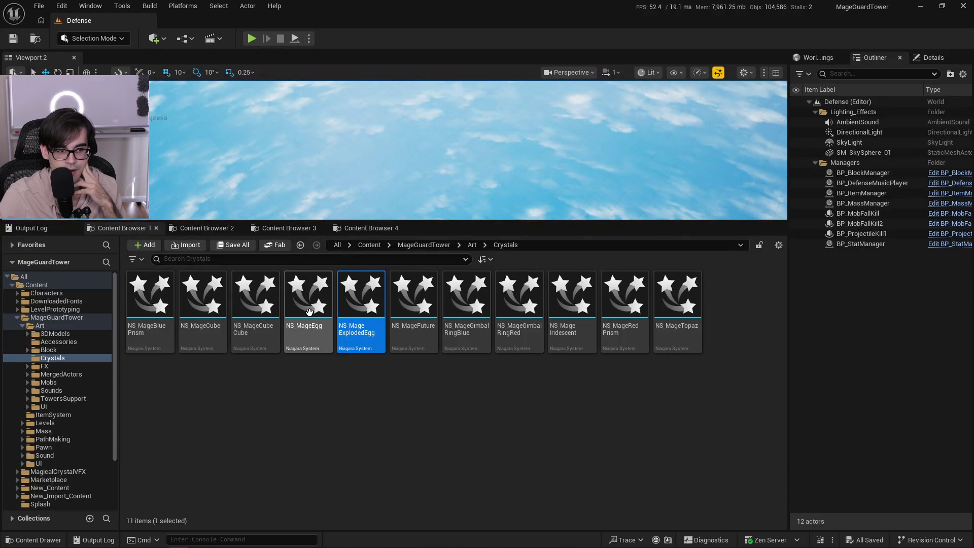
Open NS_MageEgg and inspect its Crystal mesh and BlowingParticles sprite renderers.
double_click(311, 315)
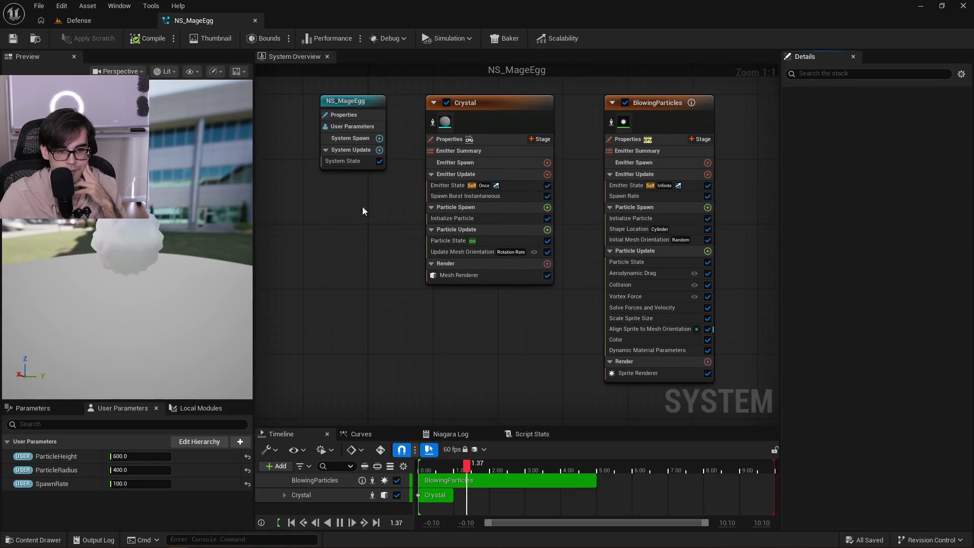
left_click_drag(202, 259, 191, 250)
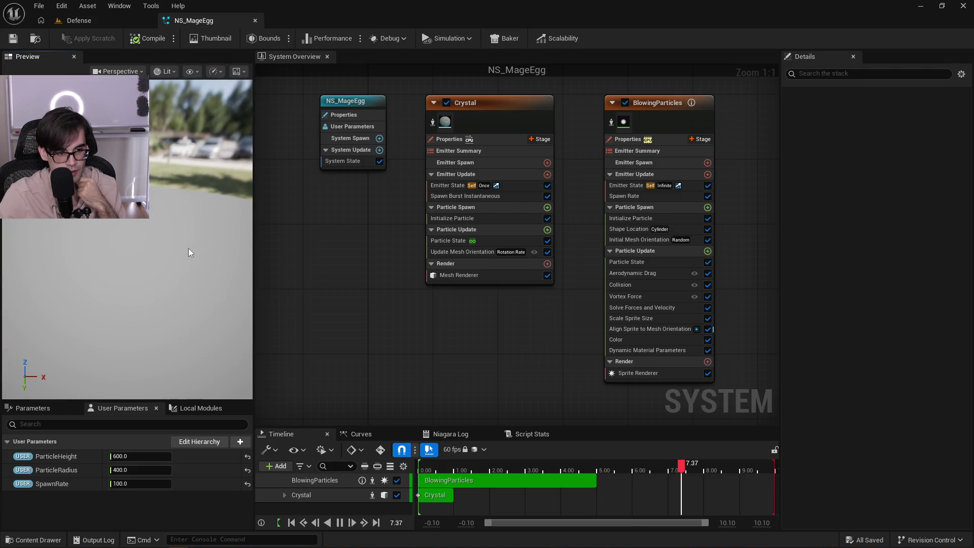
left_click_drag(188, 248, 188, 246)
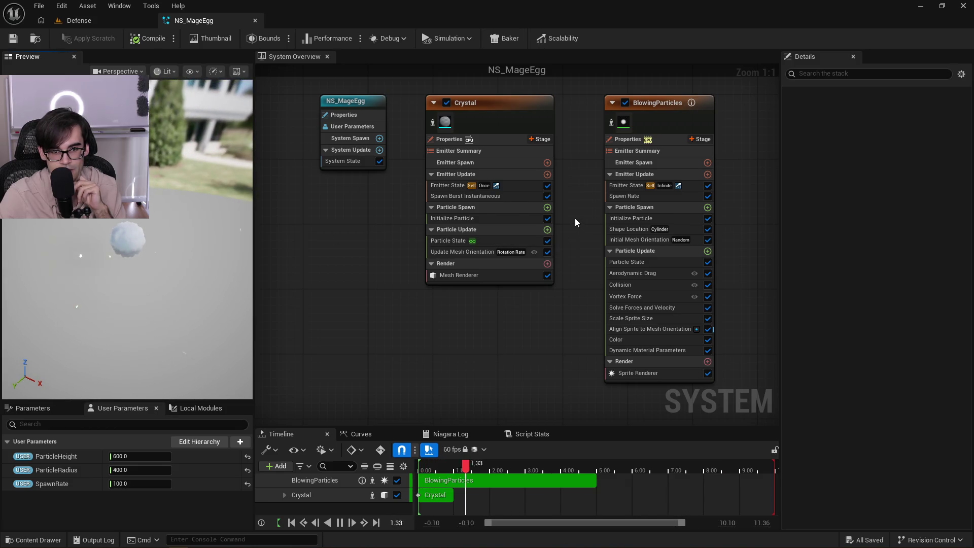
left_click(459, 276)
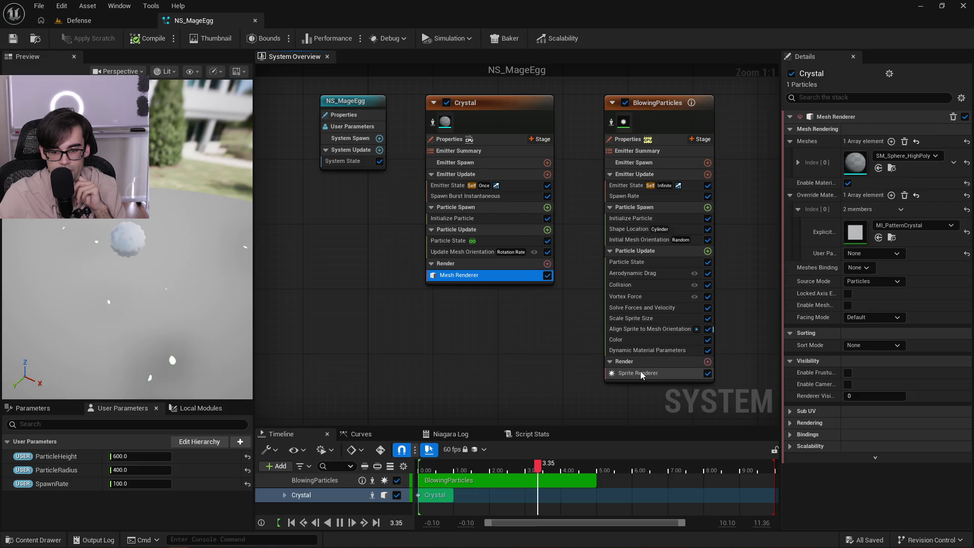
left_click(641, 372)
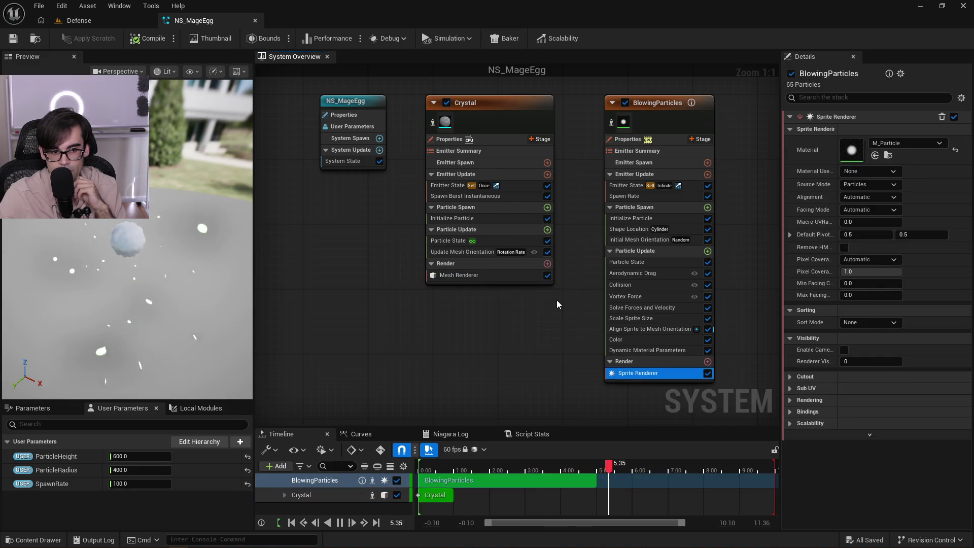
Set the BlowingParticles sprite renderer material to M_Glow.
left_click(906, 145)
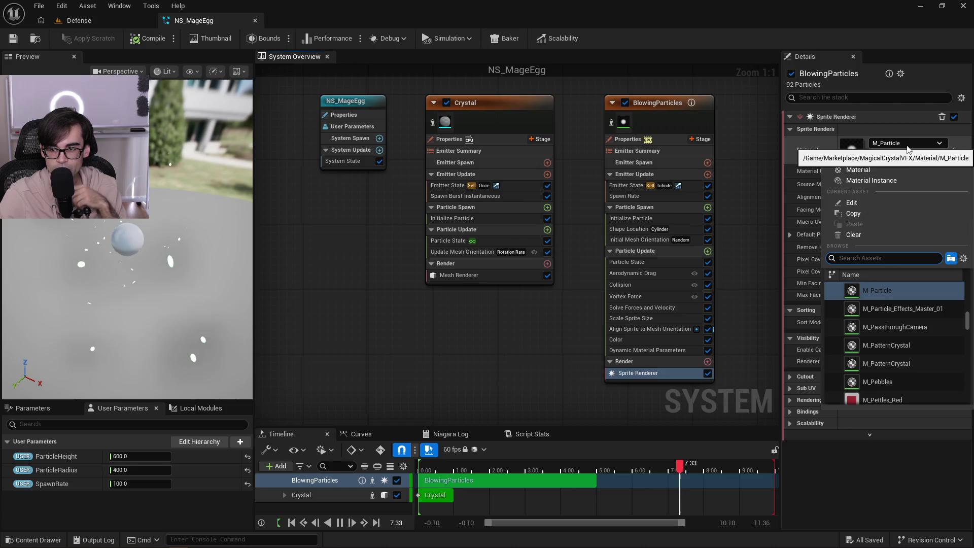
type("M_Glow")
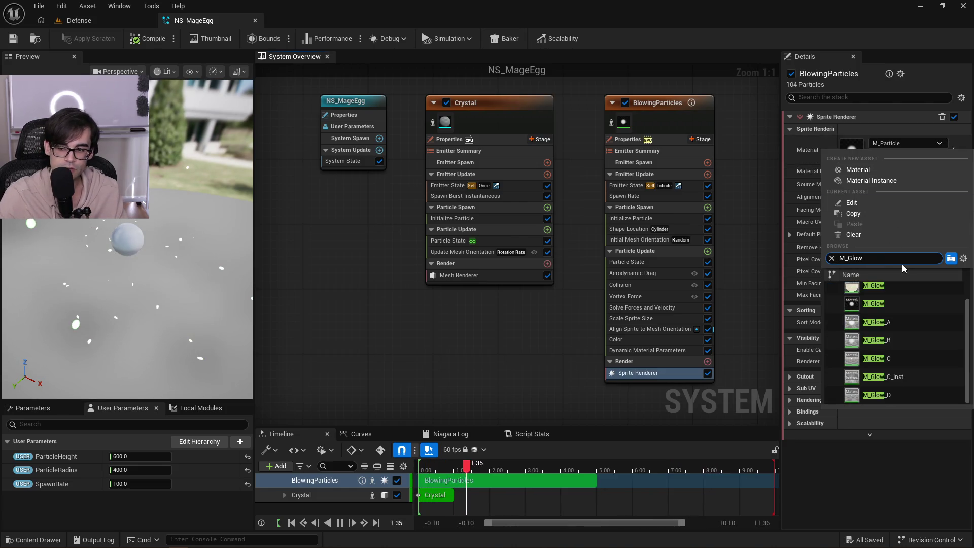
left_click(874, 304)
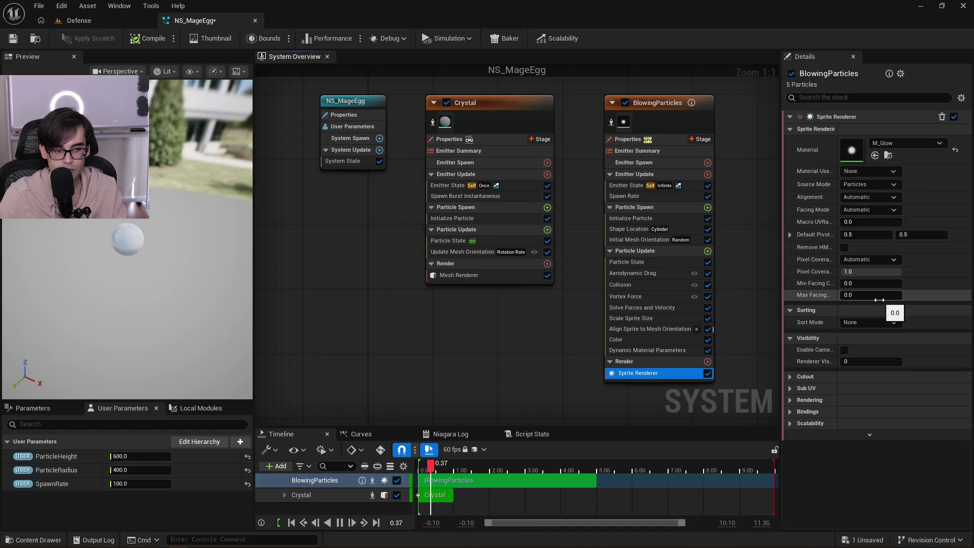
left_click_drag(107, 281, 124, 282)
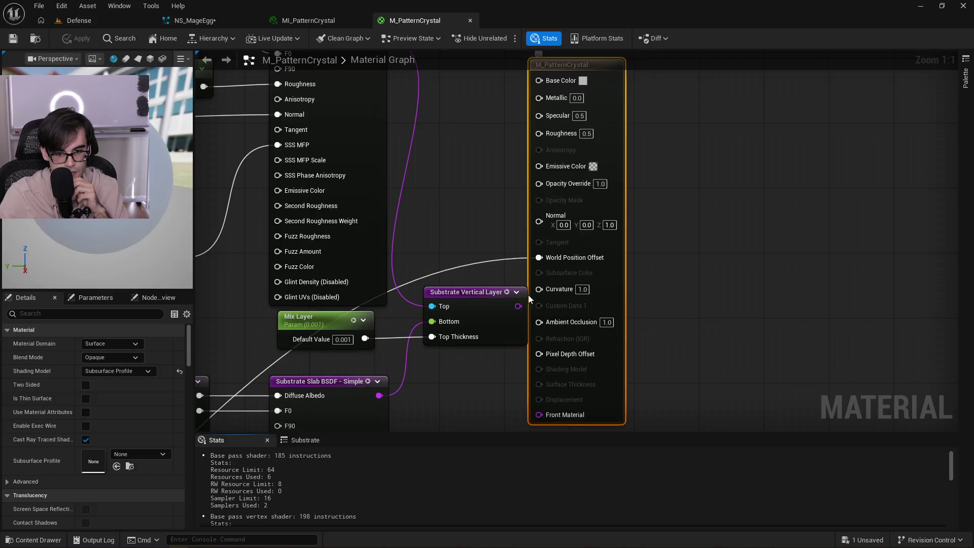
Connect M_PatternCrystal's Substrate Vertical Layer to Front Material, apply, check the striped preview, and save.
left_click_drag(544, 415, 544, 414)
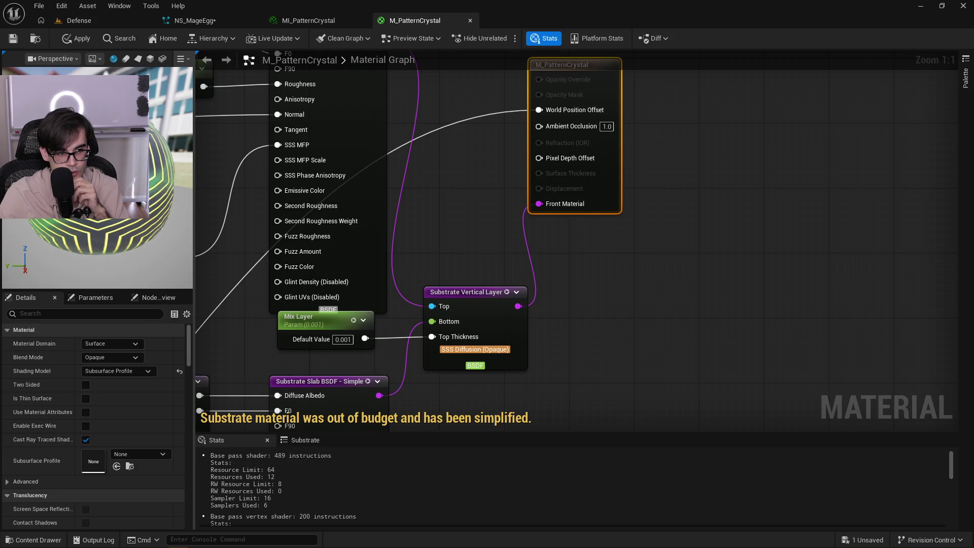
left_click(81, 41)
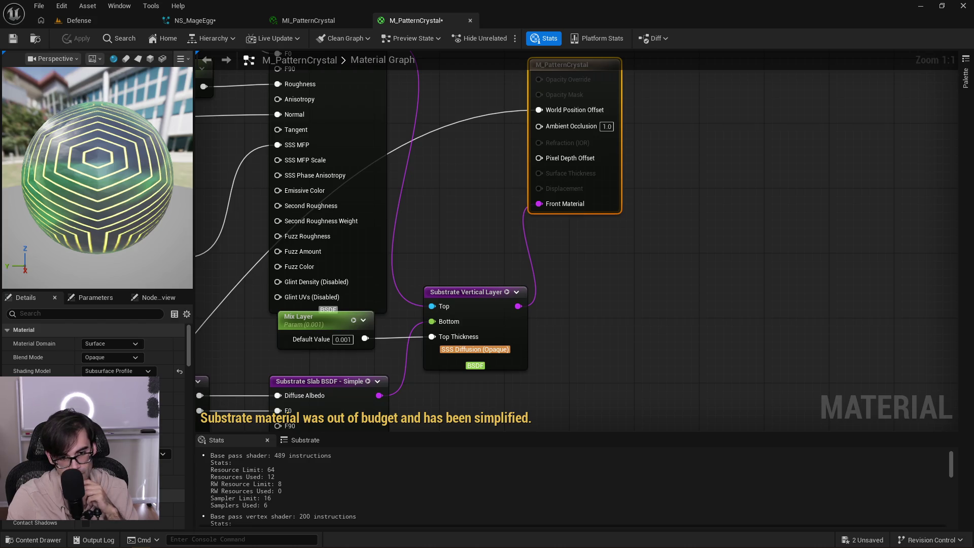
mouse_move(304, 275)
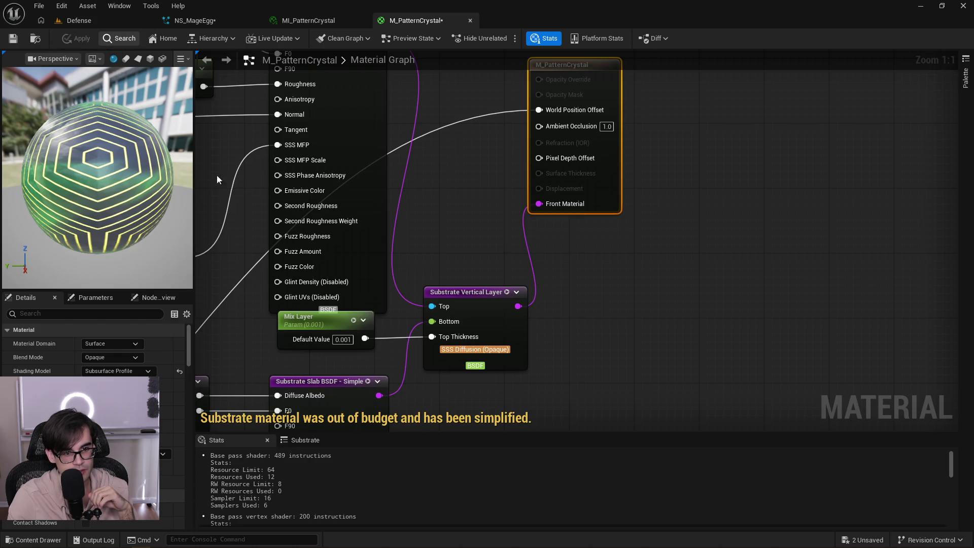
mouse_move(97, 168)
left_mouse_down()
mouse_move(190, 159)
mouse_move(175, 122)
left_mouse_up()
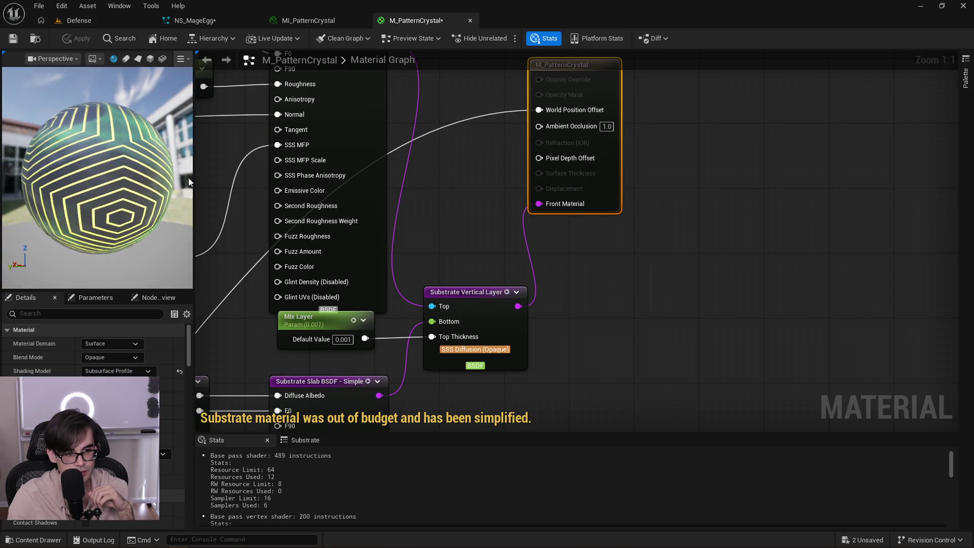
left_click(12, 40)
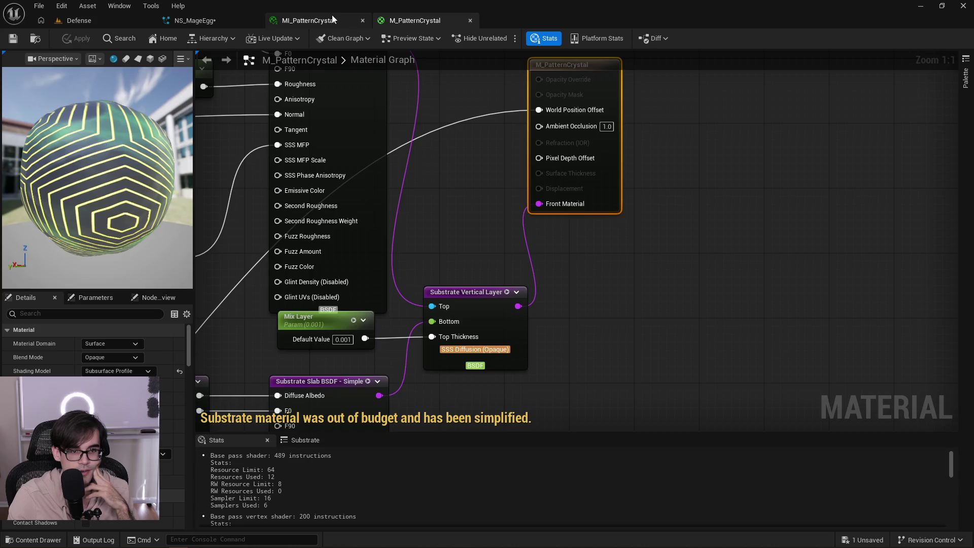
Check the MI_PatternCrystal and NS_MageEgg previews, then save NS_MageEgg with Ctrl+S.
left_click(330, 20)
mouse_move(164, 241)
left_mouse_down()
mouse_move(147, 237)
mouse_move(163, 248)
left_mouse_up()
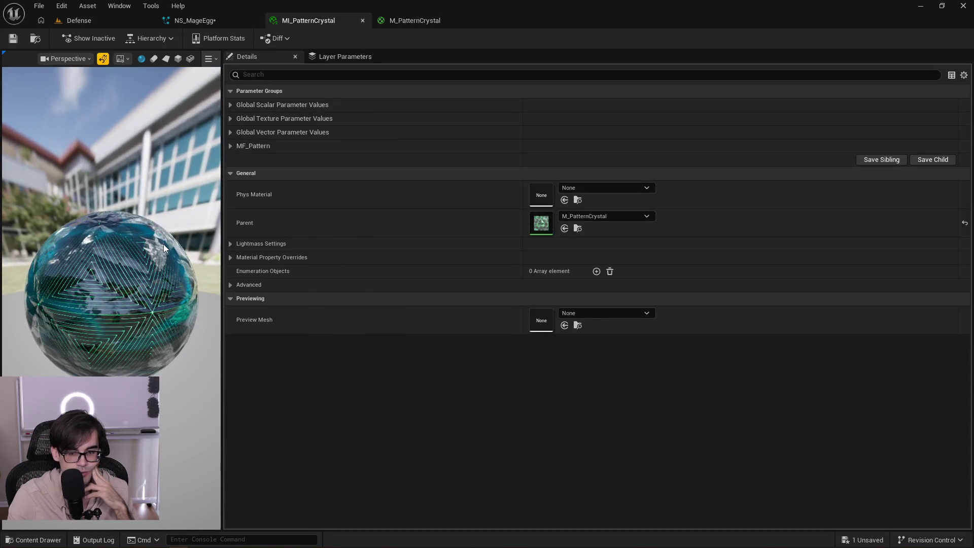
left_click(195, 20)
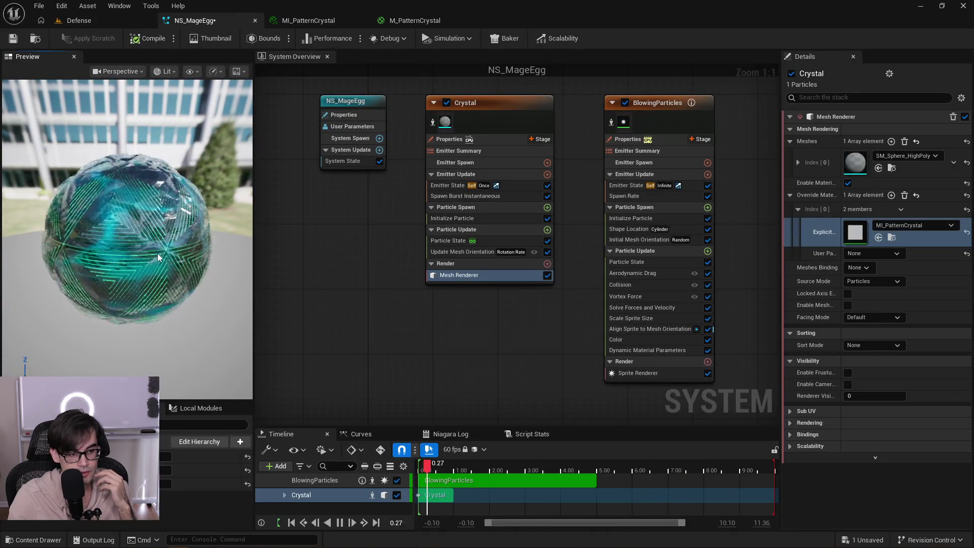
left_click_drag(163, 263, 152, 260)
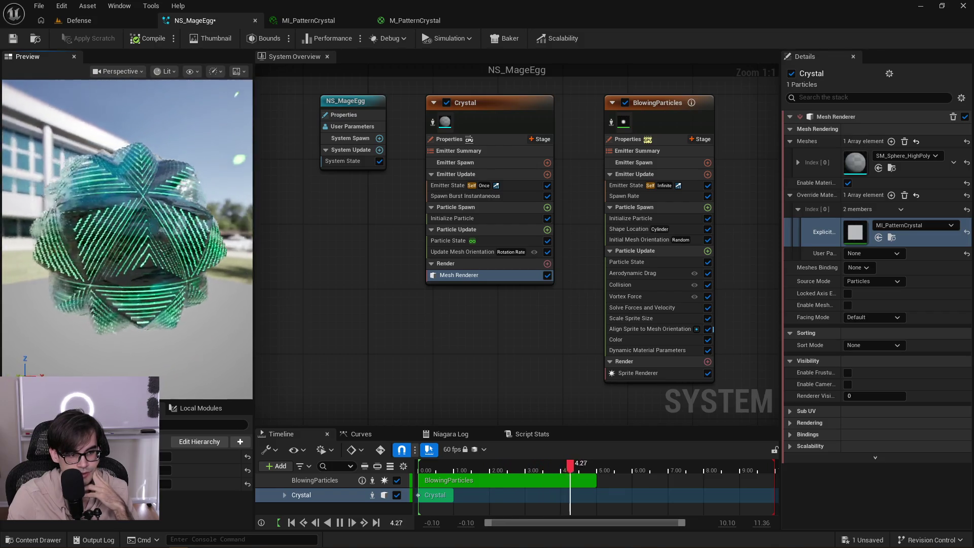
left_click_drag(81, 203, 81, 212)
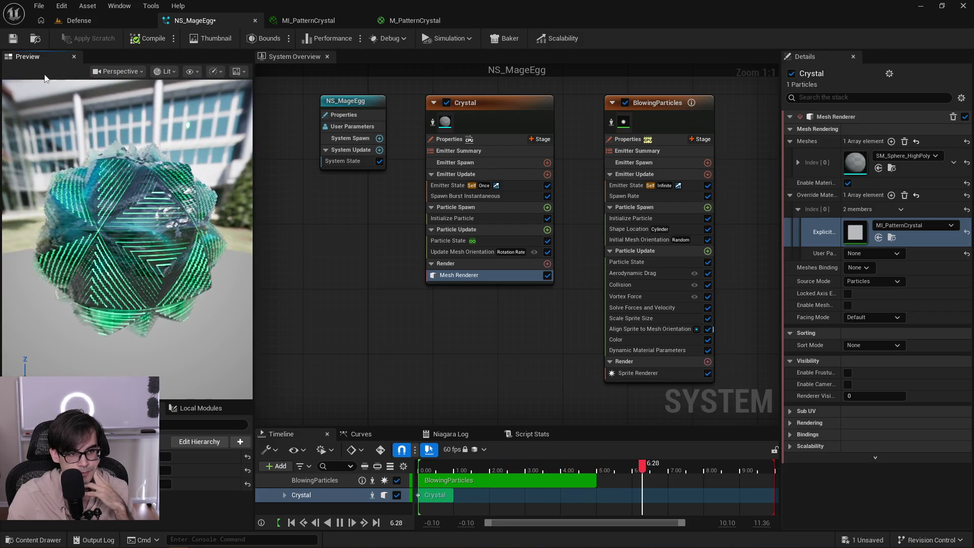
key("ctrl+s")
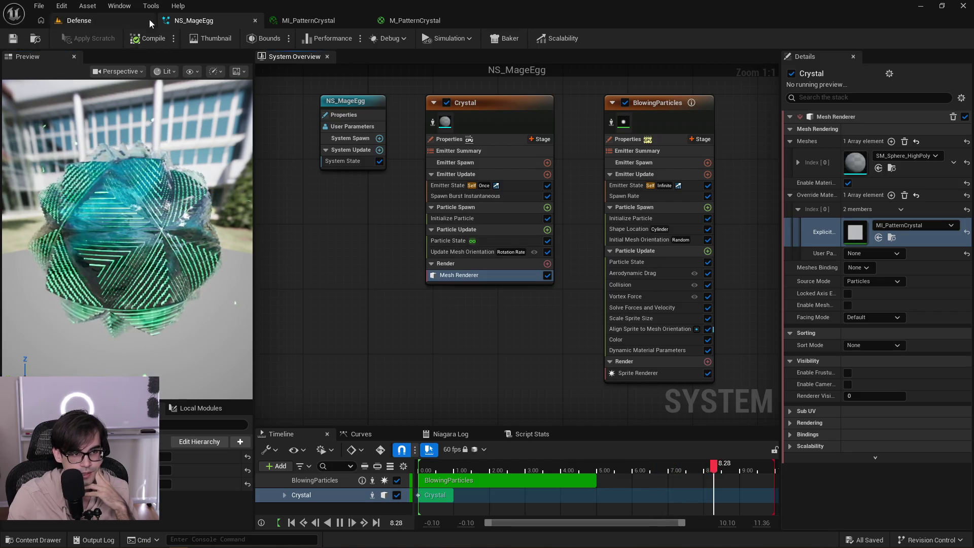
Close the NS_MageEgg, MI_PatternCrystal and M_PatternCrystal editors.
left_click(256, 20)
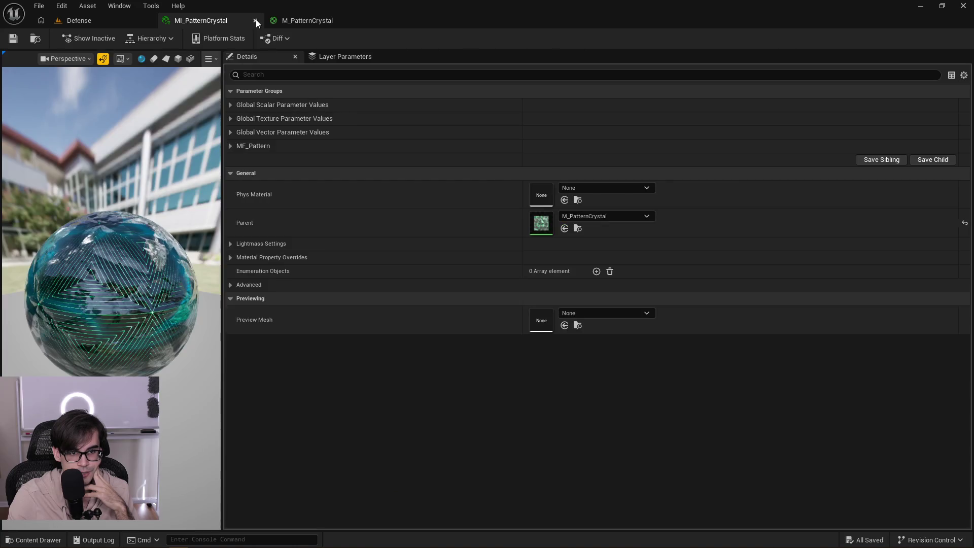
left_click(255, 20)
left_click(256, 20)
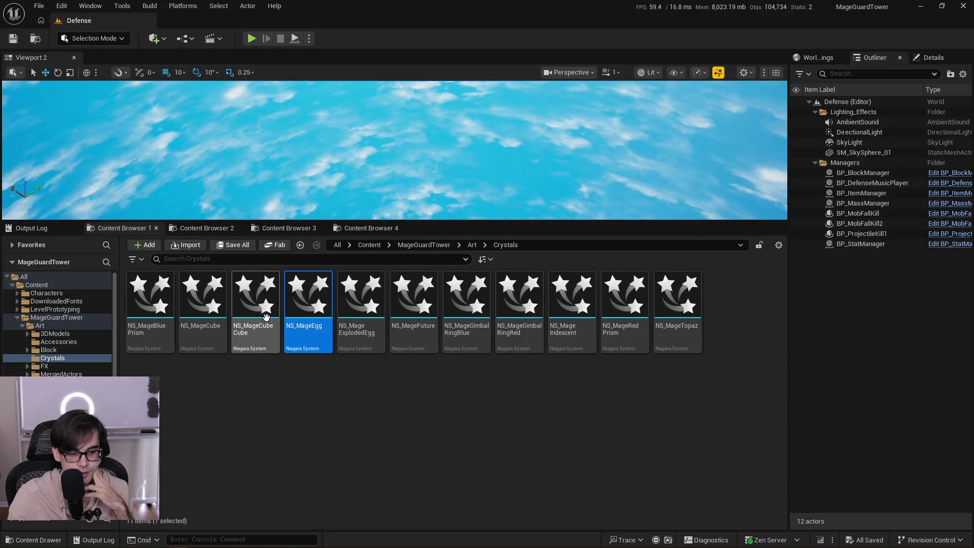
Open NS_MageCubeCube and inspect the HollowCube, Cube and CompletelyEmpty renderers.
double_click(266, 319)
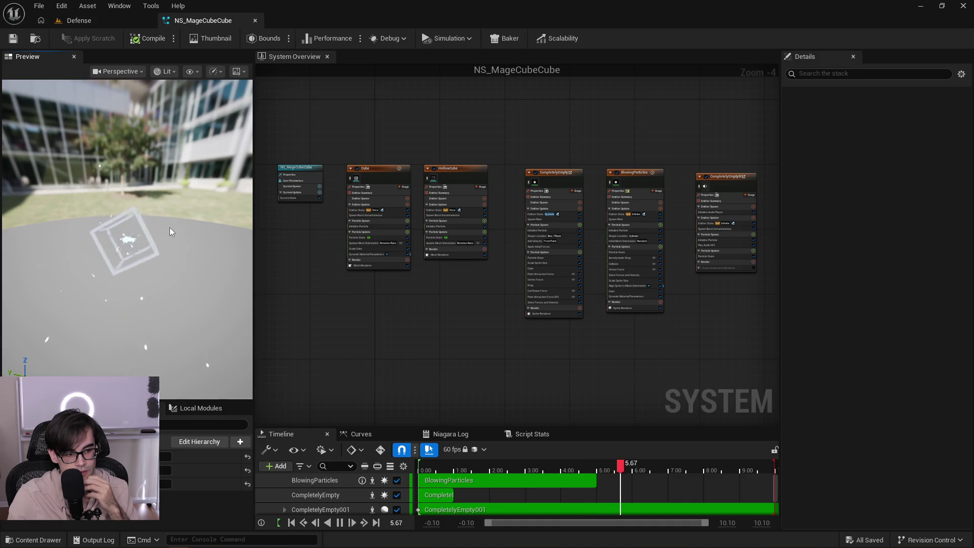
scroll(376, 221, "up", 3)
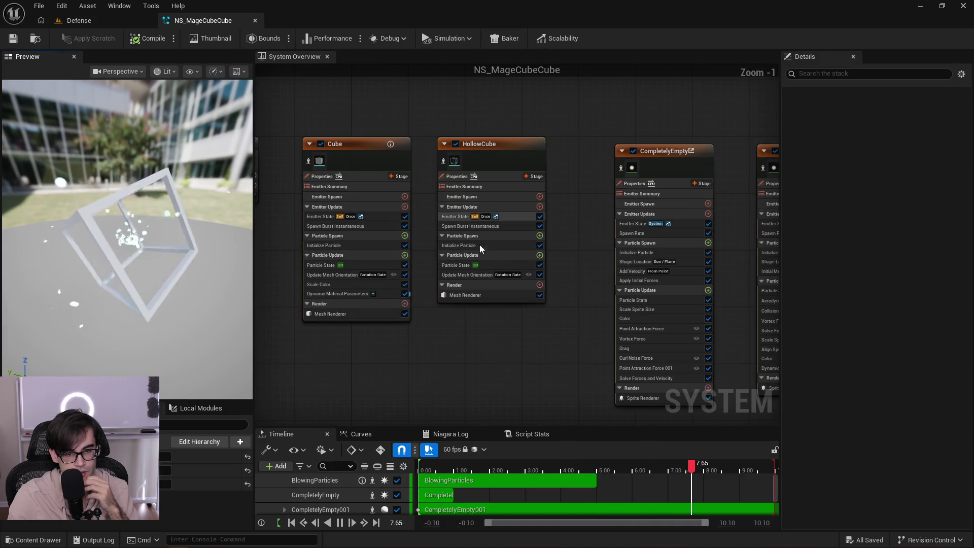
left_click(467, 298)
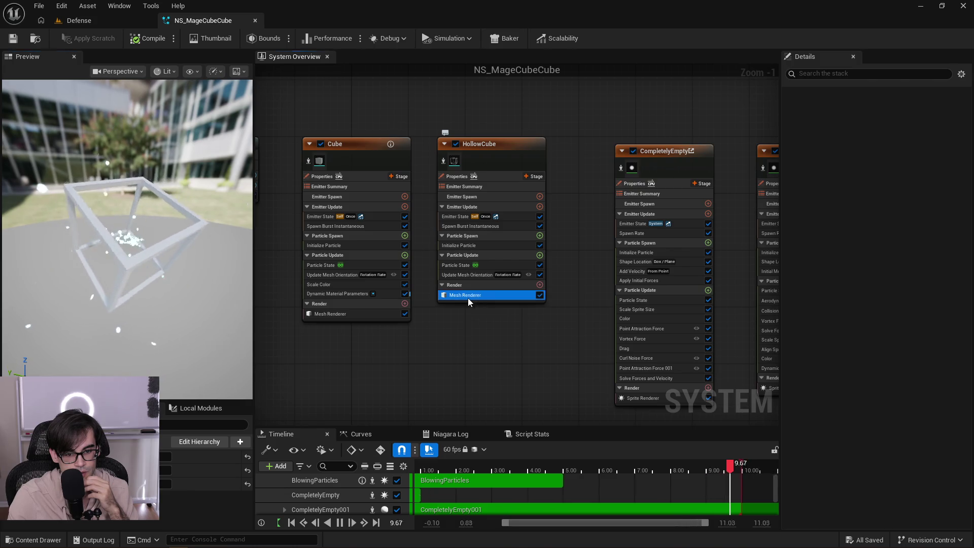
left_click(360, 313)
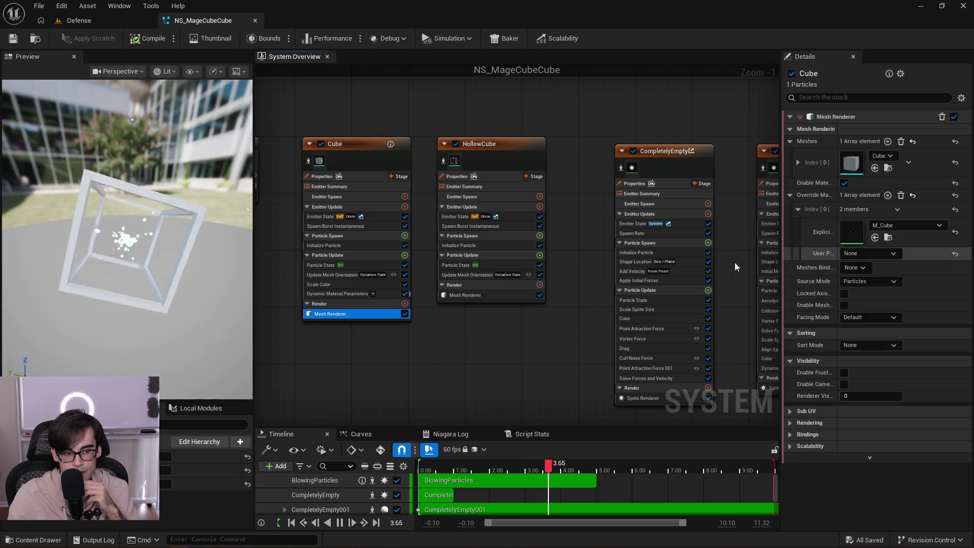
left_click_drag(562, 141, 403, 130)
left_click(511, 388)
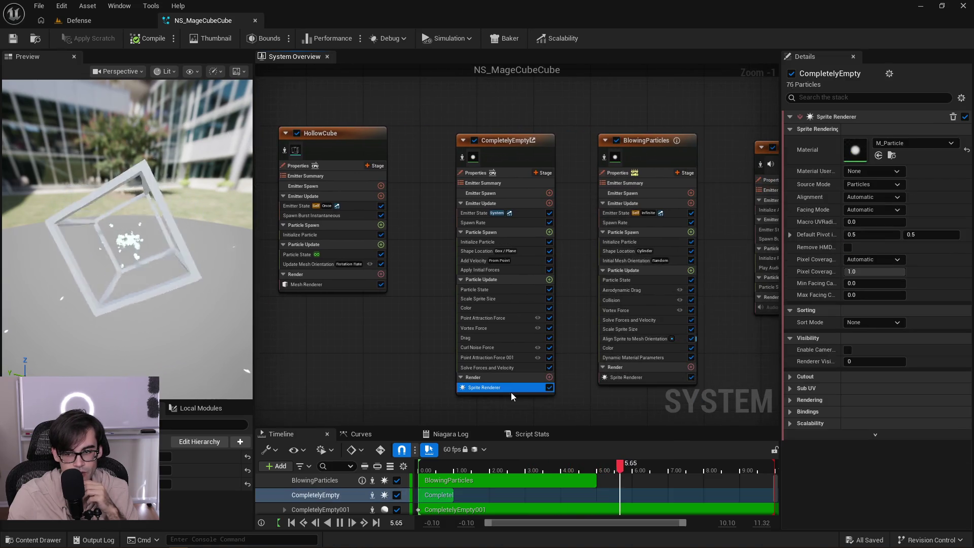
Assign an M_Glow material to the BlowingParticles sprite renderer.
left_click(639, 382)
left_click_drag(733, 325, 587, 315)
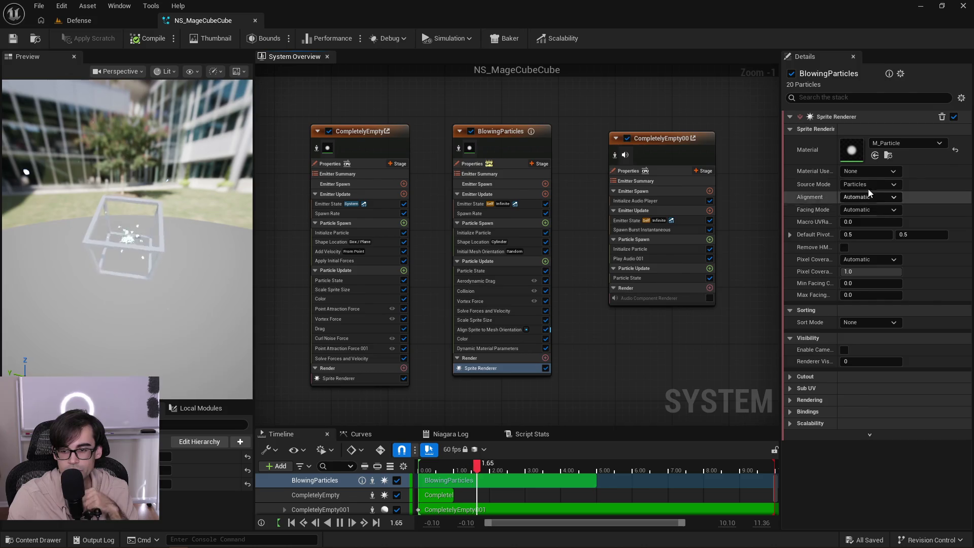
left_click(909, 144)
type("M_Gl")
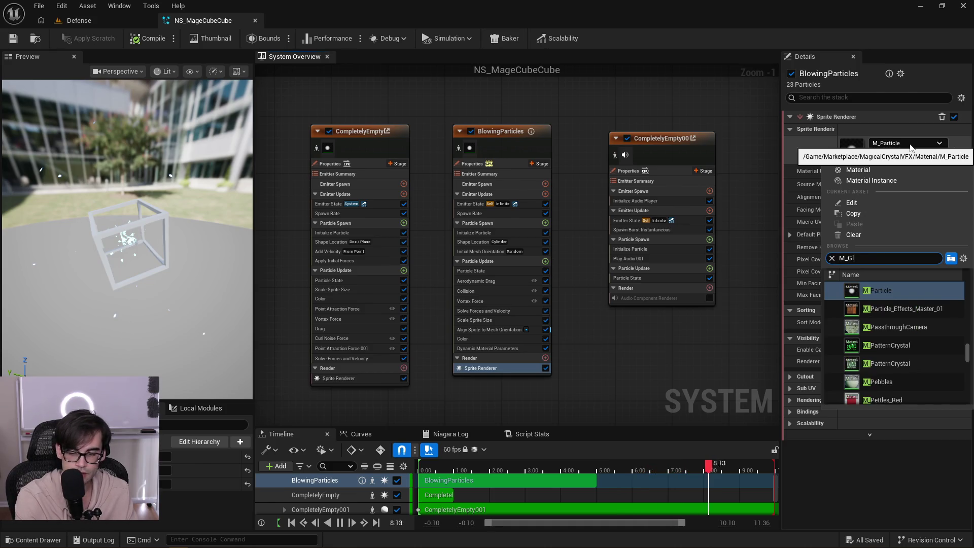
type("ow")
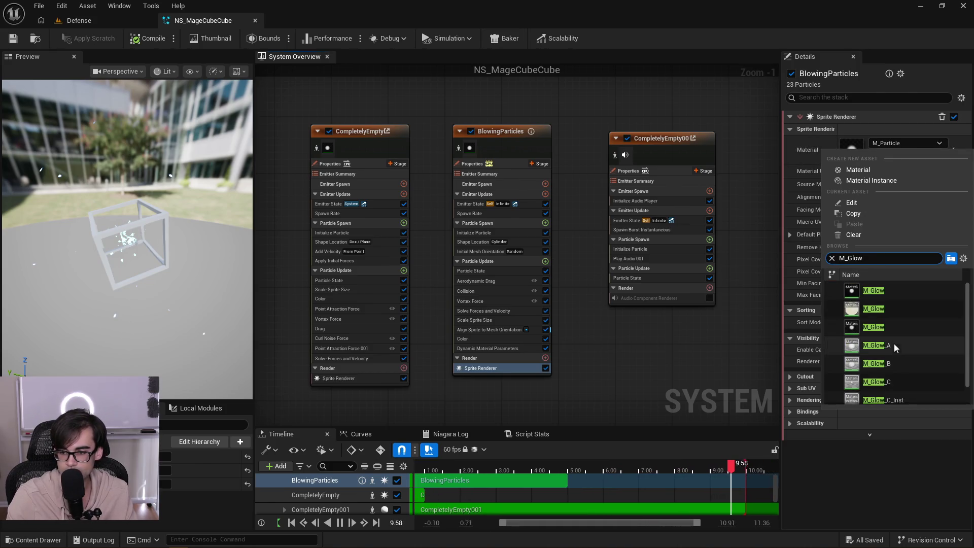
left_click(873, 324)
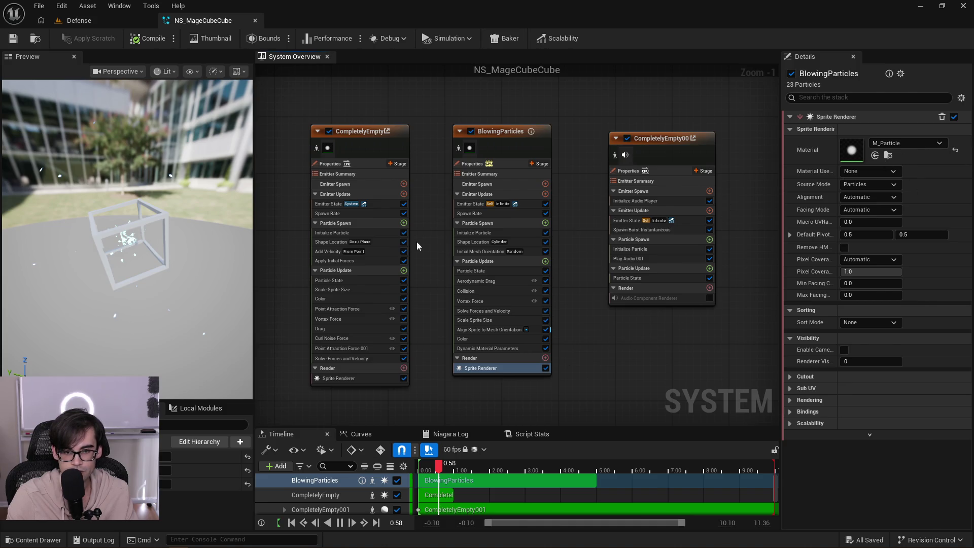
key("alt+Tab")
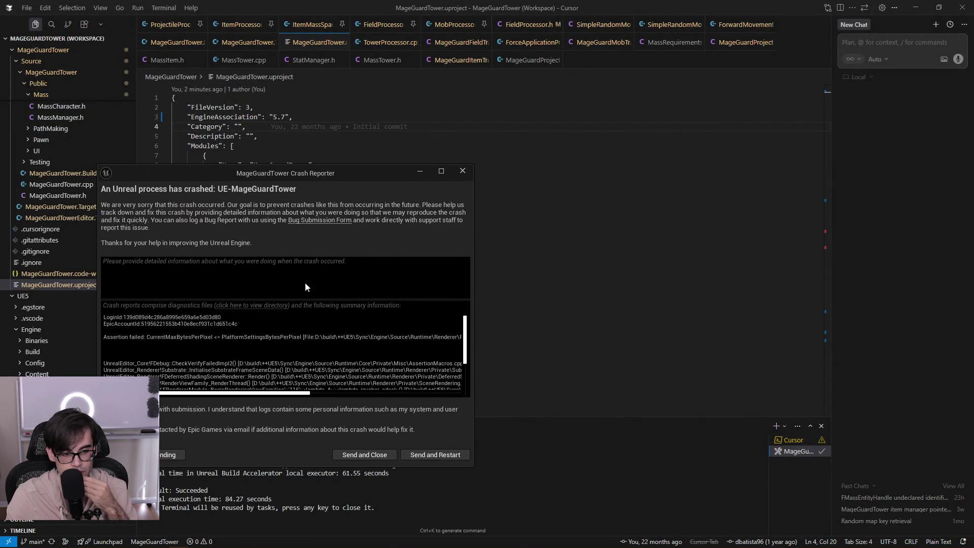
Close the crash report without sending, reveal MageGuardTower in Explorer, and return to the relaunched Defense level.
left_click(173, 454)
left_click(439, 310)
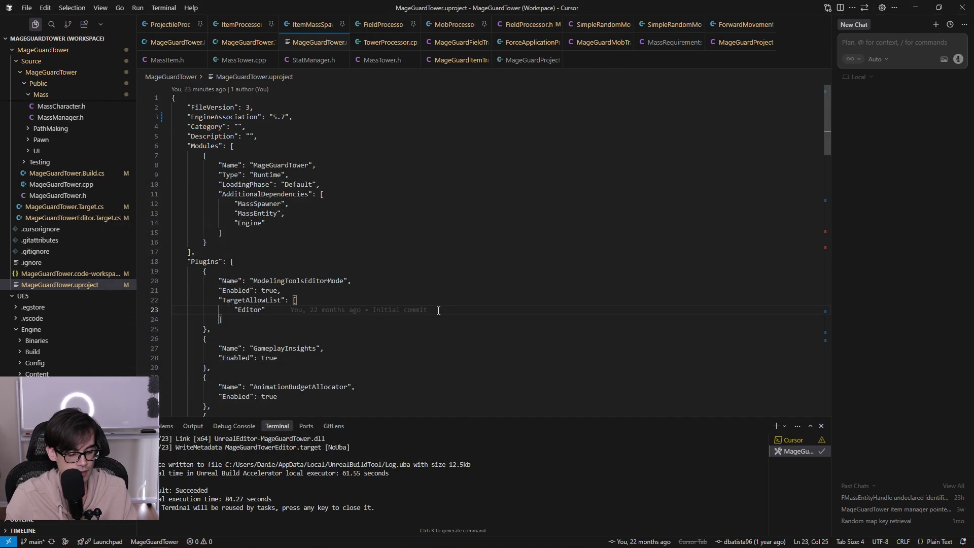
key("shift+alt+r")
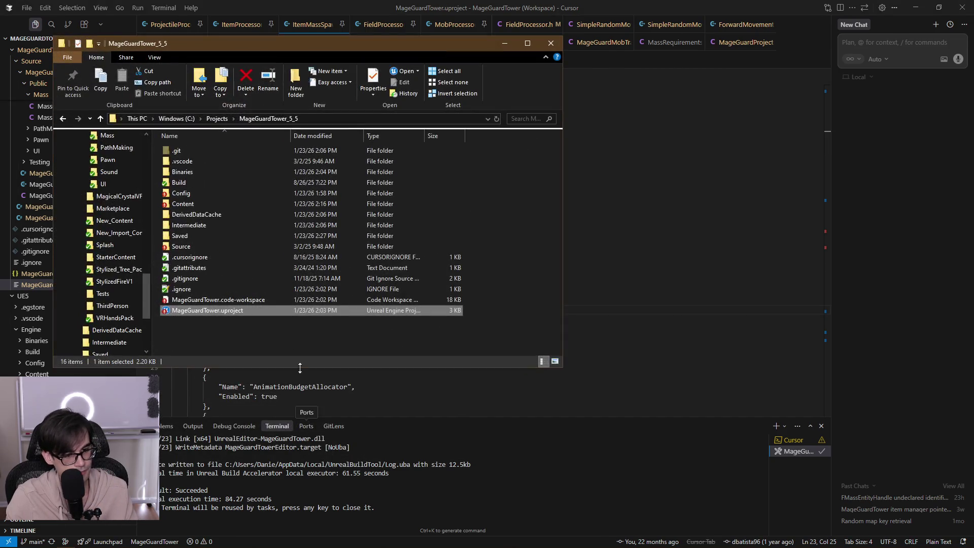
left_click(501, 48)
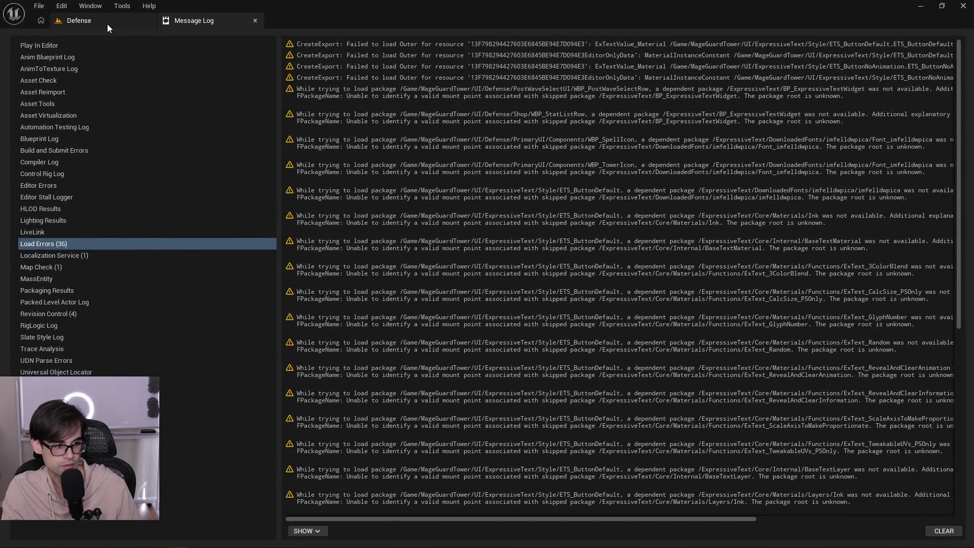
left_click(108, 24)
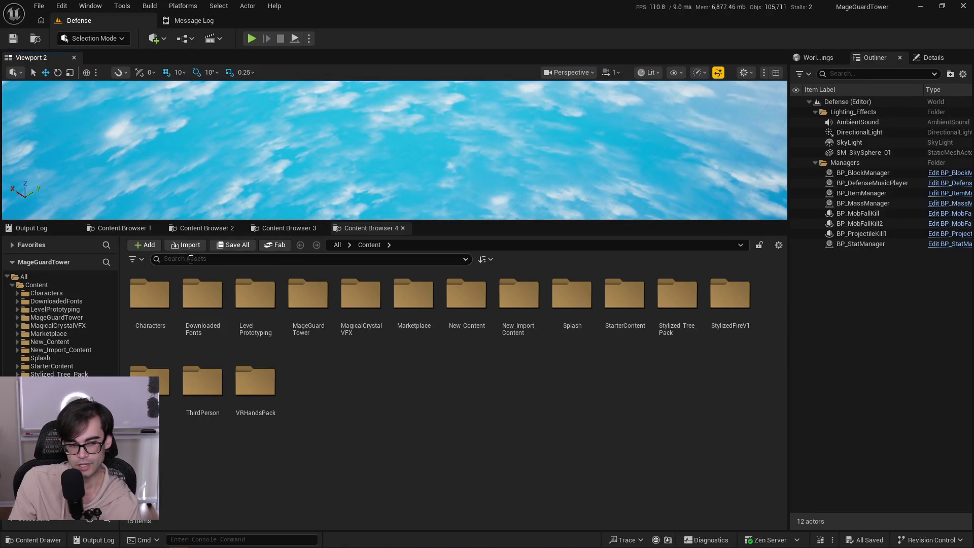
Open NS_MageCubeCube from the Crystals folder in the Niagara editor.
left_click(121, 228)
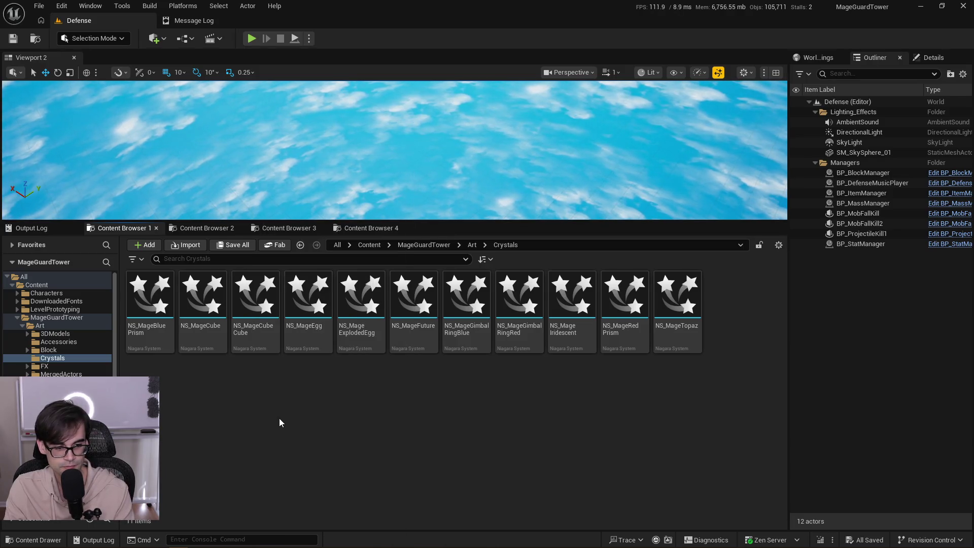
left_click(257, 305)
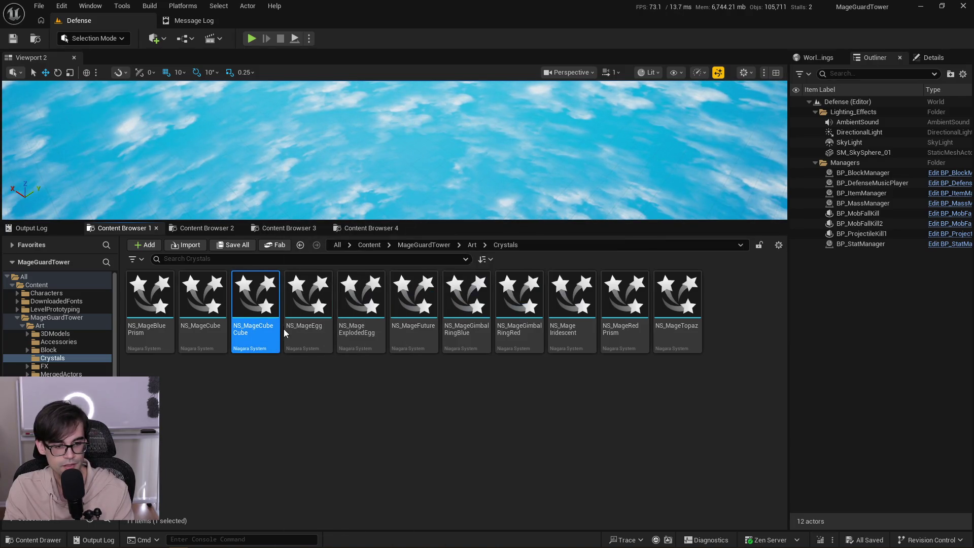
double_click(279, 329)
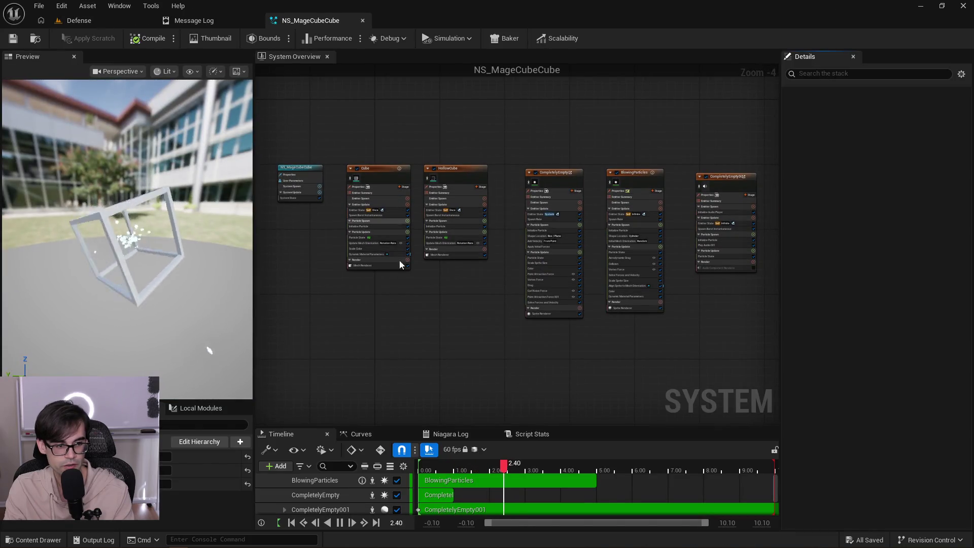
Orbit the preview through the hollow cube and select the HollowCube mesh renderer.
mouse_move(181, 270)
left_mouse_down()
mouse_move(180, 247)
mouse_move(209, 245)
left_mouse_up()
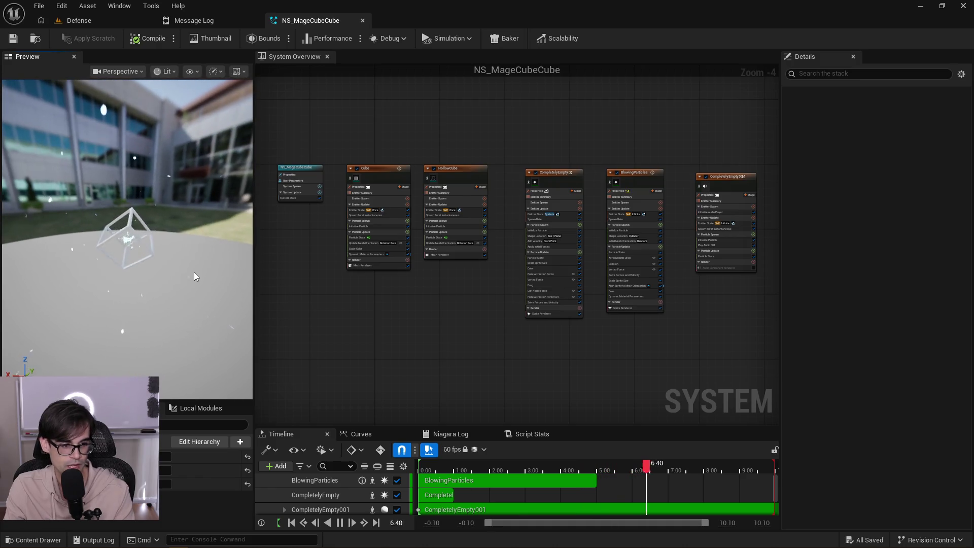
mouse_move(168, 257)
left_mouse_down()
mouse_move(151, 254)
mouse_move(227, 263)
left_mouse_up()
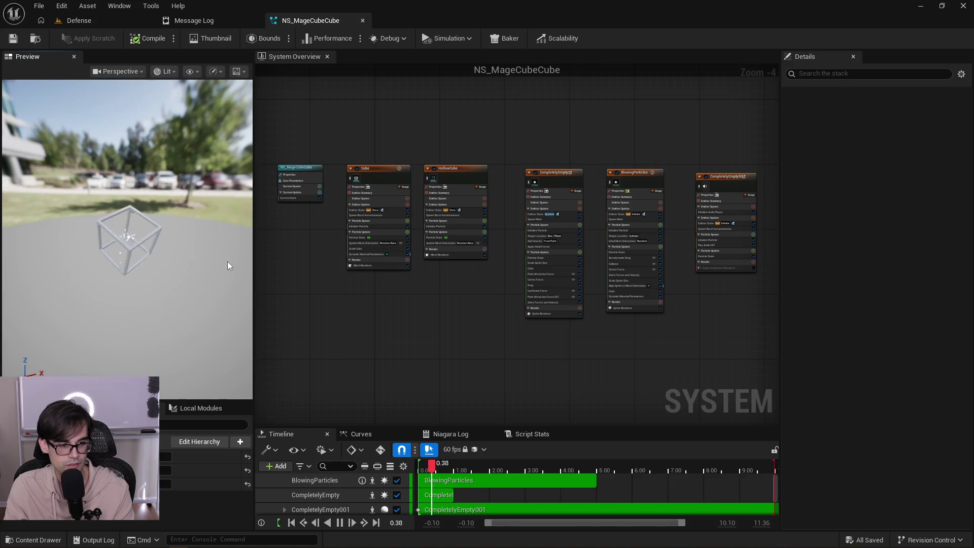
mouse_move(133, 245)
left_mouse_down()
mouse_move(101, 239)
mouse_move(147, 247)
left_mouse_up()
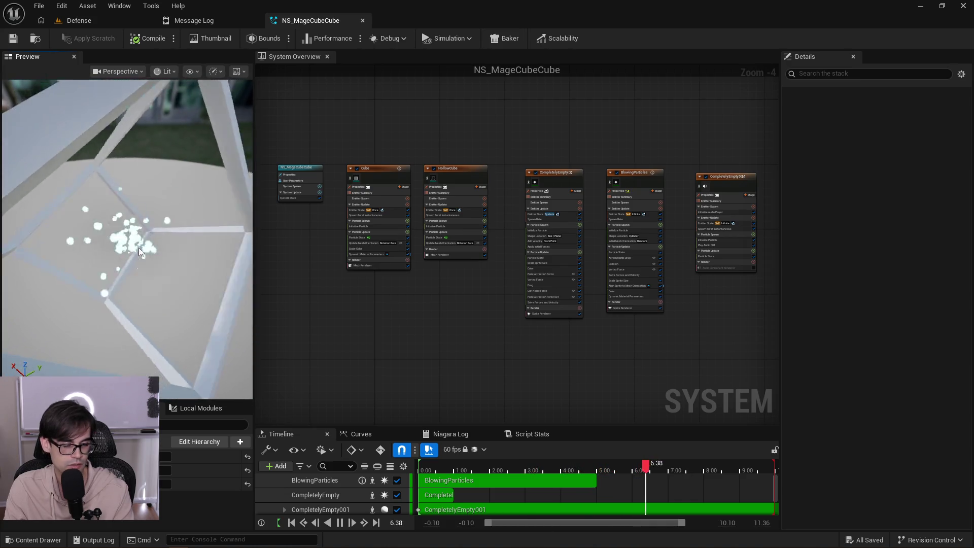
left_click_drag(136, 248, 151, 257)
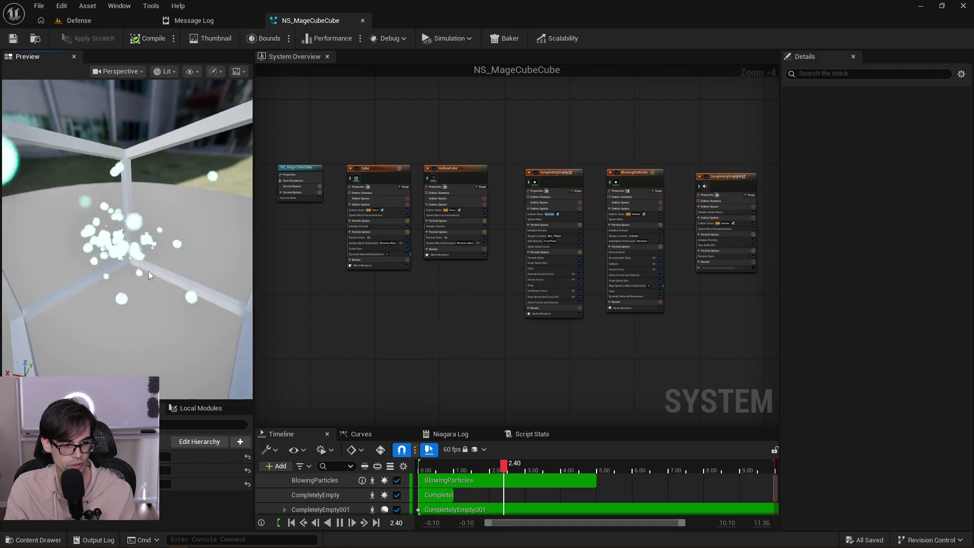
scroll(467, 269, "up", 1)
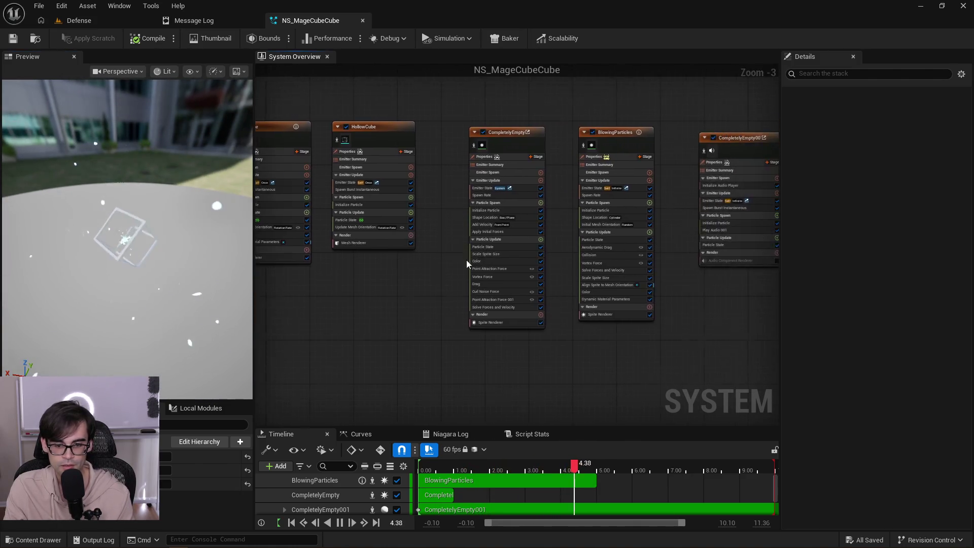
scroll(467, 263, "up", 3)
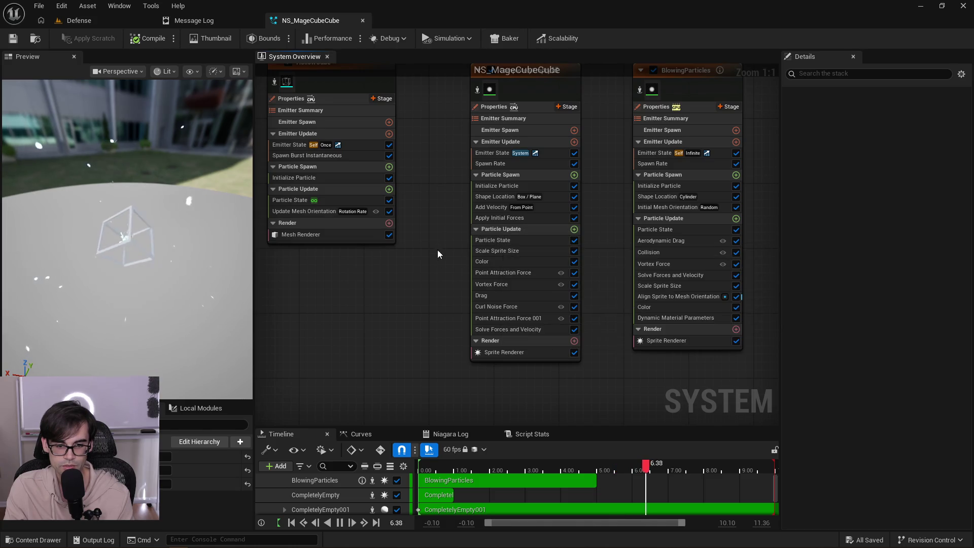
scroll(439, 254, "down", 1)
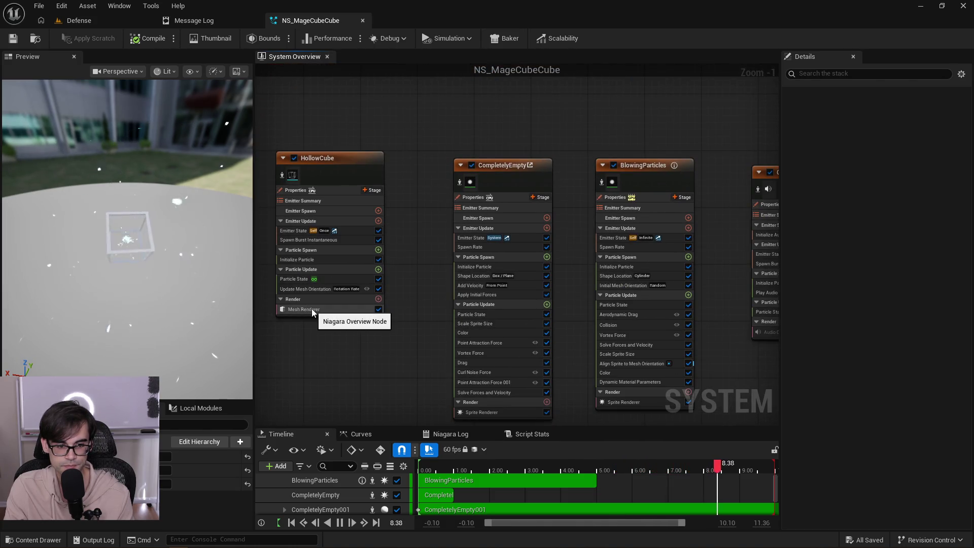
left_click(312, 309)
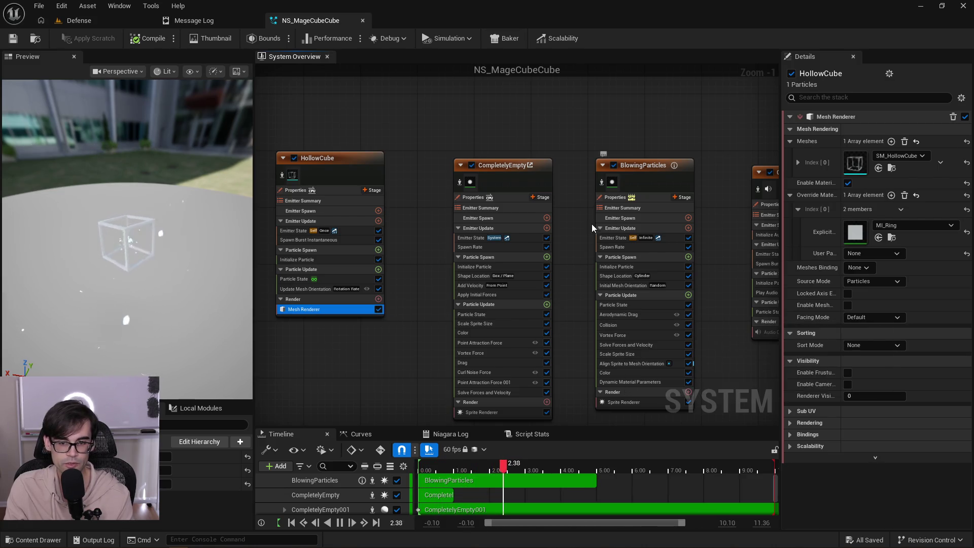
Open M_Ring2 via HollowCube's MI_Ring override, apply its graph, and return to NS_MageCubeCube.
left_click_drag(595, 184, 560, 169)
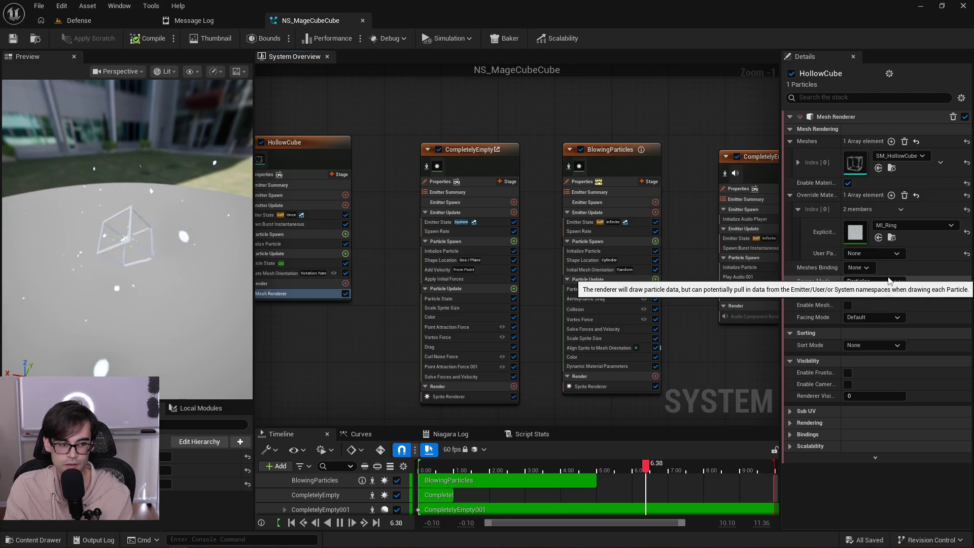
left_click(802, 236)
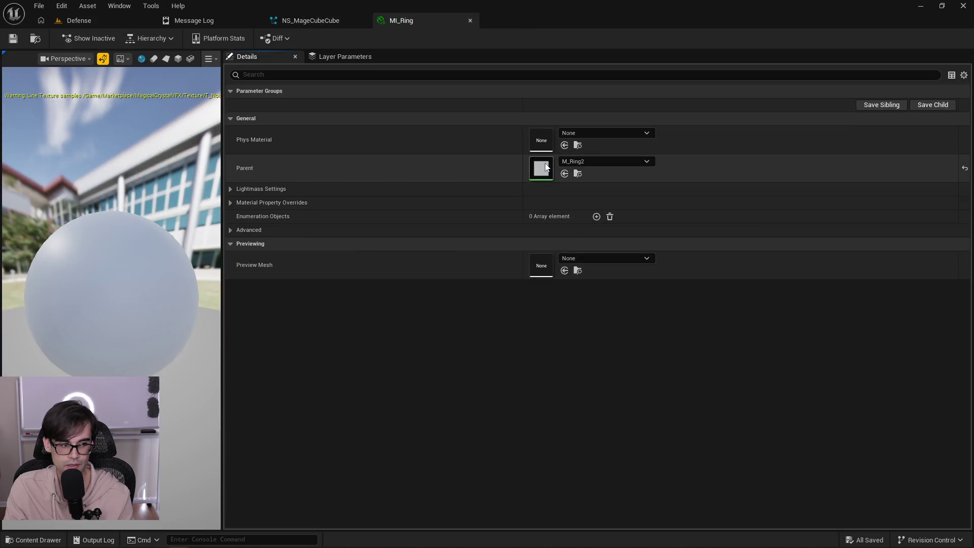
double_click(546, 168)
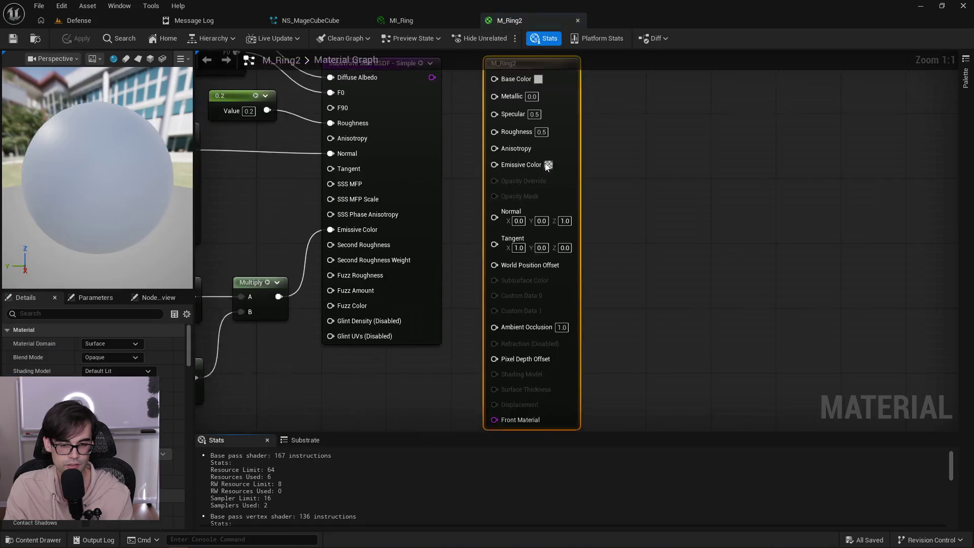
scroll(508, 223, "down", 2)
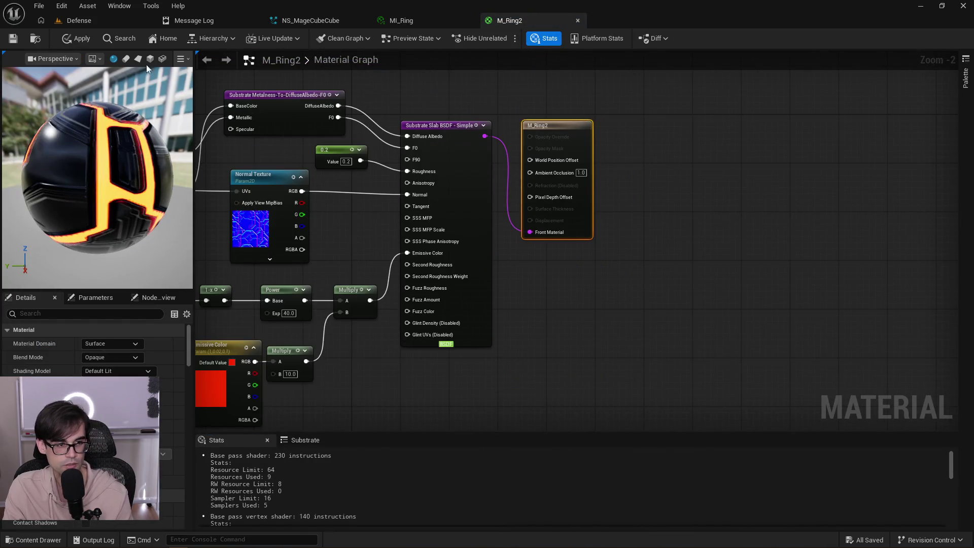
left_click(72, 38)
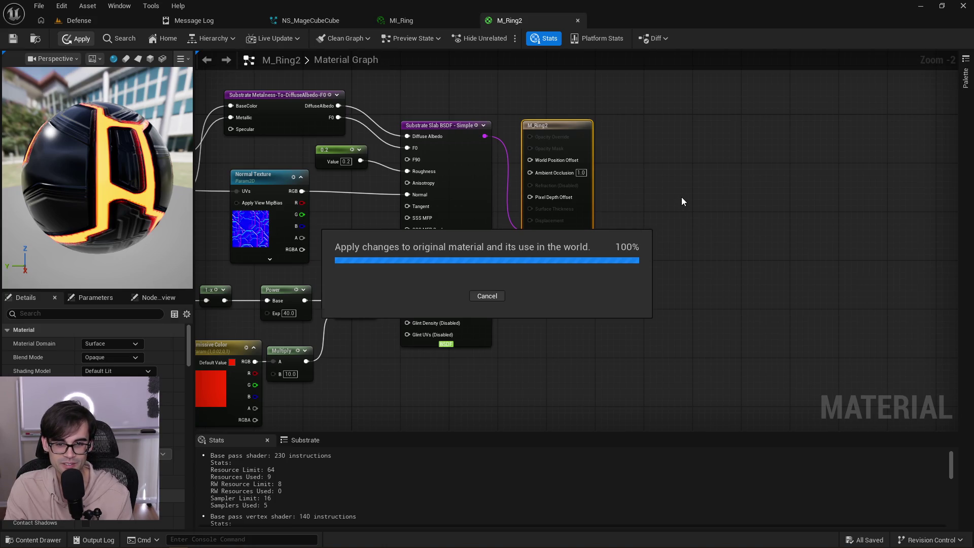
left_click(91, 21)
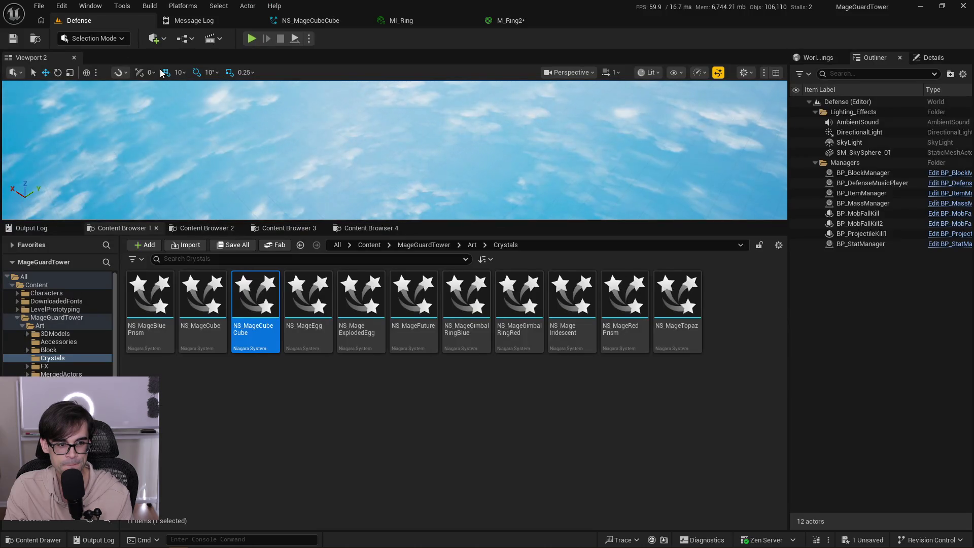
left_click(298, 21)
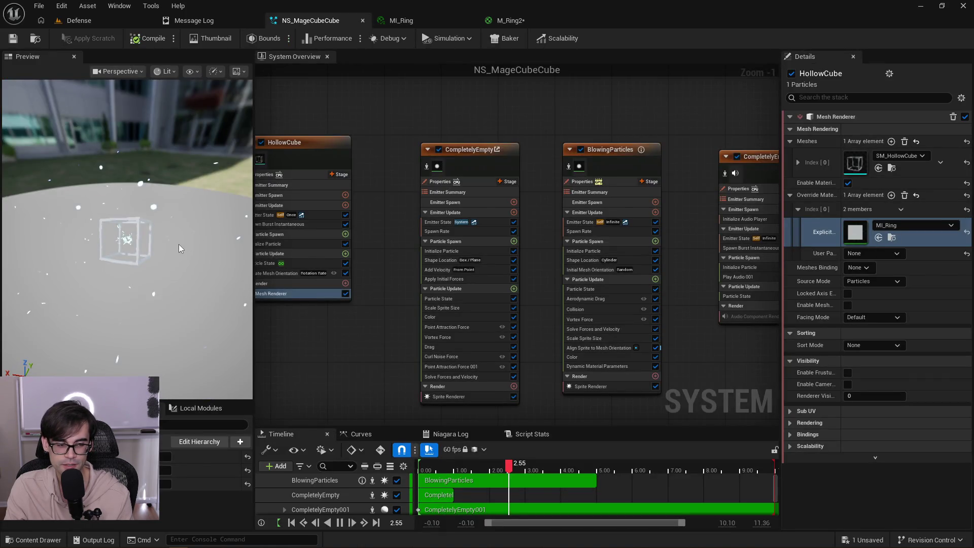
key("alt+Tab")
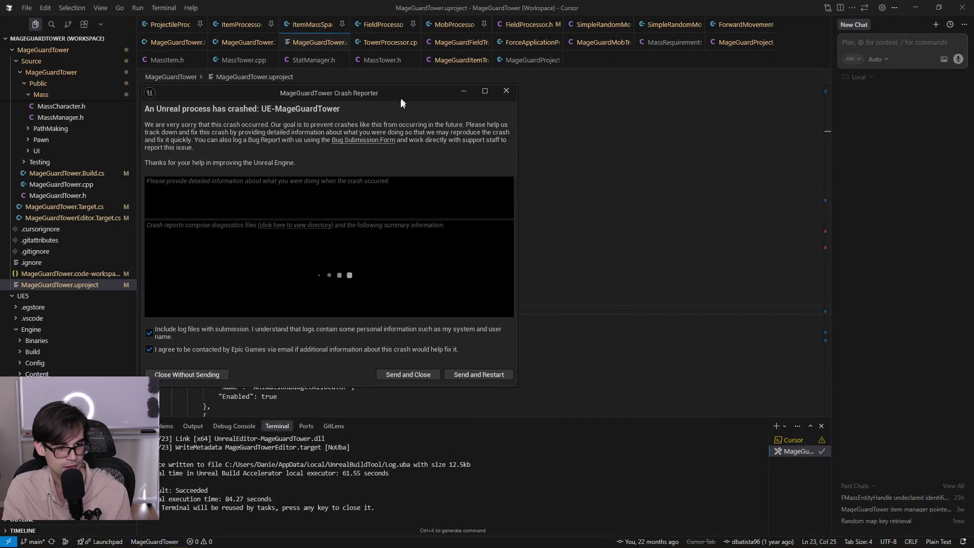
Dismiss the crash report unsent, reopen MageGuardTower via File Explorer, and close the load errors log.
left_click_drag(401, 103, 378, 129)
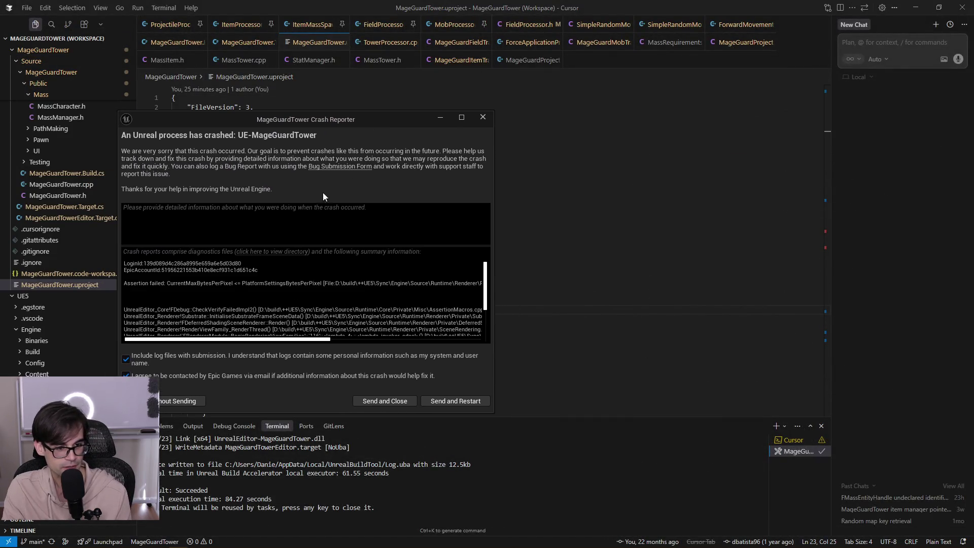
left_click(194, 402)
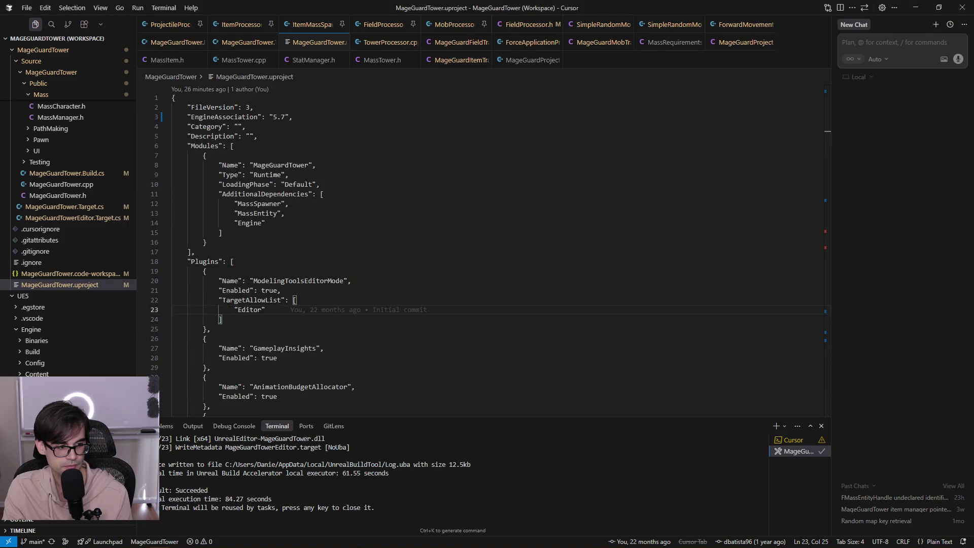
mouse_move(141, 542)
left_click(71, 541)
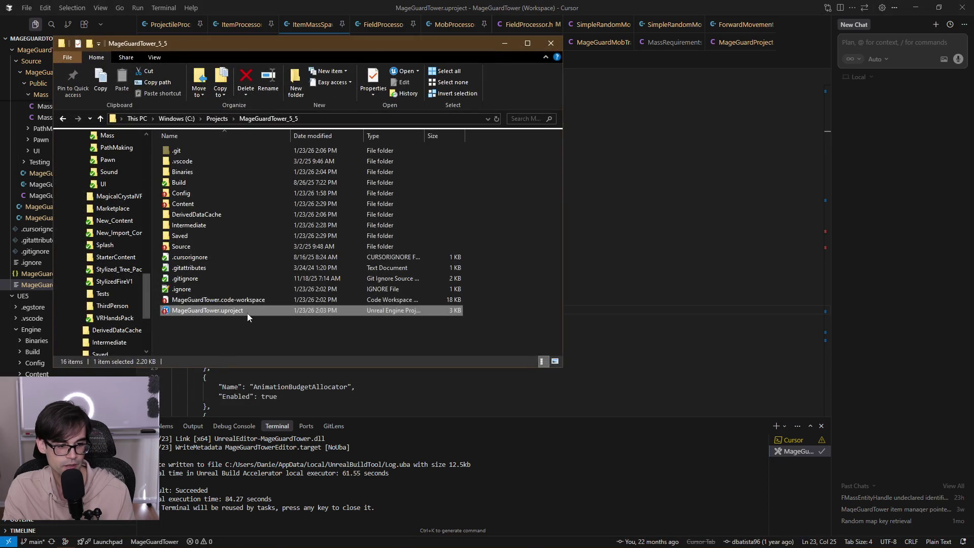
left_click(505, 44)
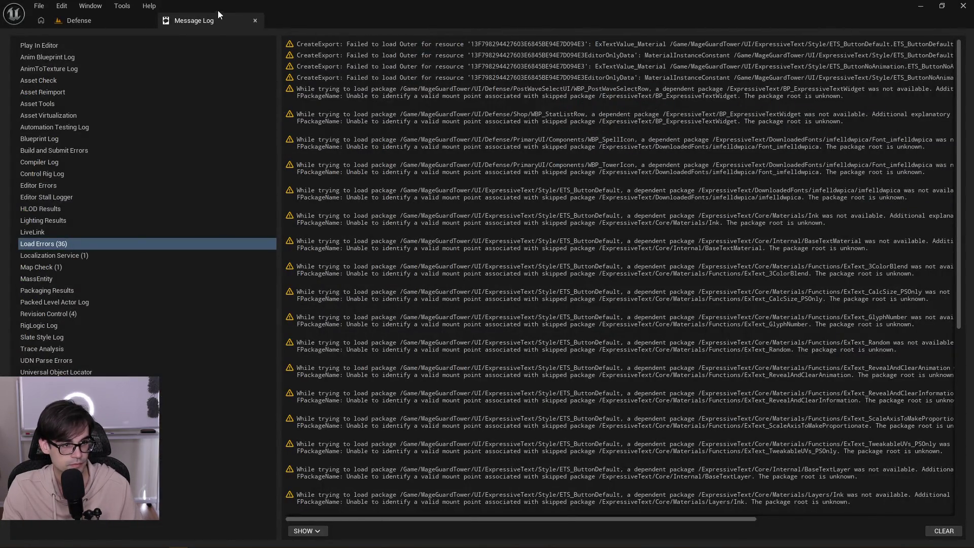
left_click(255, 20)
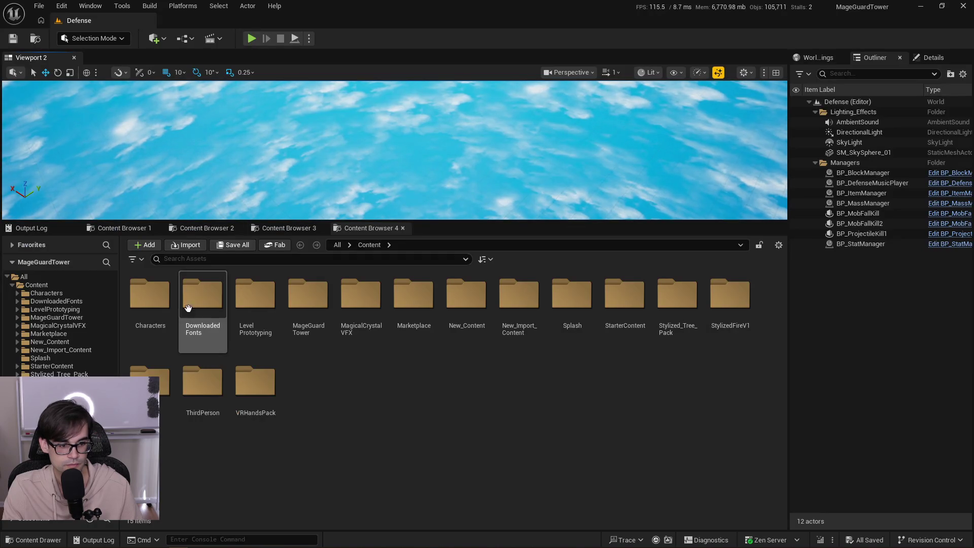
Open NS_MageCubeCube from the MageGuardTower Crystals folder in the Niagara editor.
double_click(306, 295)
left_click(122, 227)
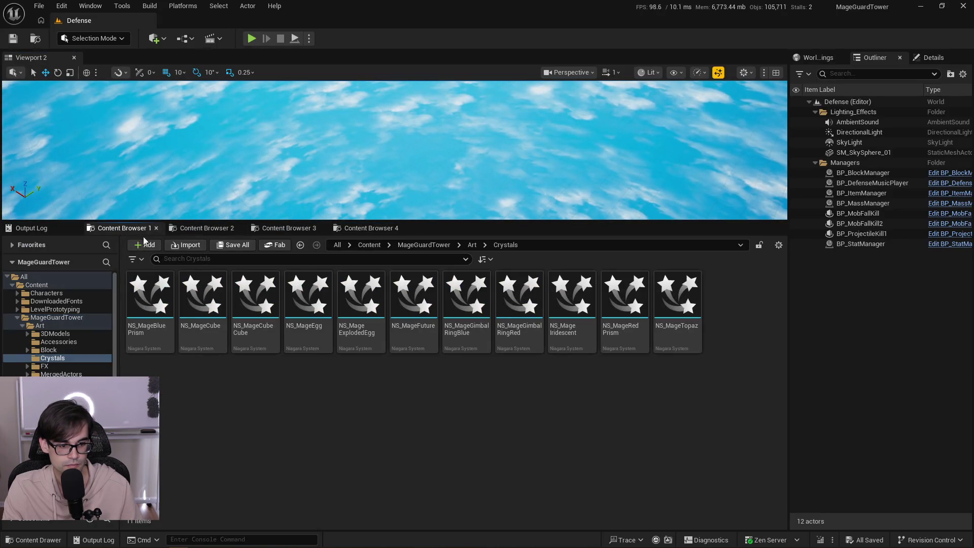
left_click(260, 304)
double_click(264, 304)
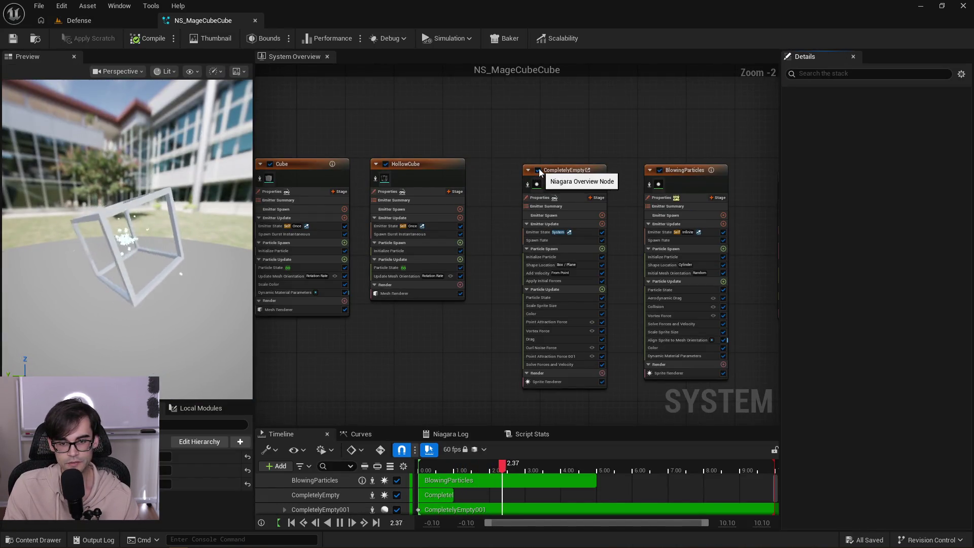
Disable the CompletelyEmpty, BlowingParticles and HollowCube emitters, then open the Cube emitter's M_Cube material.
left_click(538, 170)
left_click(659, 170)
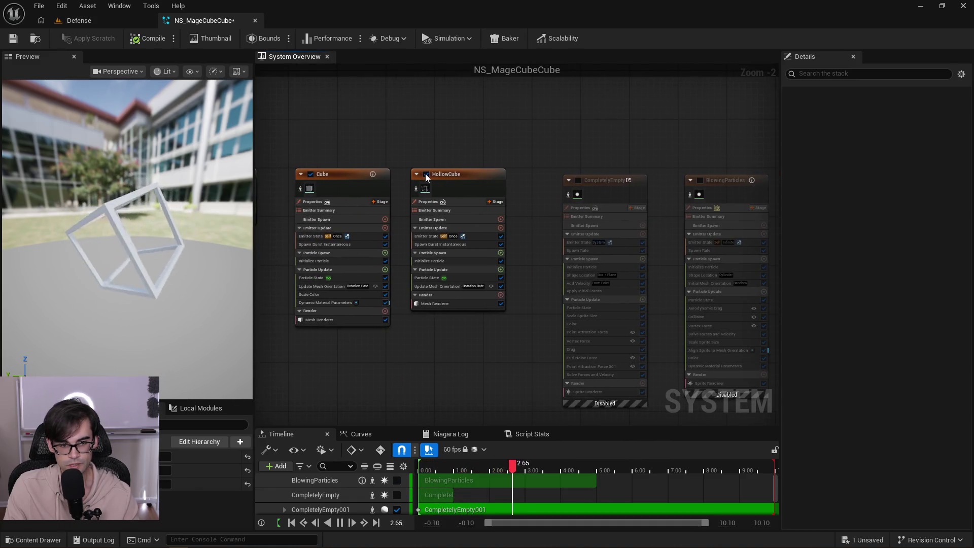
left_click(426, 173)
left_click(331, 320)
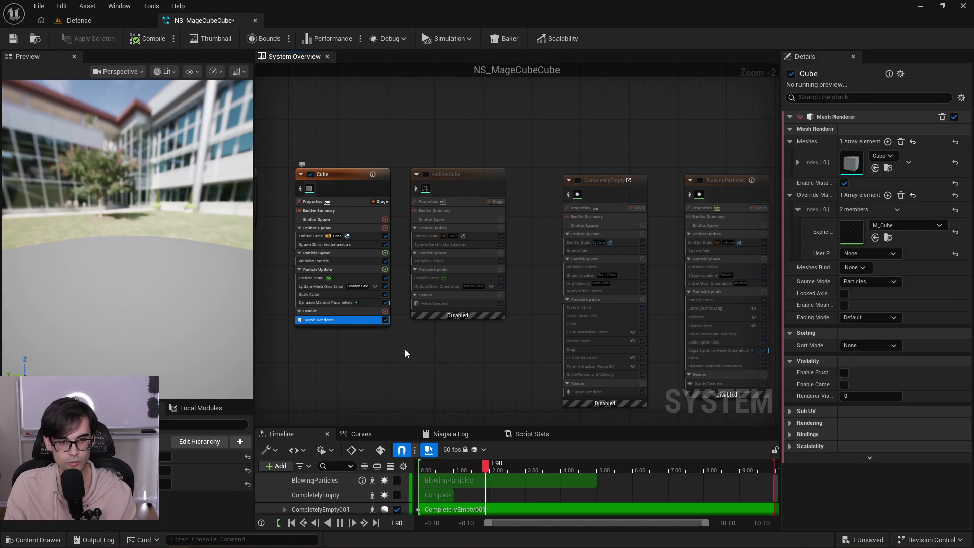
double_click(848, 234)
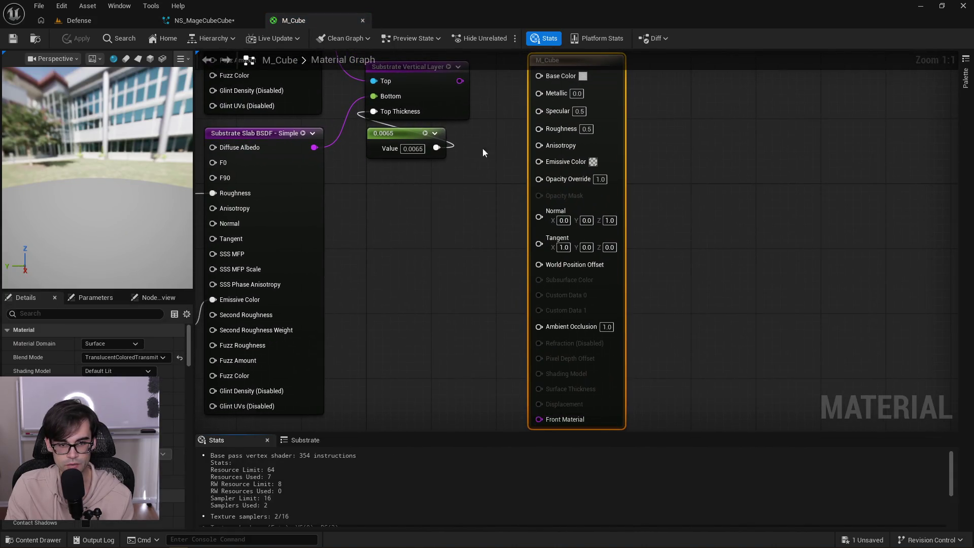
Connect the Substrate Vertical Layer to M_Cube's Front Material and apply the material.
mouse_move(460, 81)
left_mouse_down()
mouse_move(553, 419)
mouse_move(539, 382)
left_mouse_up()
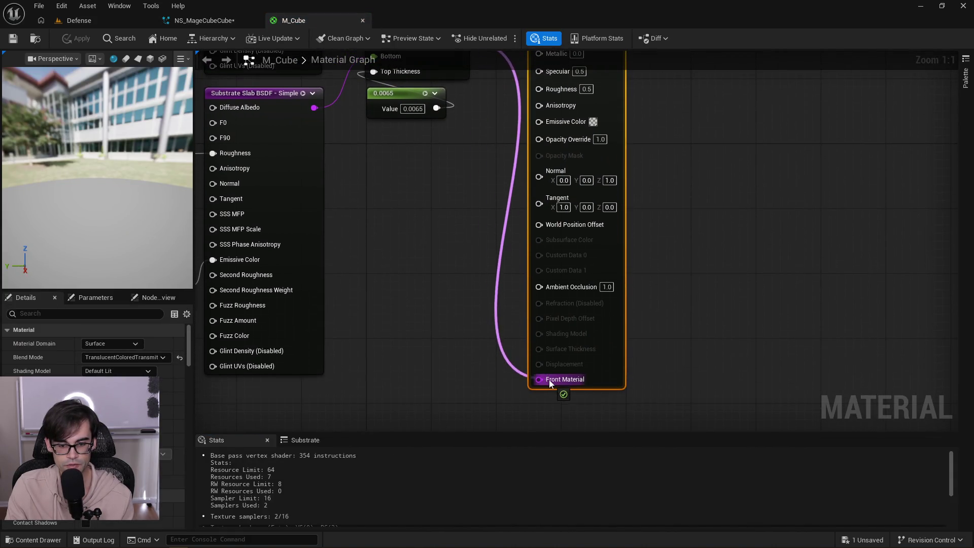
left_click(79, 38)
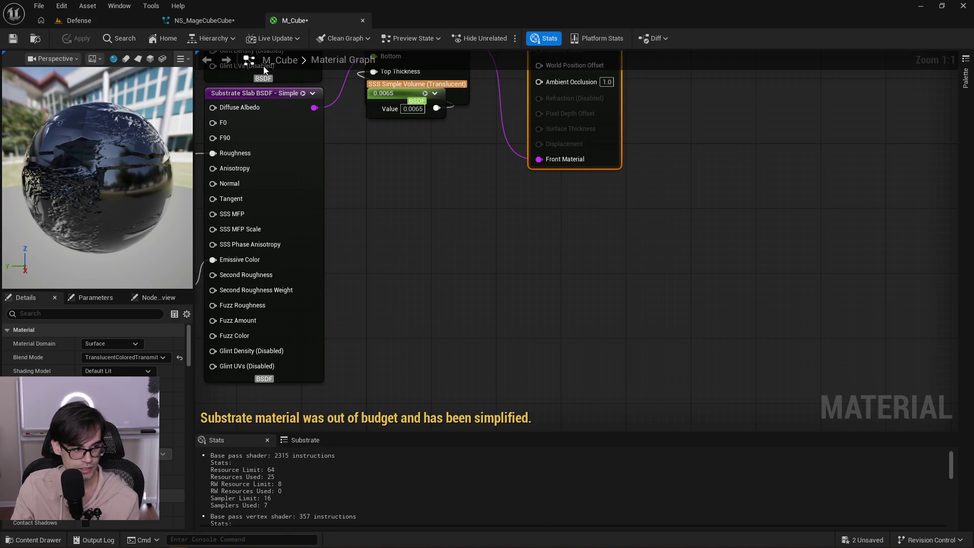
left_click_drag(448, 194, 527, 276)
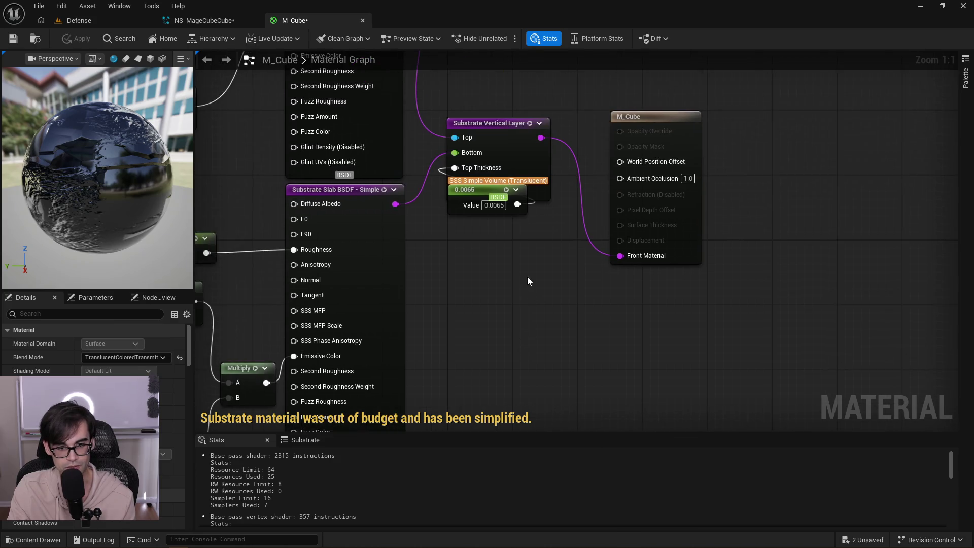
scroll(527, 276, "down", 2)
Review the 0.0065 thickness constant, then return to the NS_MageCubeCube system.
left_click_drag(511, 318, 503, 273)
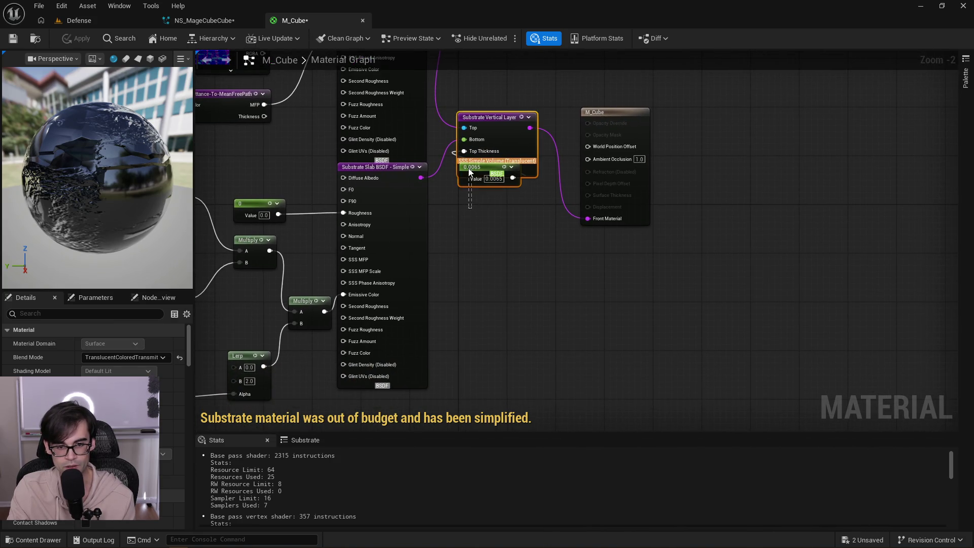
left_click(466, 183)
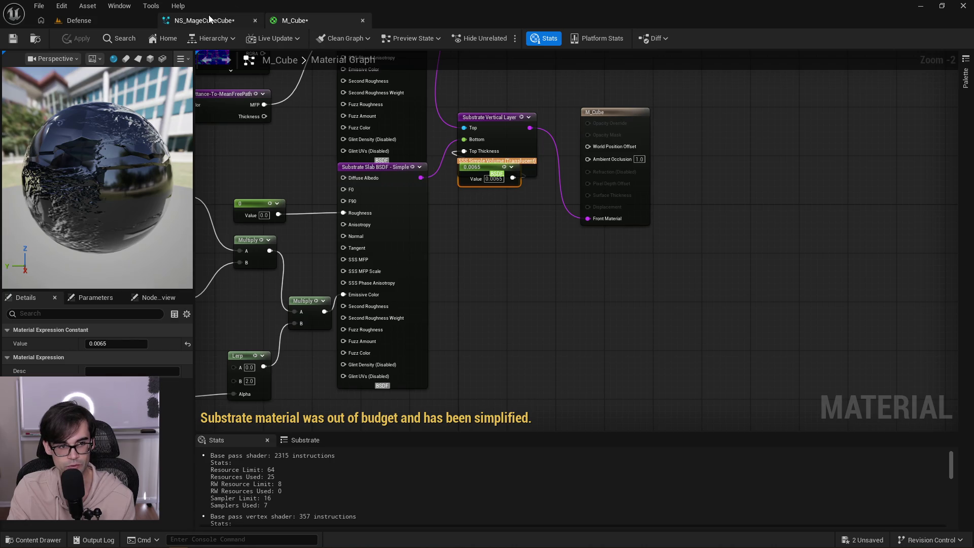
left_click(209, 16)
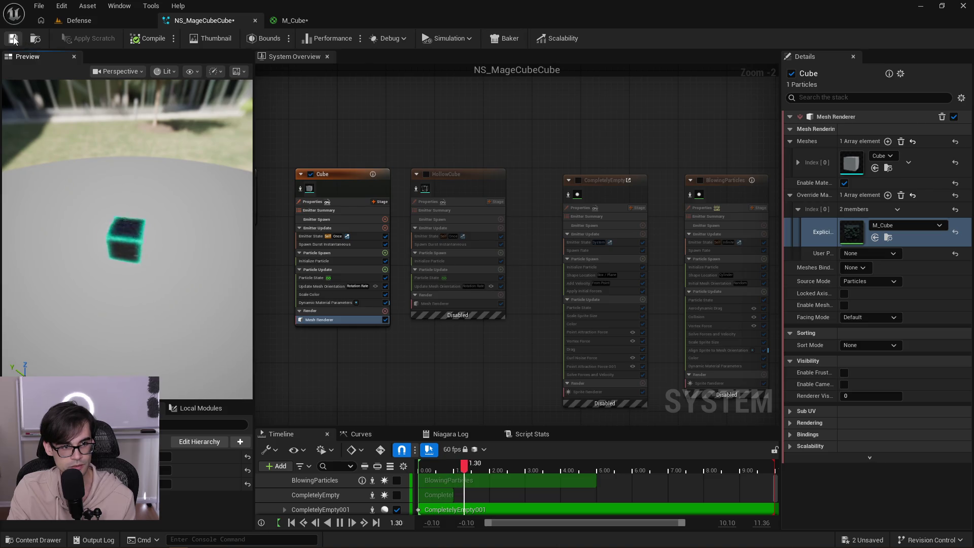
Save NS_MageCubeCube with Ctrl+S, view the cube up close, and enable the BlowingParticles emitter.
key("ctrl+s")
mouse_move(151, 251)
left_mouse_down()
mouse_move(128, 193)
mouse_move(132, 209)
left_mouse_up()
scroll(148, 245, "up", 5)
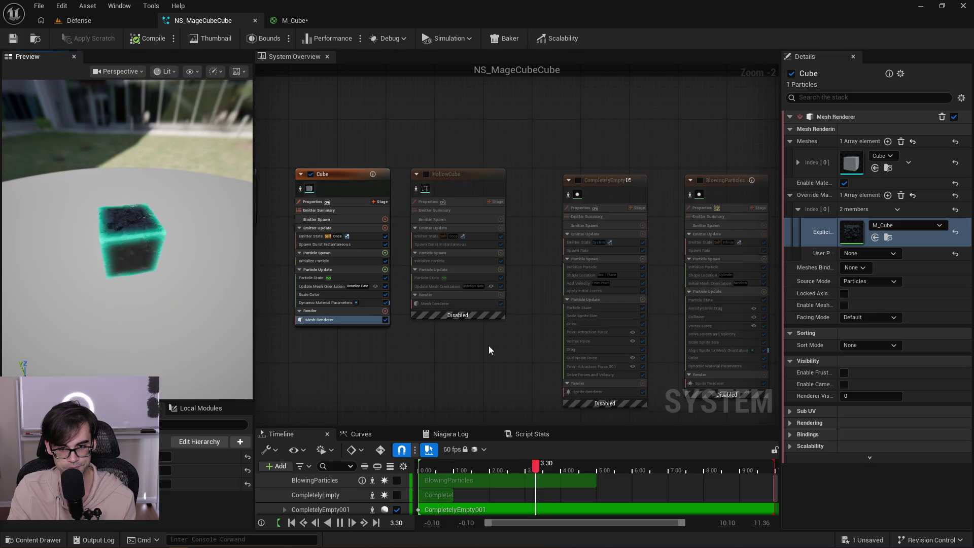
left_click_drag(488, 346, 374, 321)
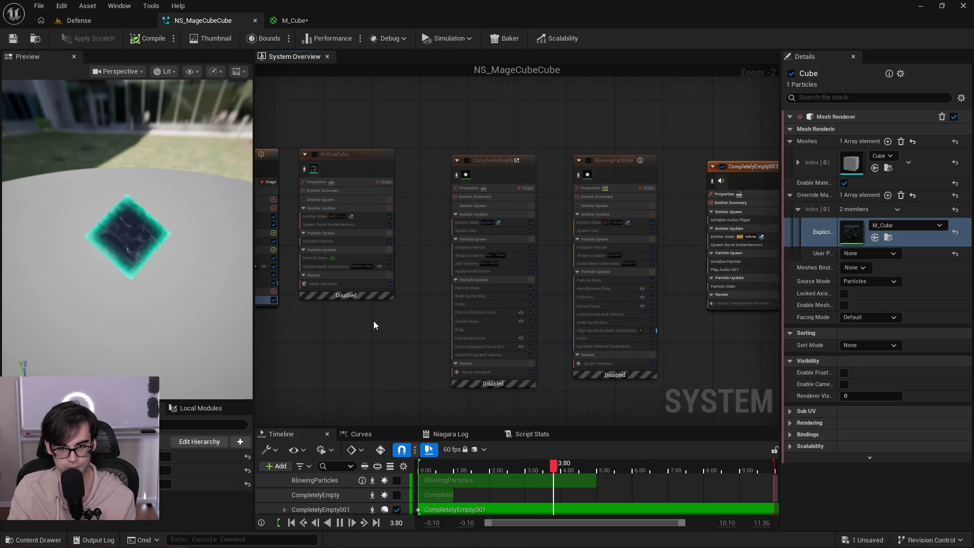
left_click(588, 161)
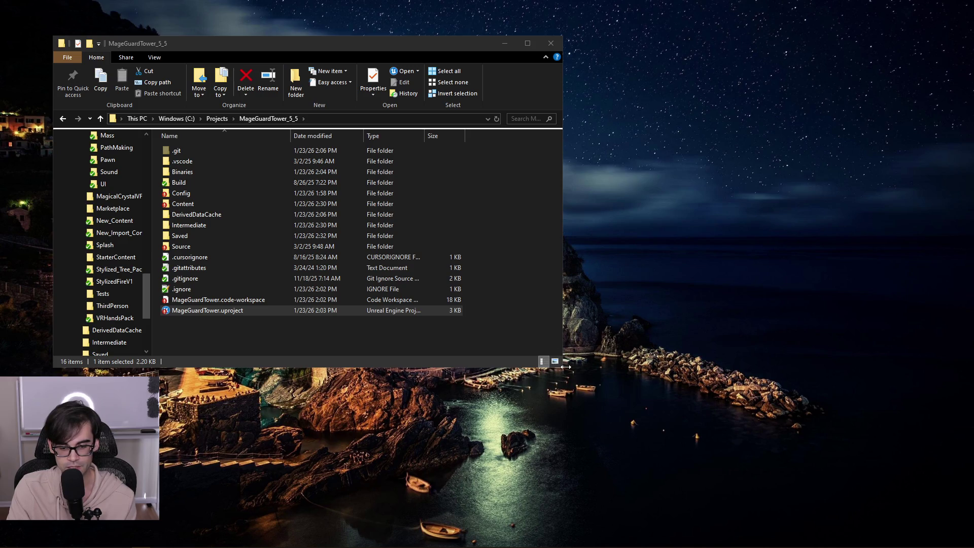
Resize the Explorer window and launch MageGuardTower.uproject from the MageGuardTower_5_5 folder.
mouse_move(563, 370)
left_mouse_down()
mouse_move(572, 395)
mouse_move(507, 372)
mouse_move(470, 333)
mouse_move(535, 390)
mouse_move(558, 388)
left_mouse_up()
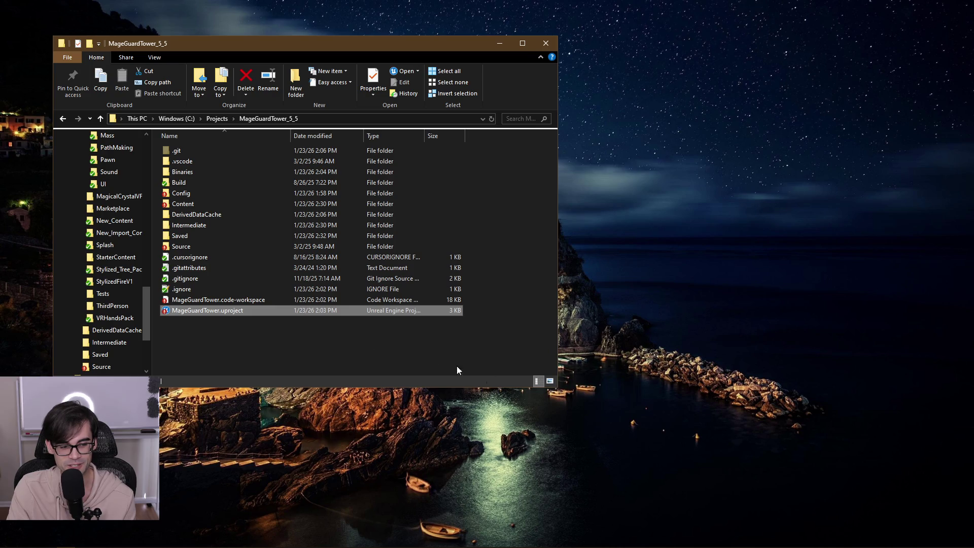
left_click(283, 338)
double_click(232, 311)
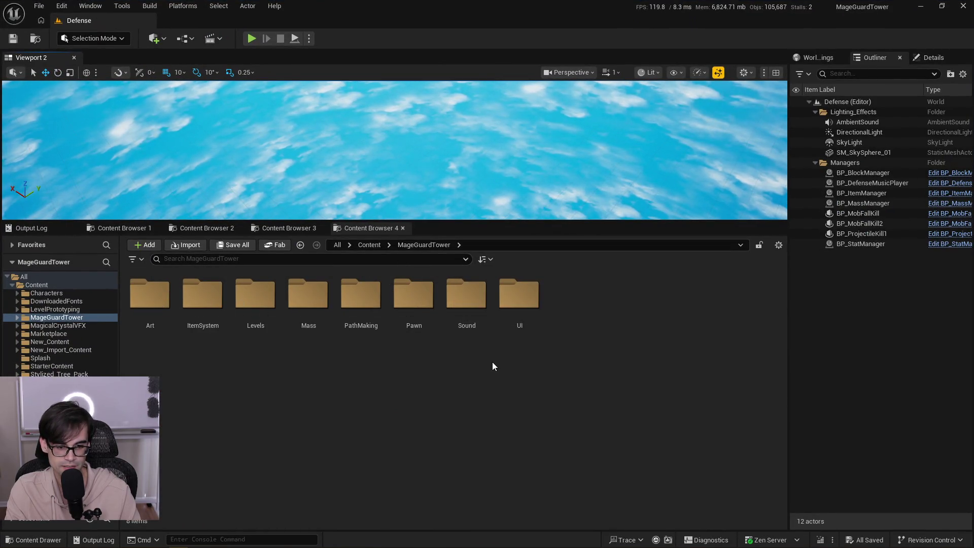
Browse the MageGuardTower content folders (UI, Sound, Pawn, Levels and others) to locate Art.
mouse_move(357, 543)
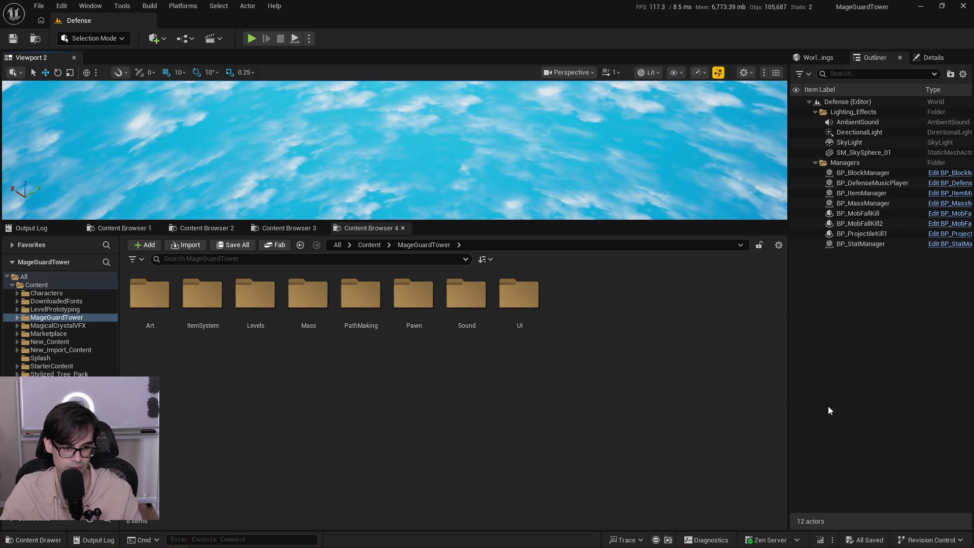
left_click(528, 338)
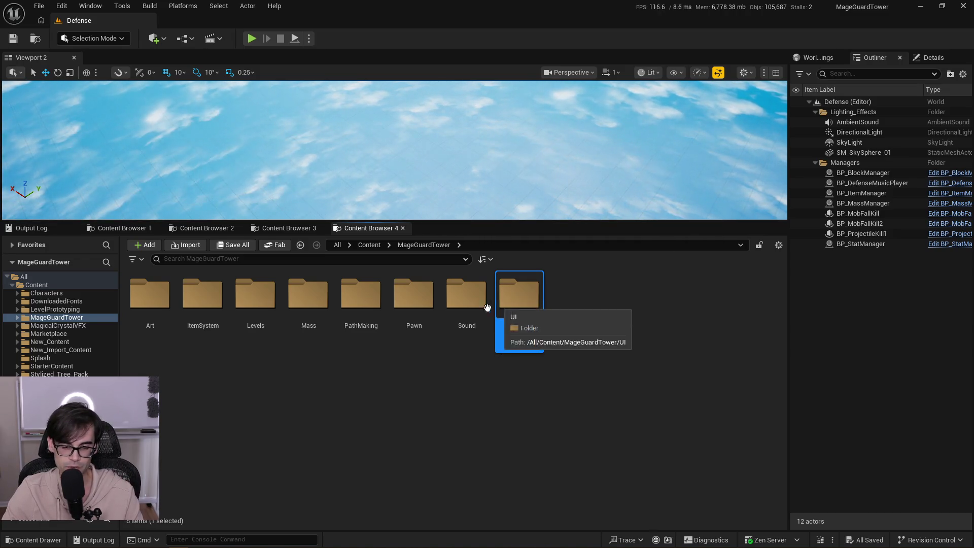
left_click(459, 309)
left_click(413, 304)
left_click(358, 304)
left_click(308, 299)
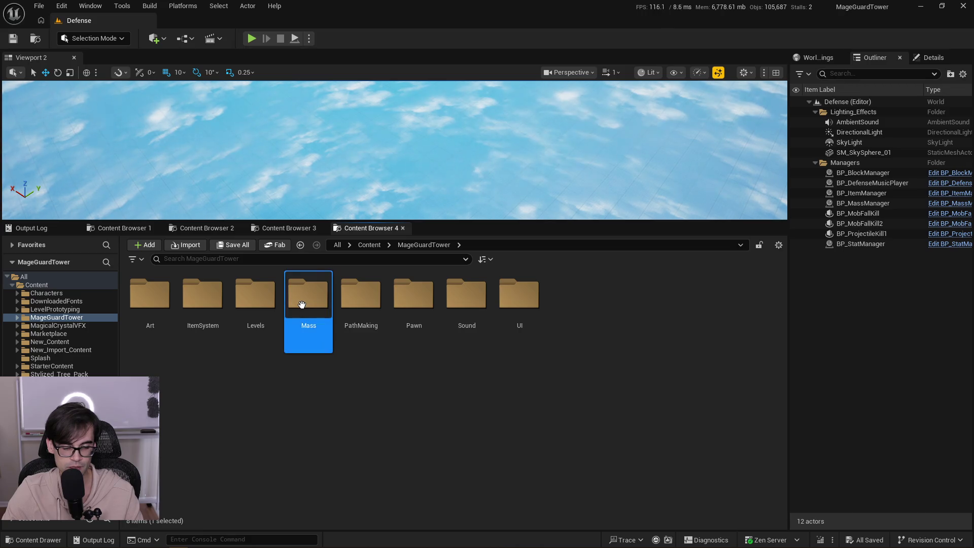
left_click(255, 299)
left_click(203, 299)
left_click(138, 302)
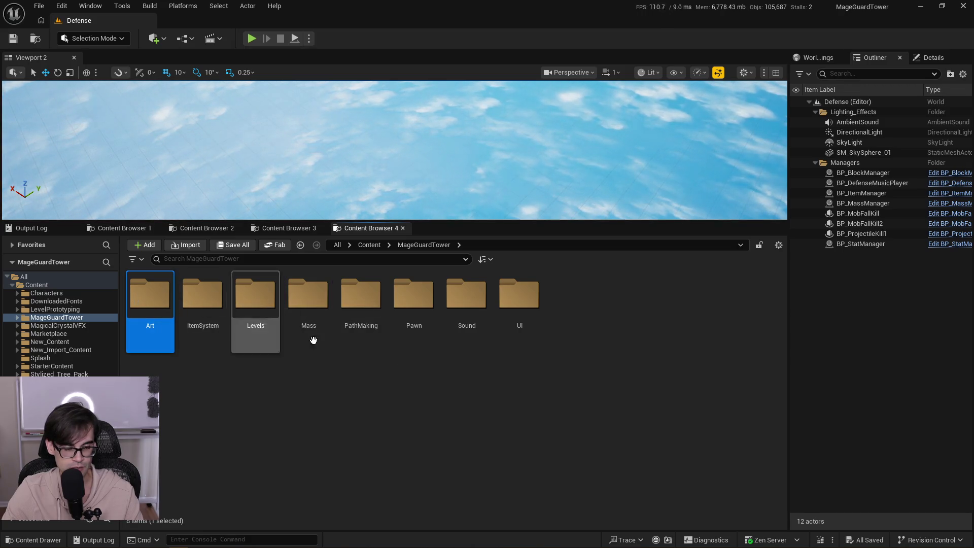
left_click(289, 228)
left_click(378, 230)
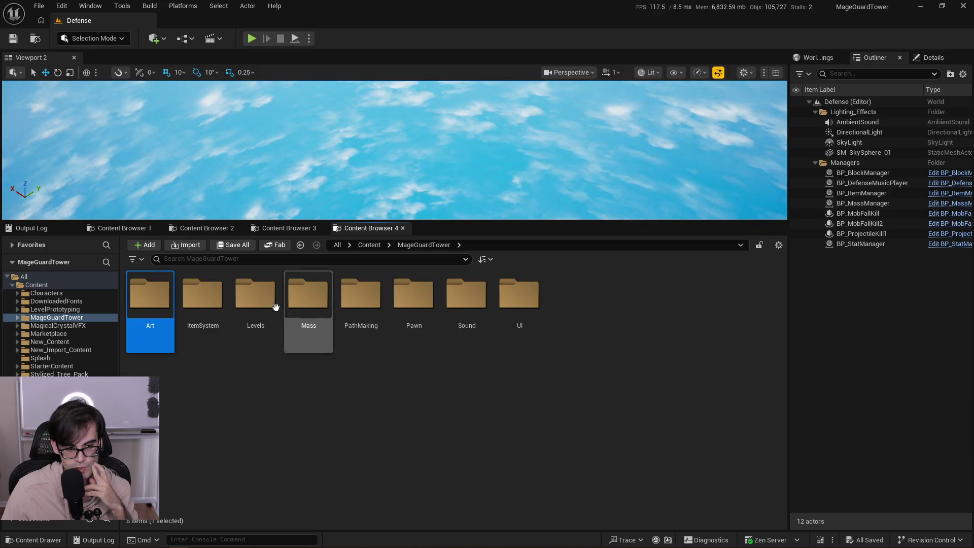
Open Art > Crystals and open the NS_MageCubeCube system in the Niagara editor.
double_click(145, 299)
double_click(308, 295)
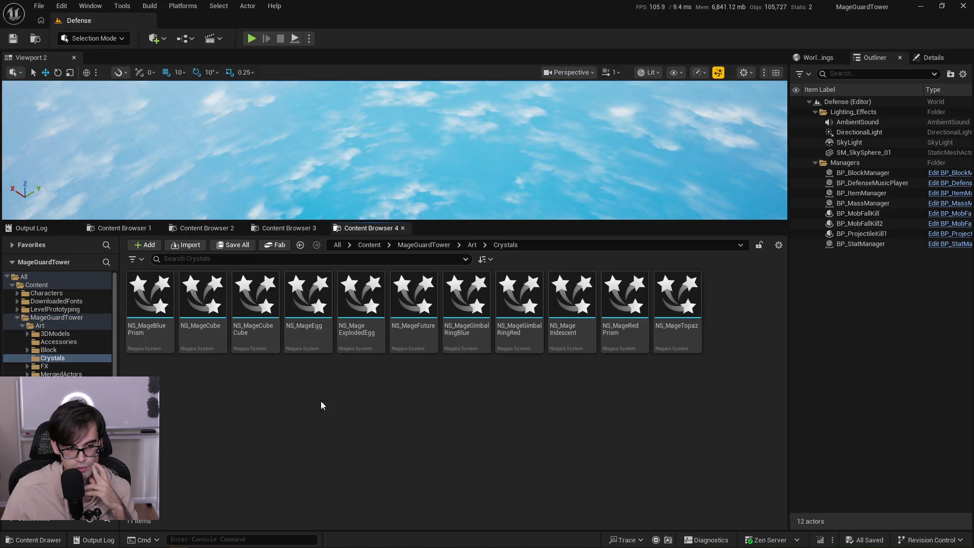
left_click(252, 303)
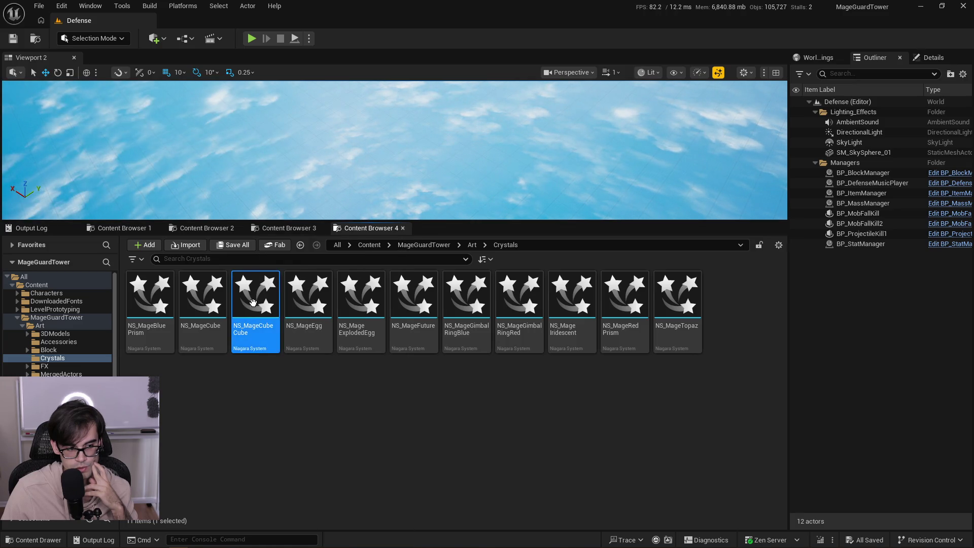
double_click(253, 303)
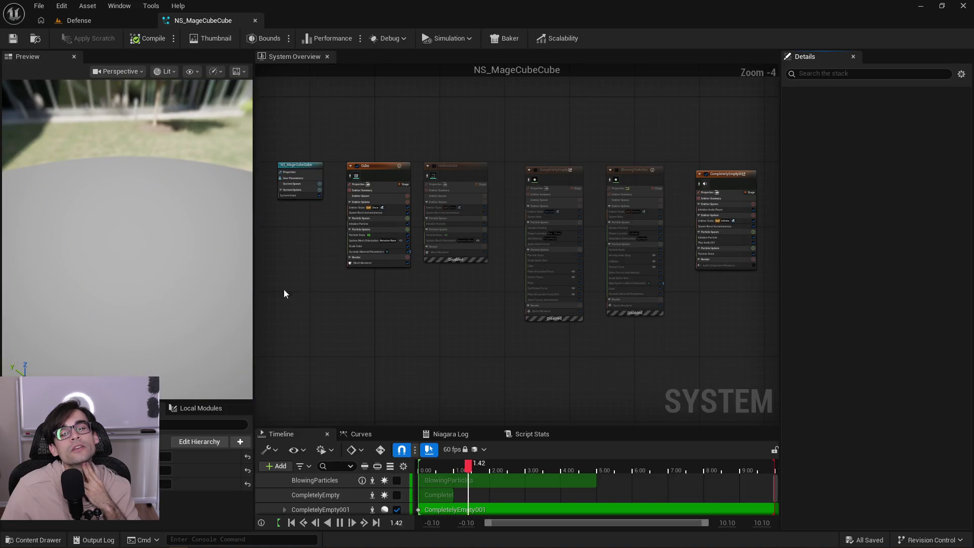
Inspect BlowingParticles' sprite renderer in NS_MageCubeCube, then open NS_MageEgg from the Crystals folder.
scroll(506, 227, "up", 3)
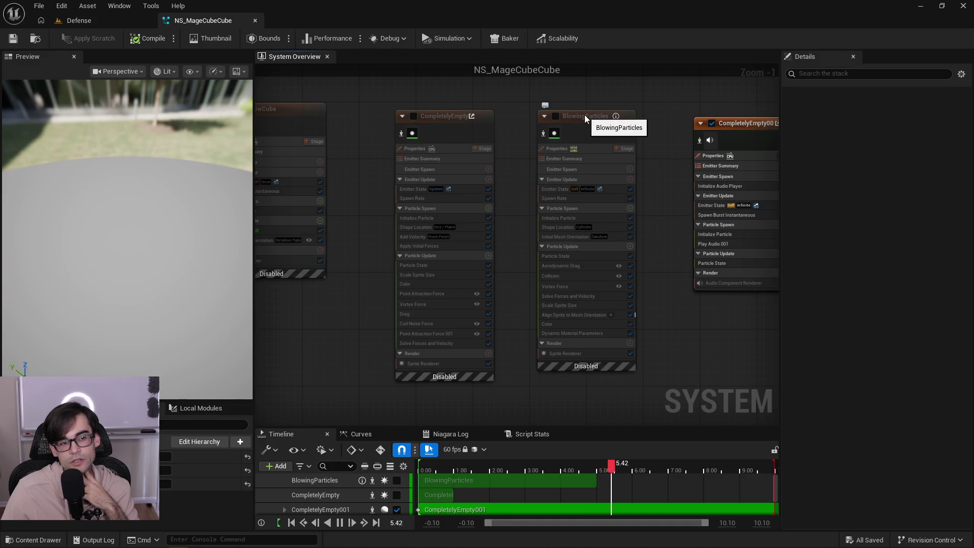
left_click_drag(584, 115, 584, 190)
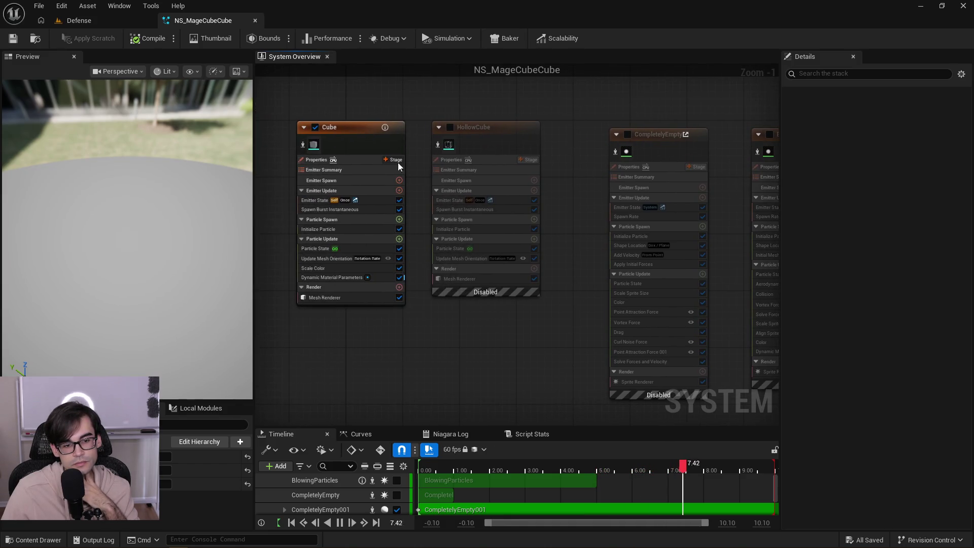
left_click_drag(731, 177, 508, 145)
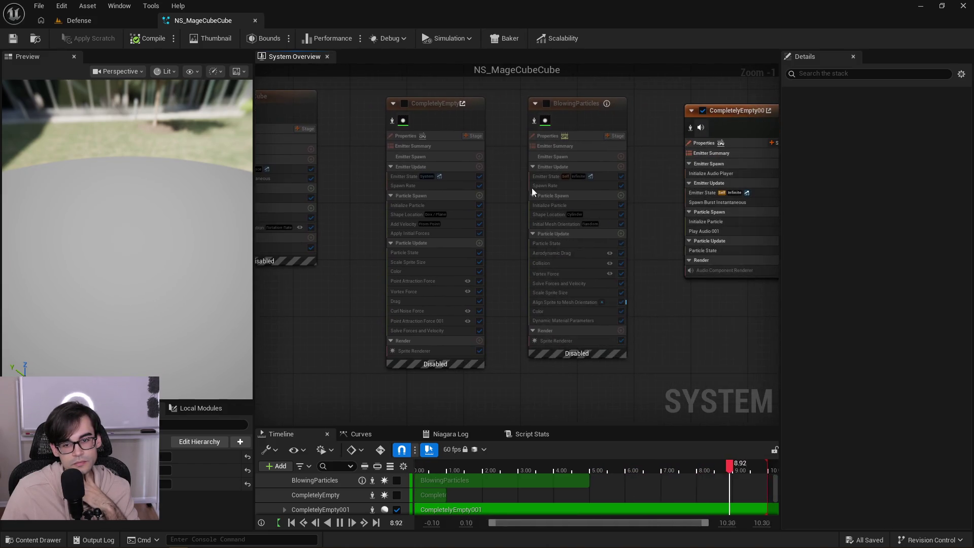
left_click(587, 343)
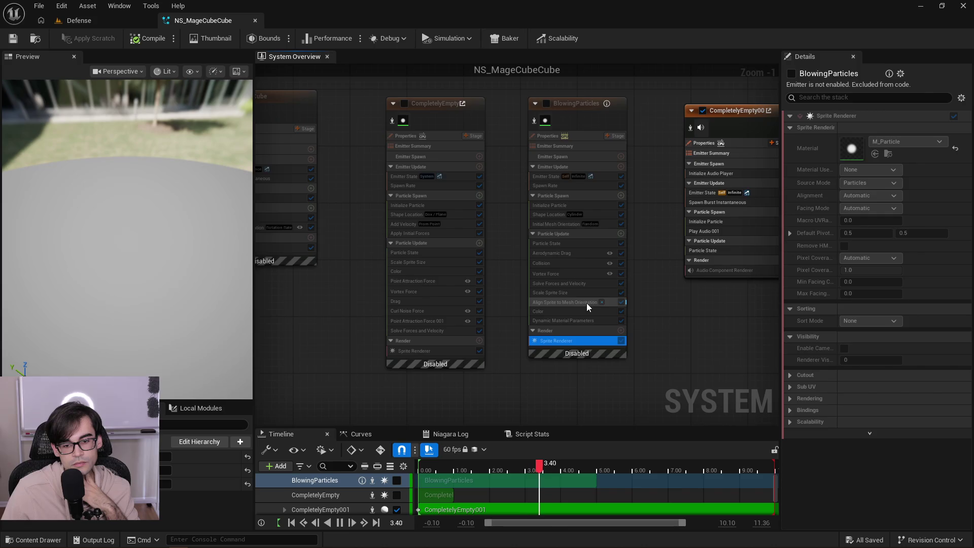
key("f")
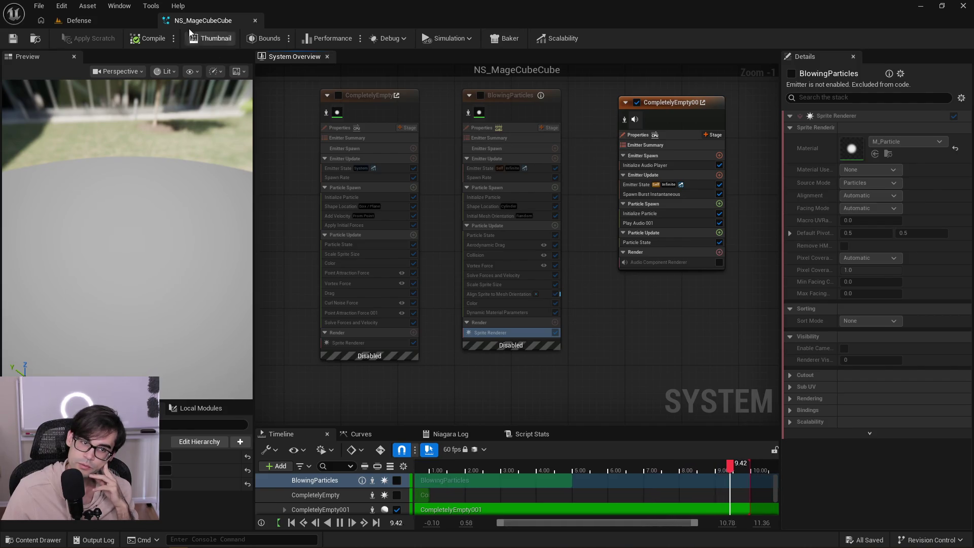
left_click(82, 22)
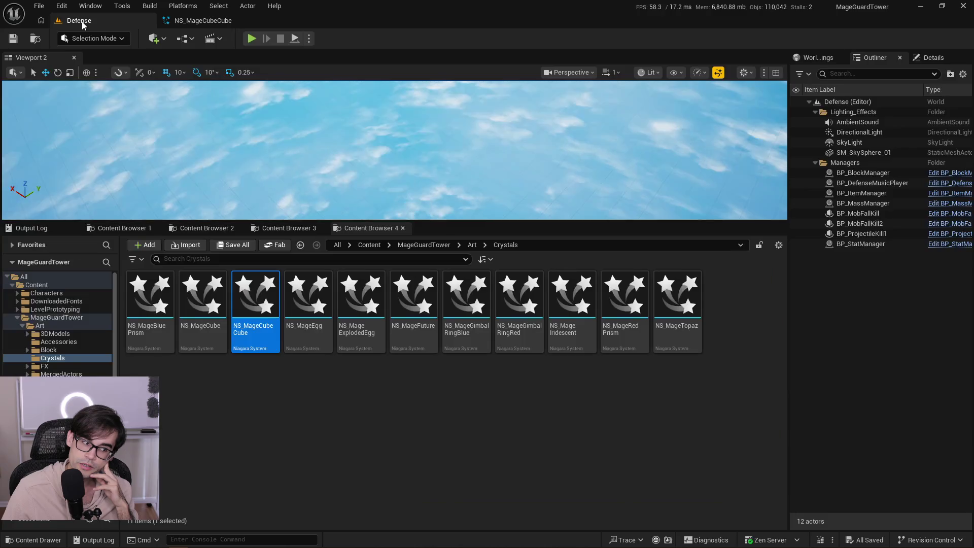
double_click(325, 307)
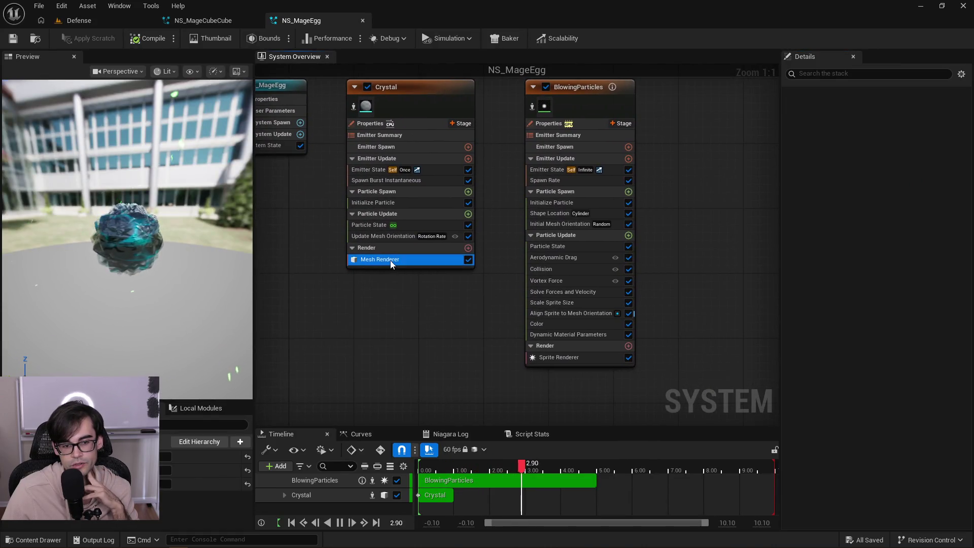
In NS_MageEgg, inspect the Crystal and BlowingParticles renderers and select BlowingParticles for copying.
left_click(391, 260)
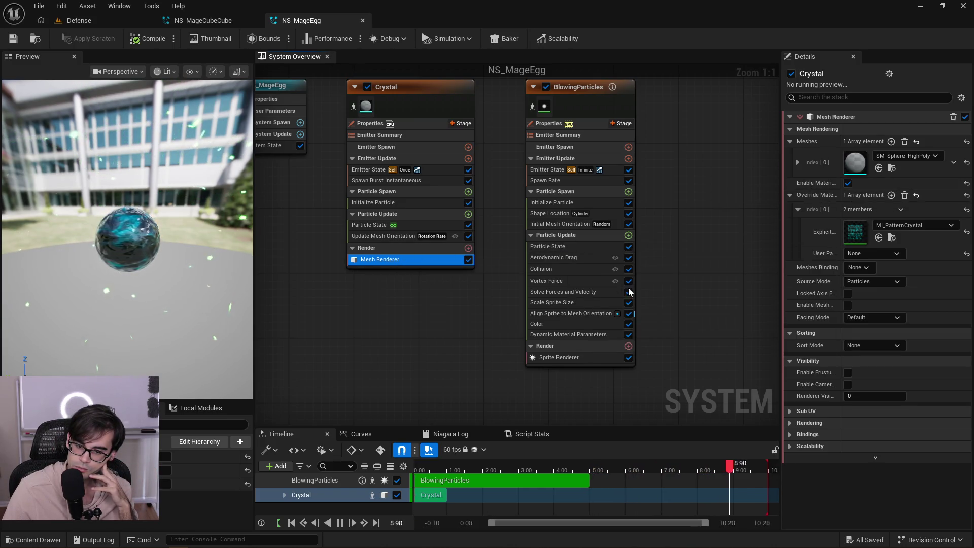
left_click(583, 358)
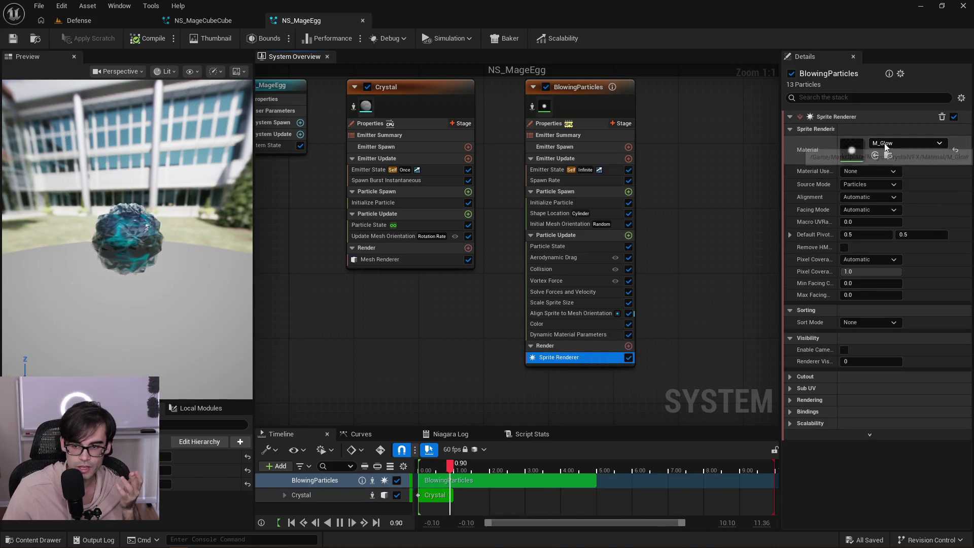
left_click_drag(674, 334, 629, 152)
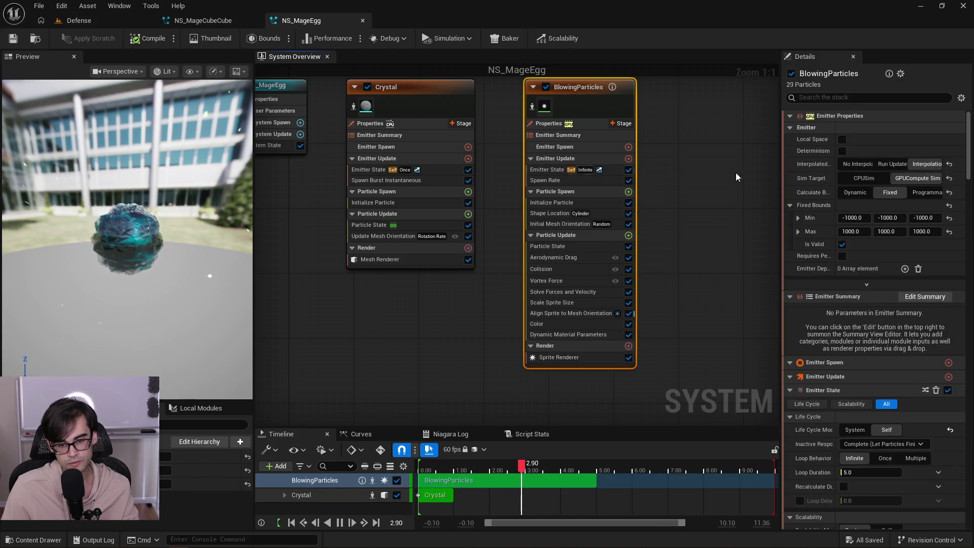
left_click(203, 20)
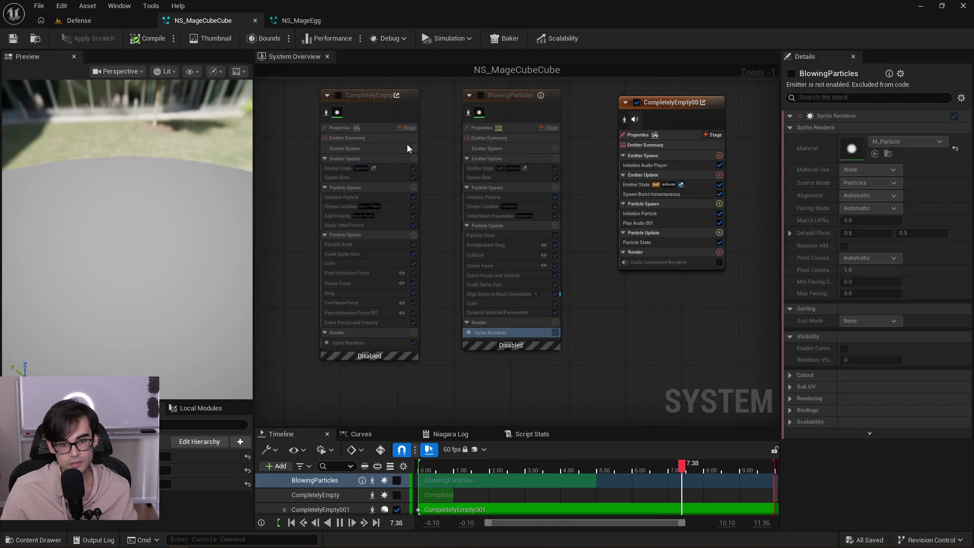
Paste the BlowingParticles emitter as BlowingParticles001 and place it beside the other emitters.
scroll(502, 198, "down", 2)
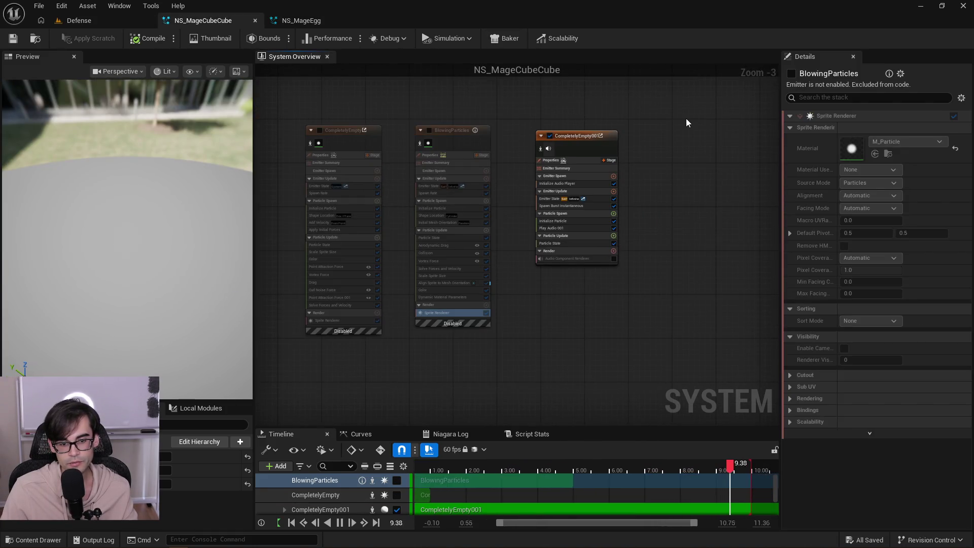
key("ctrl+v")
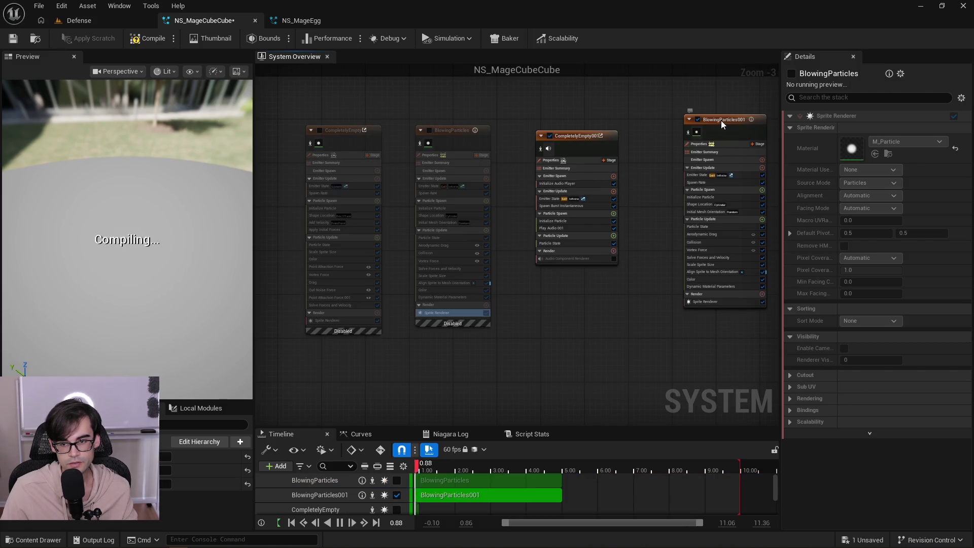
left_click(711, 130)
left_click_drag(711, 130, 675, 129)
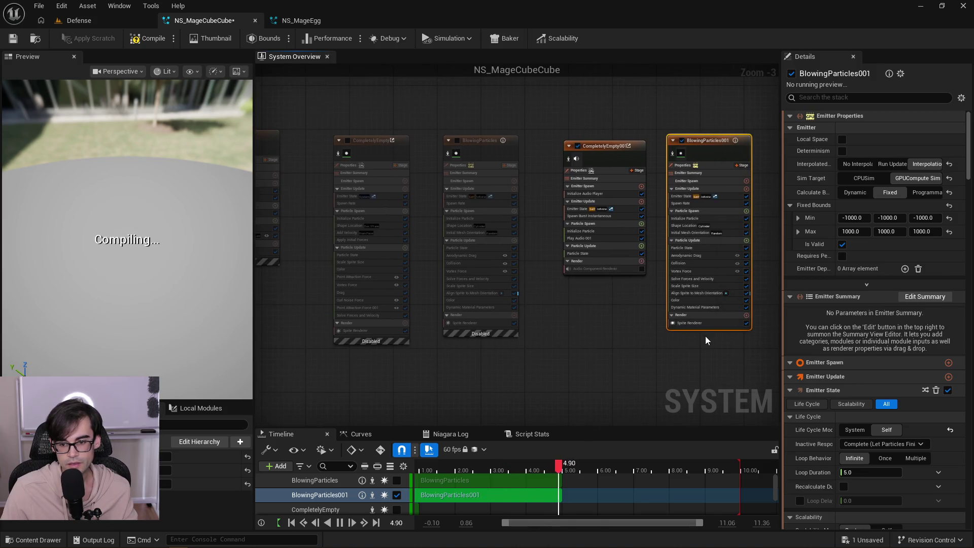
Confirm BlowingParticles001's sprite renderer uses M_Glow, then bring up the Cube emitter's mesh renderer.
left_click(714, 323)
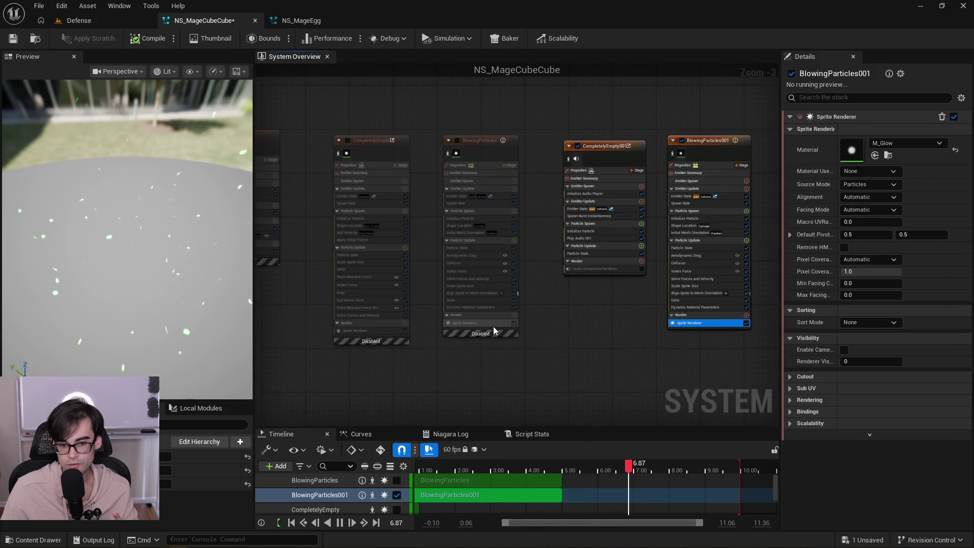
left_click(483, 323)
left_click(712, 323)
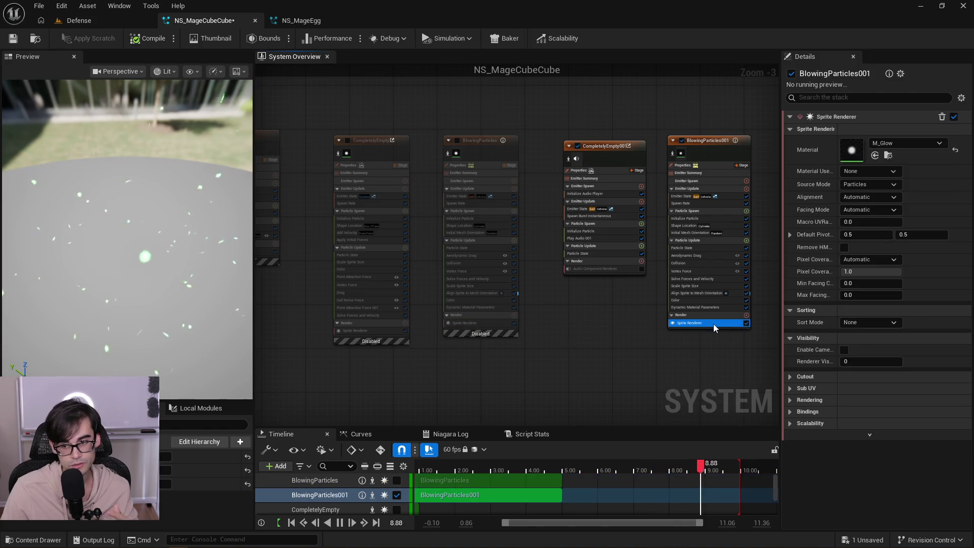
mouse_move(302, 244)
left_mouse_down()
mouse_move(413, 232)
mouse_move(490, 242)
left_mouse_up()
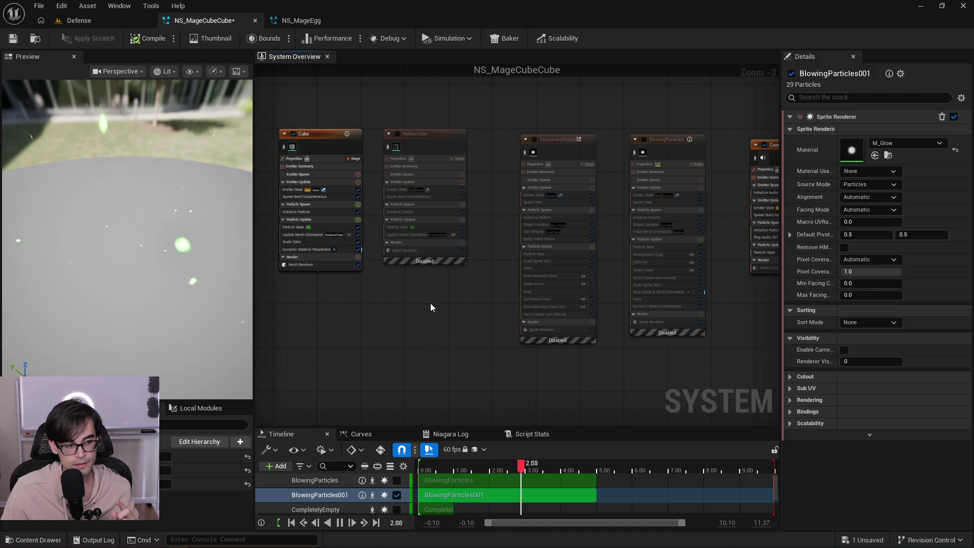
left_click_drag(336, 271, 491, 276)
left_click(479, 269)
Open the Cube emitter's M_Cube override material and navigate its graph.
double_click(858, 238)
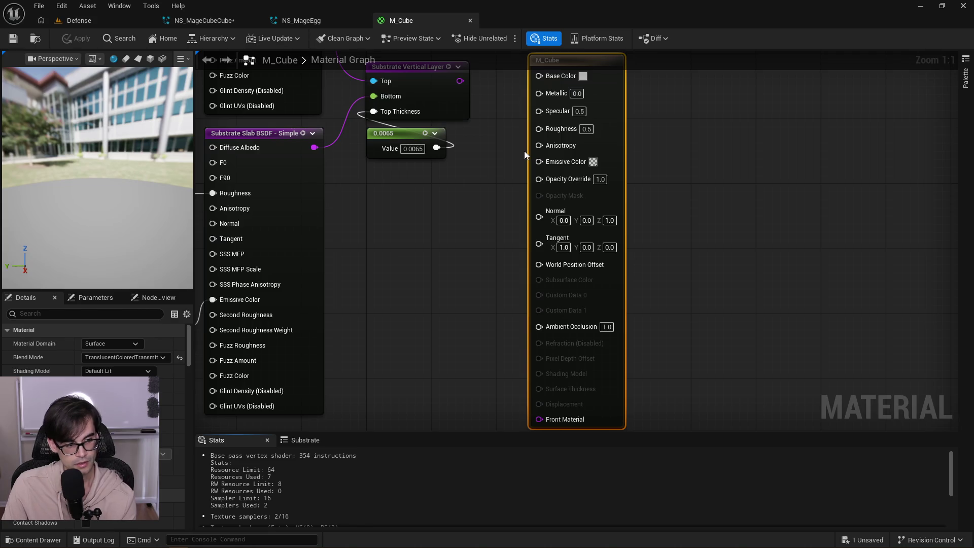
mouse_move(496, 231)
left_mouse_down()
mouse_move(519, 319)
mouse_move(545, 259)
left_mouse_up()
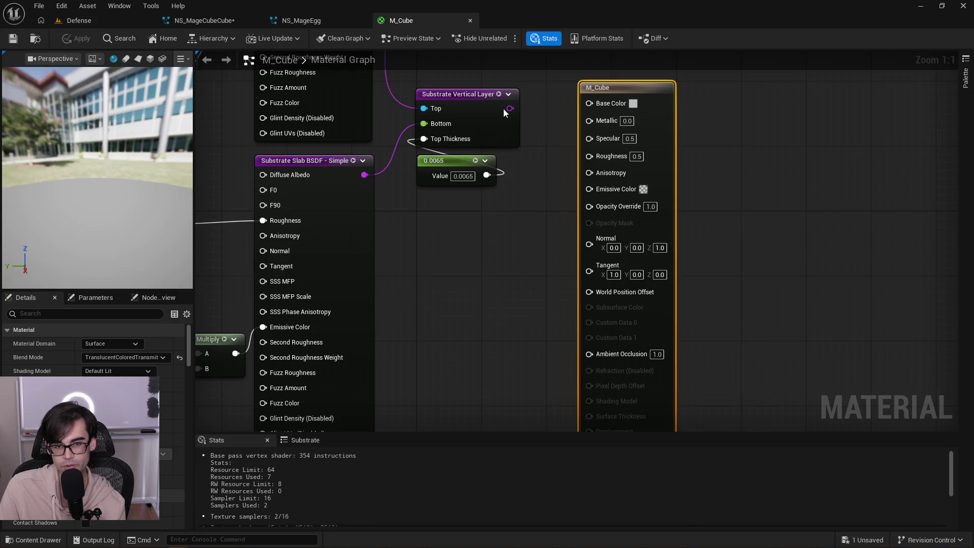
scroll(560, 126, "down", 6)
scroll(577, 186, "up", 5)
Connect the Vertical Layer to Front Material, move the 0.0065 constant below it, and apply.
mouse_move(560, 126)
left_mouse_down()
mouse_move(576, 186)
mouse_move(560, 254)
left_mouse_up()
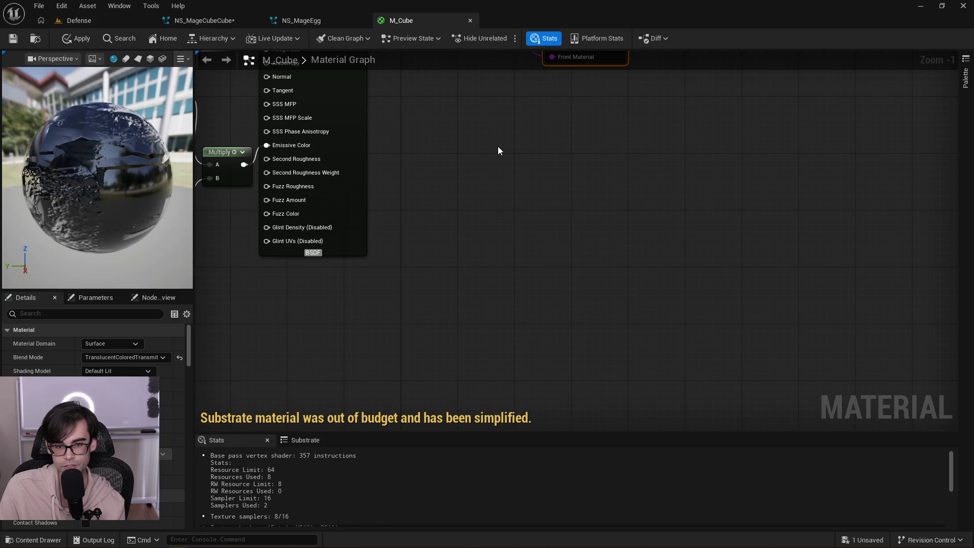
left_click_drag(498, 148, 524, 205)
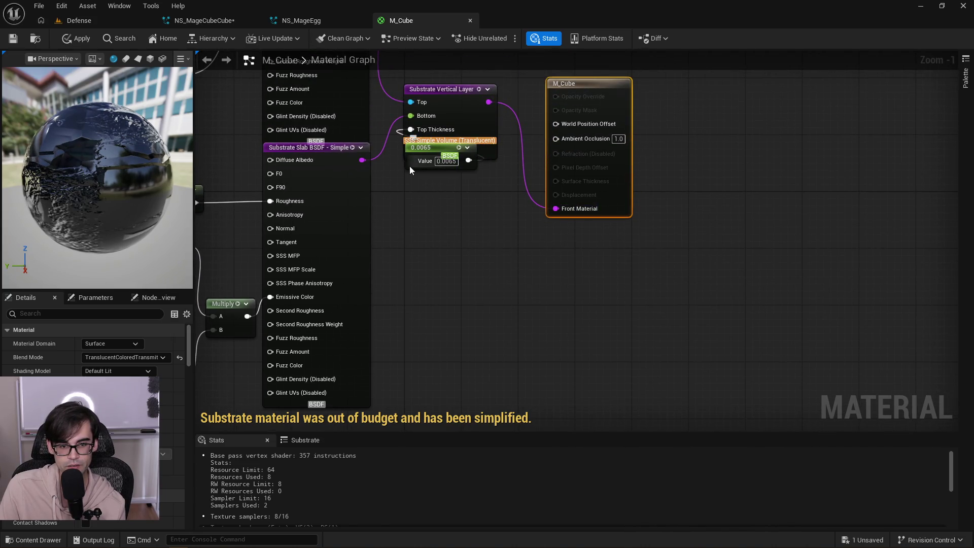
left_click(431, 149)
left_click_drag(432, 149, 432, 172)
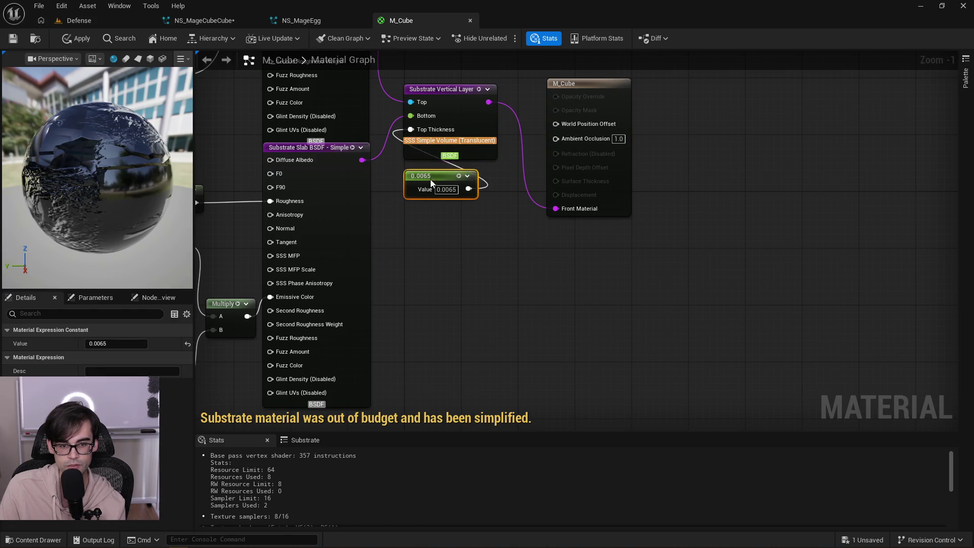
left_click_drag(538, 102, 518, 182)
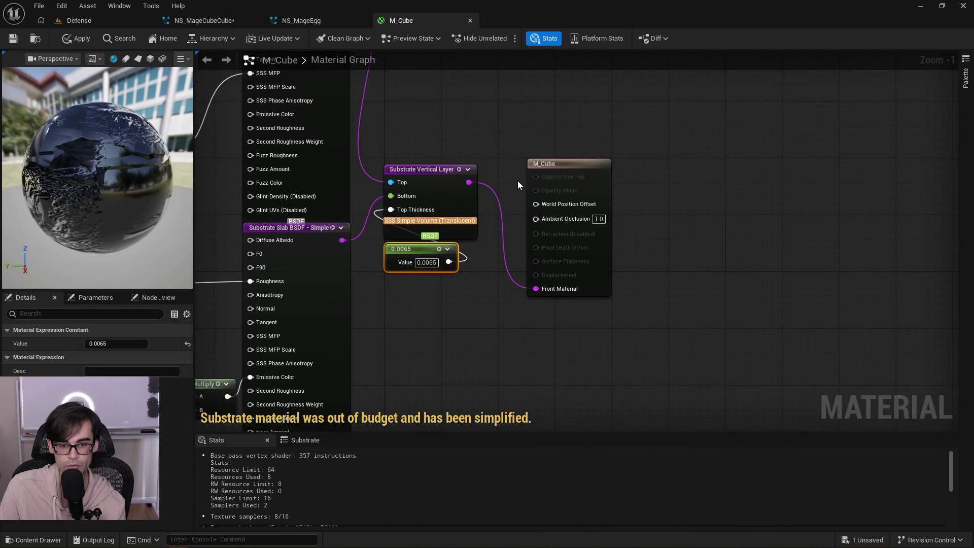
left_click(82, 39)
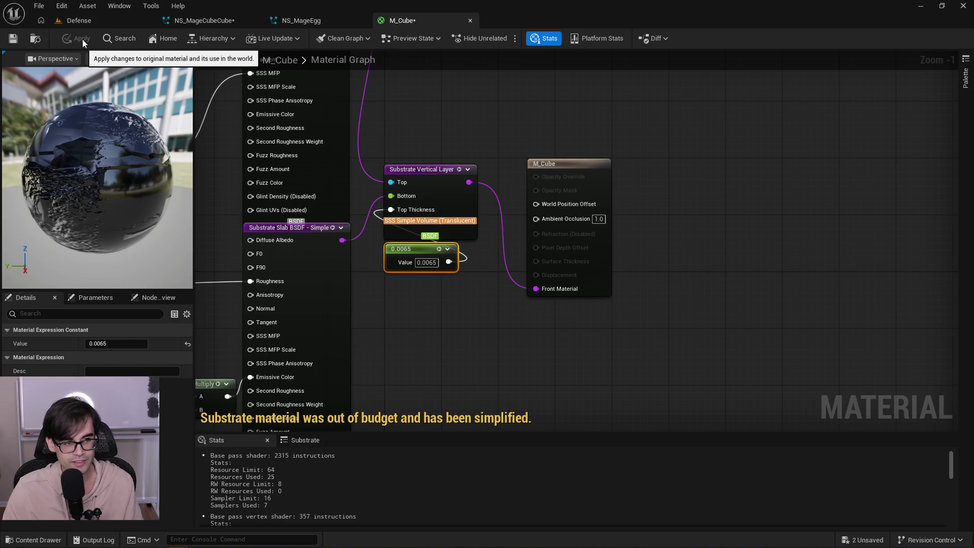
Save the M_Cube material and move its output node higher up the graph.
left_click(13, 39)
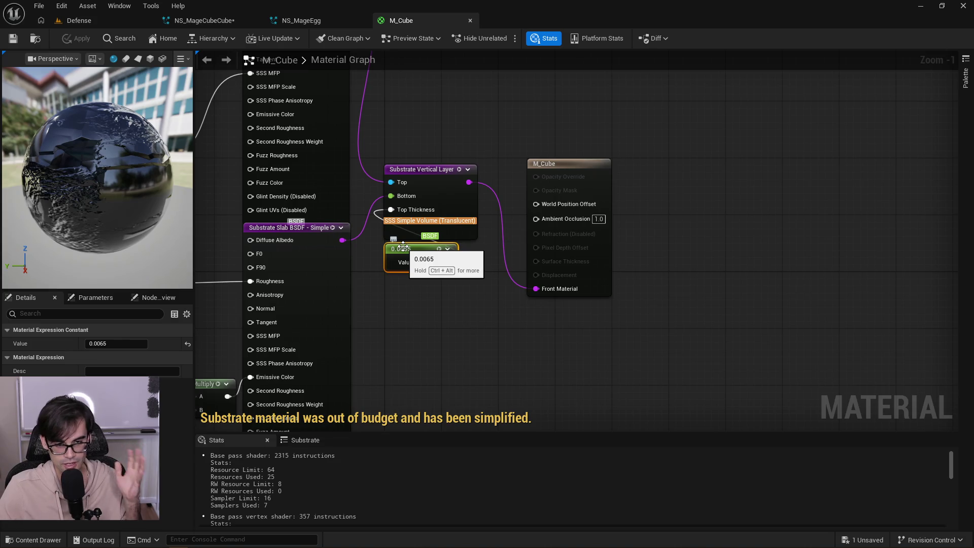
left_click(465, 309)
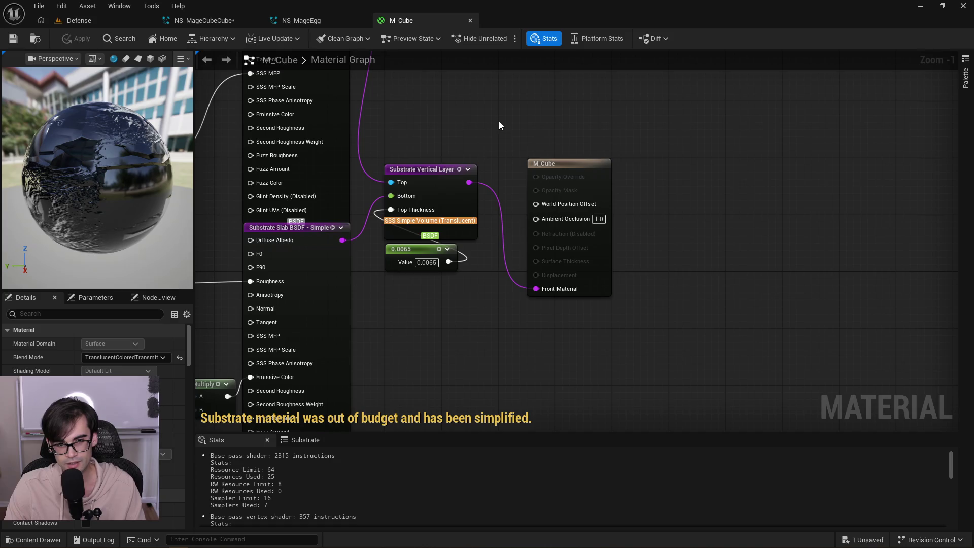
left_click_drag(575, 162, 574, 80)
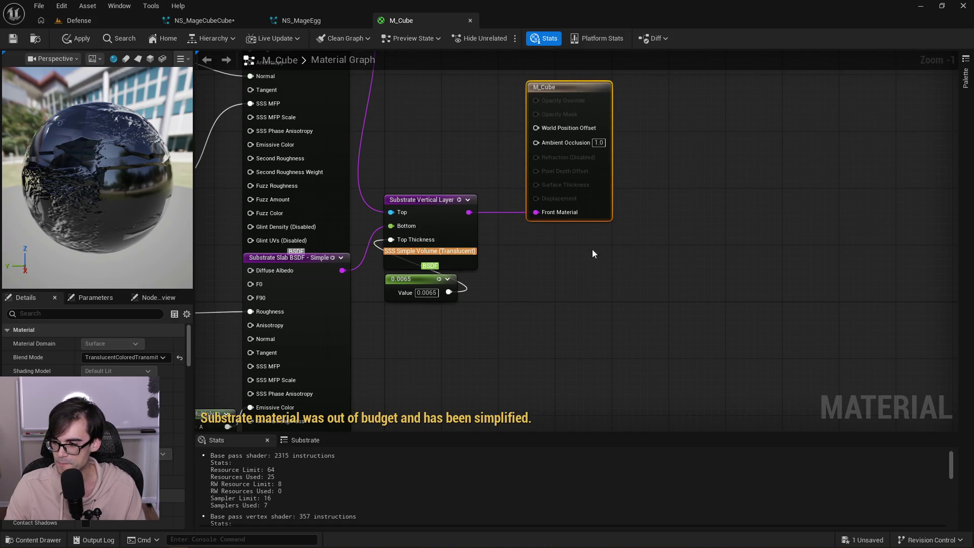
left_click(708, 378)
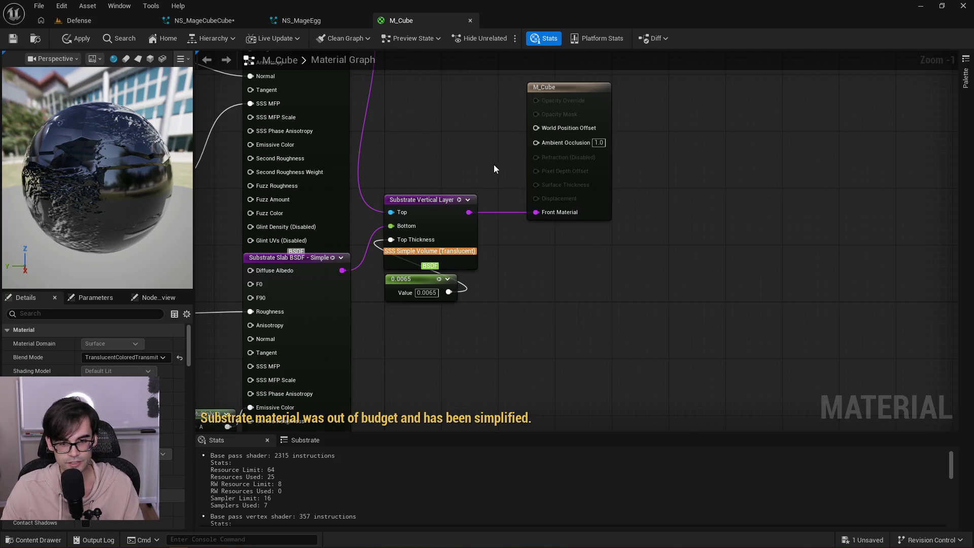
left_click_drag(494, 165, 519, 202)
left_click_drag(577, 129, 575, 130)
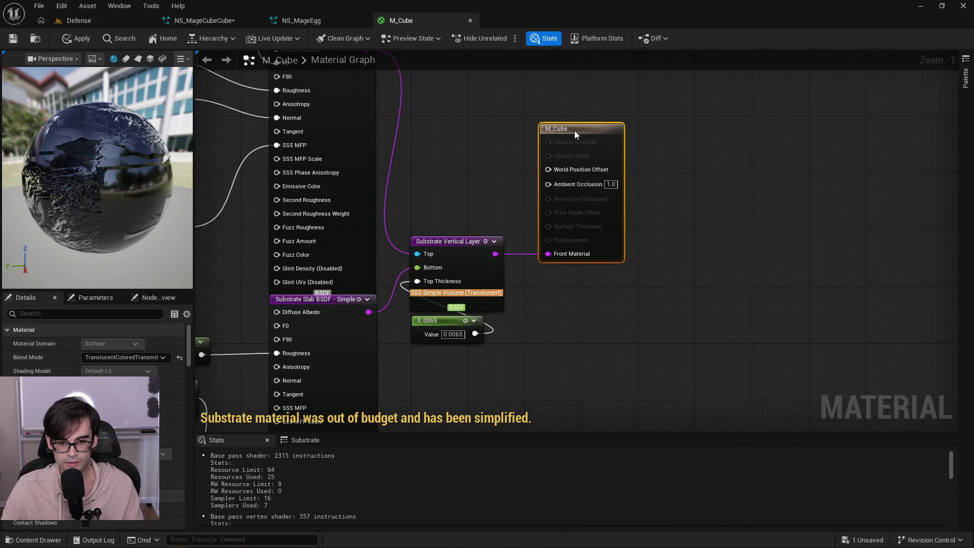
Go to the browser's Substrate Materials documentation, at Limitations and Known Issues.
mouse_move(519, 110)
left_mouse_down()
mouse_move(653, 292)
mouse_move(638, 286)
mouse_move(524, 111)
mouse_move(640, 287)
left_mouse_up()
left_click_drag(640, 285, 526, 115)
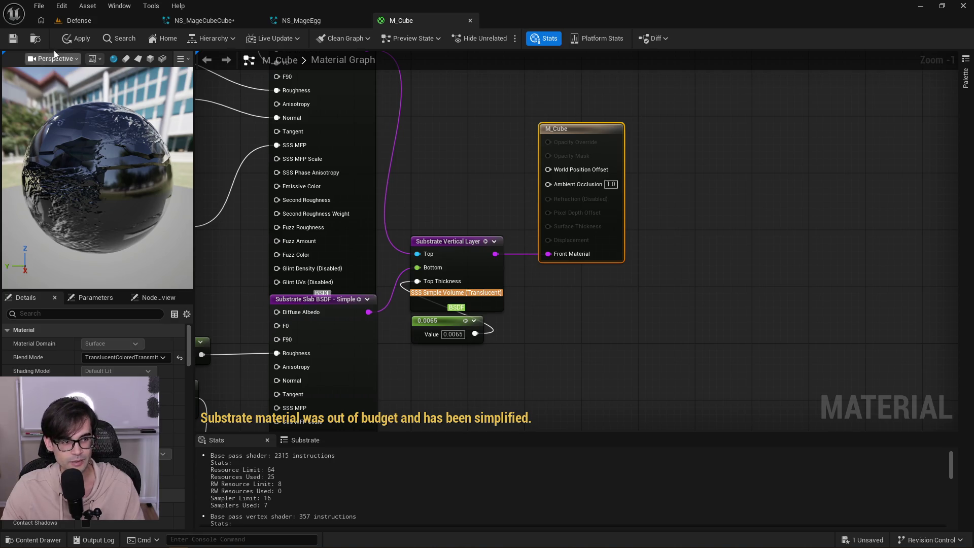
mouse_move(287, 85)
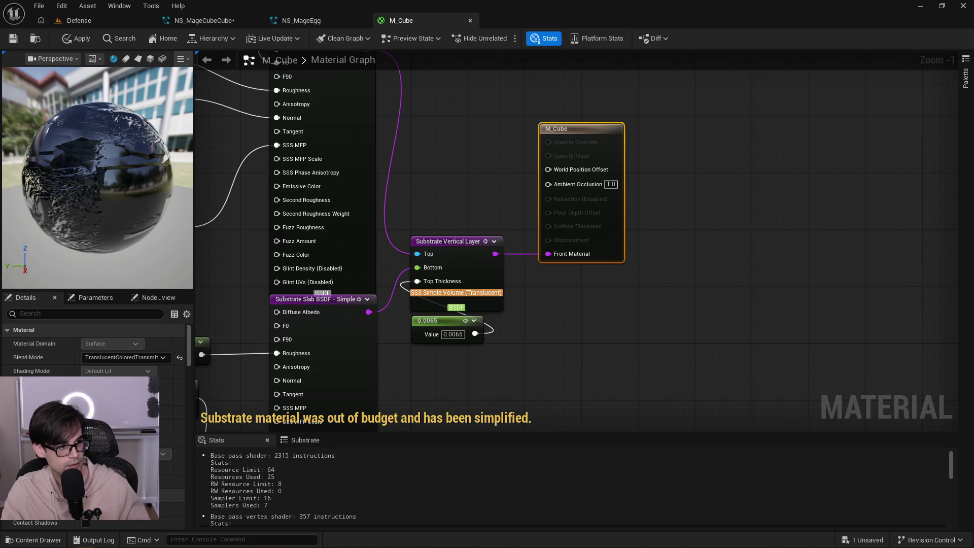
left_click(533, 111)
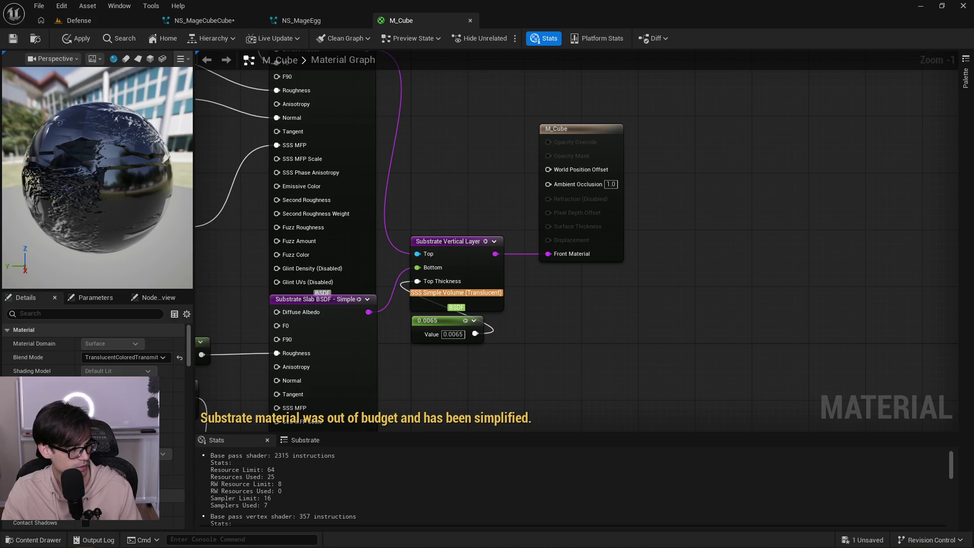
key("alt+Tab")
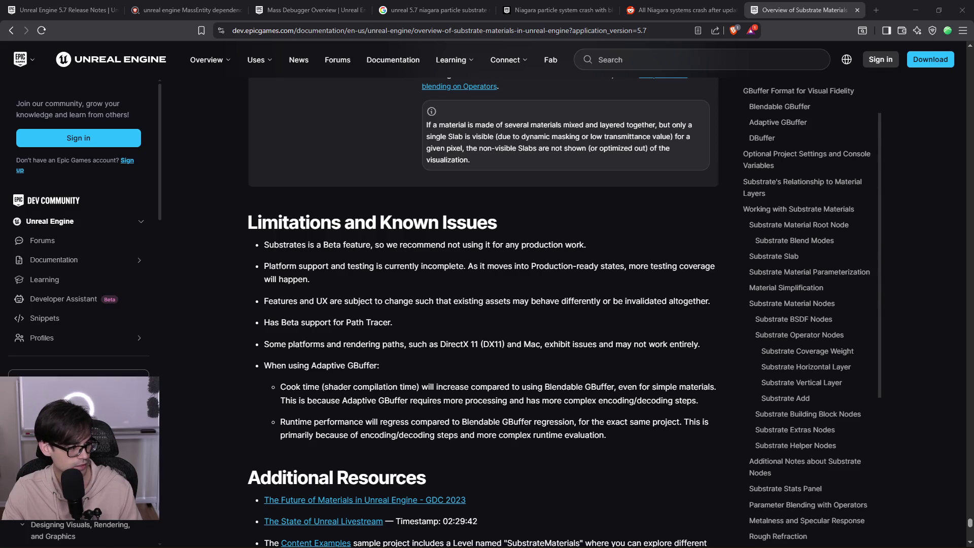
Look over the MageGuardTower_5_5 project folder in File Explorer, then return to the M_Cube graph.
key("alt+Tab")
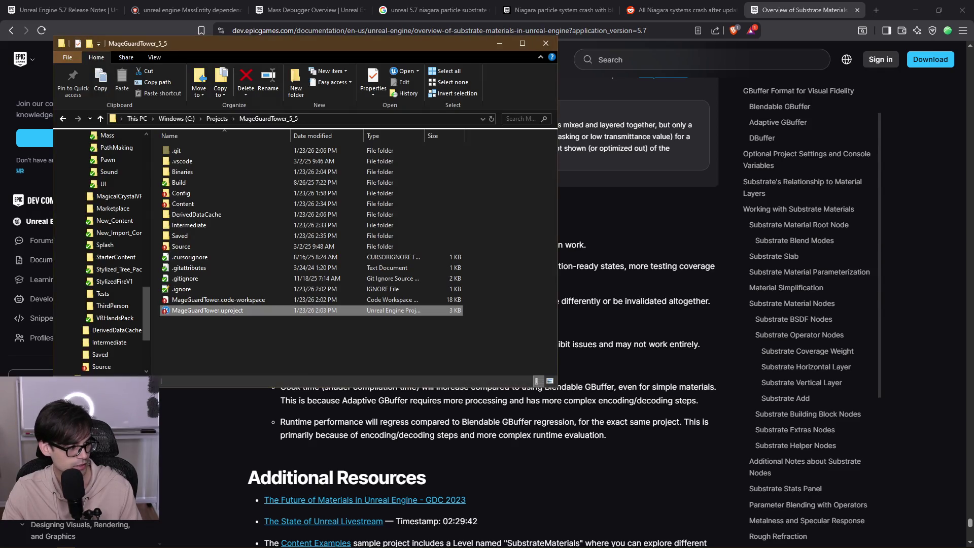
key("Return")
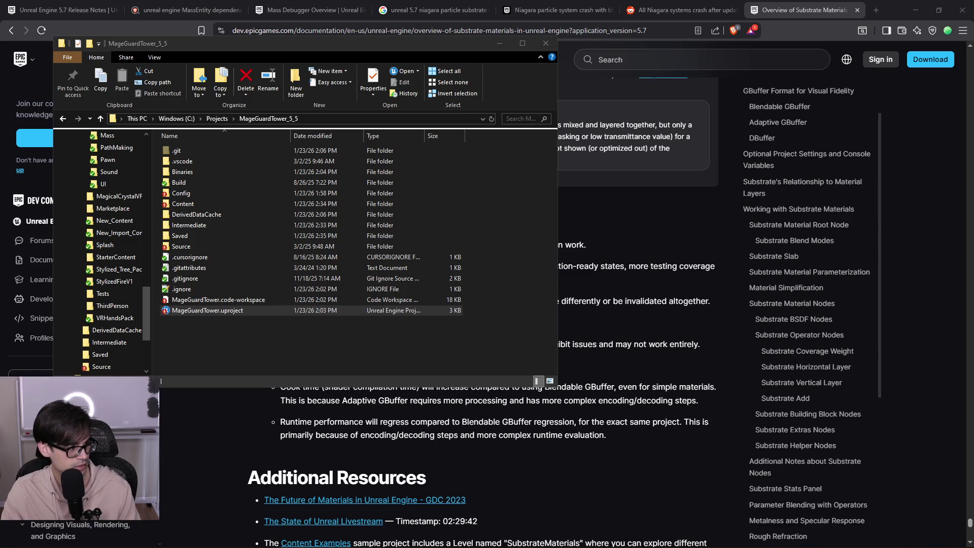
key("alt+Tab")
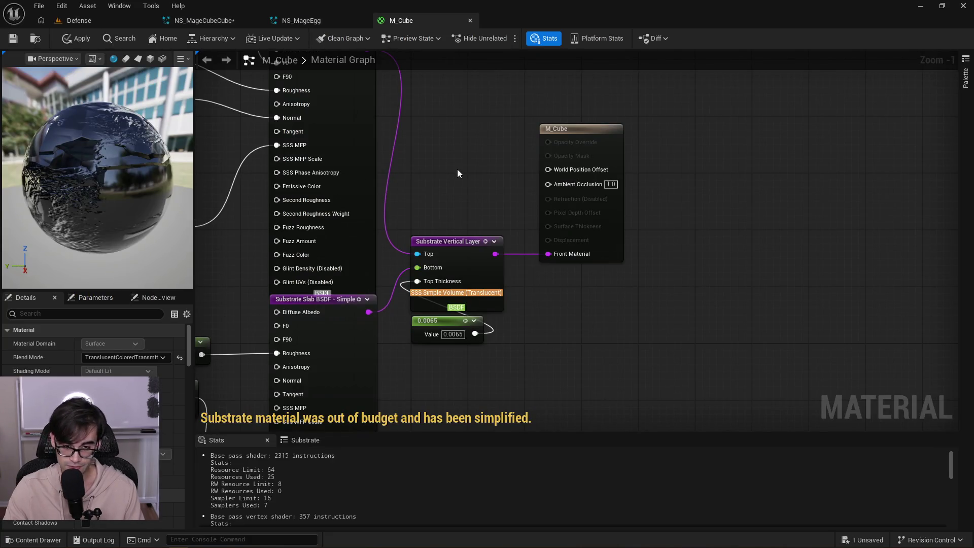
Switch from M_Cube to the NS_MageCubeCube system and save it.
left_click_drag(403, 99, 639, 398)
left_click(660, 345)
left_click(300, 21)
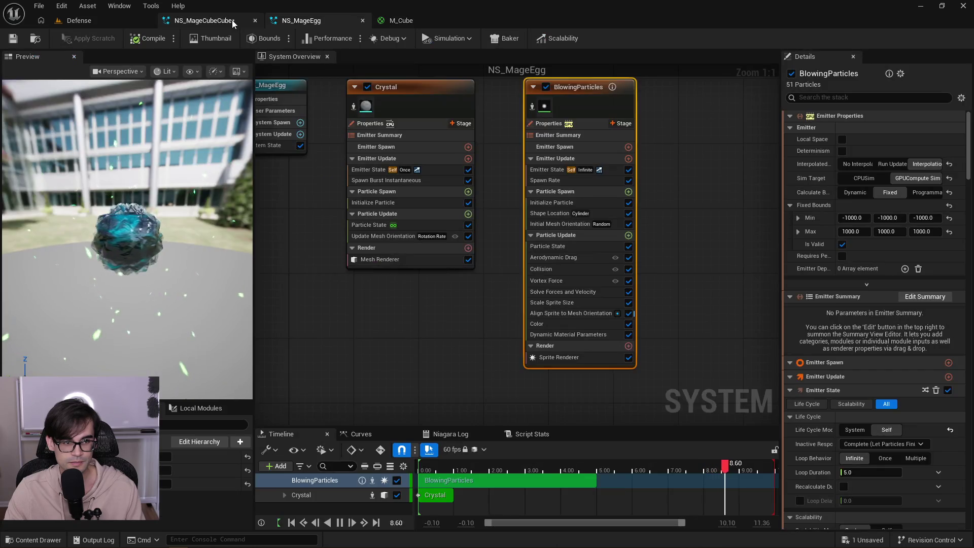
left_click(233, 20)
left_click(11, 41)
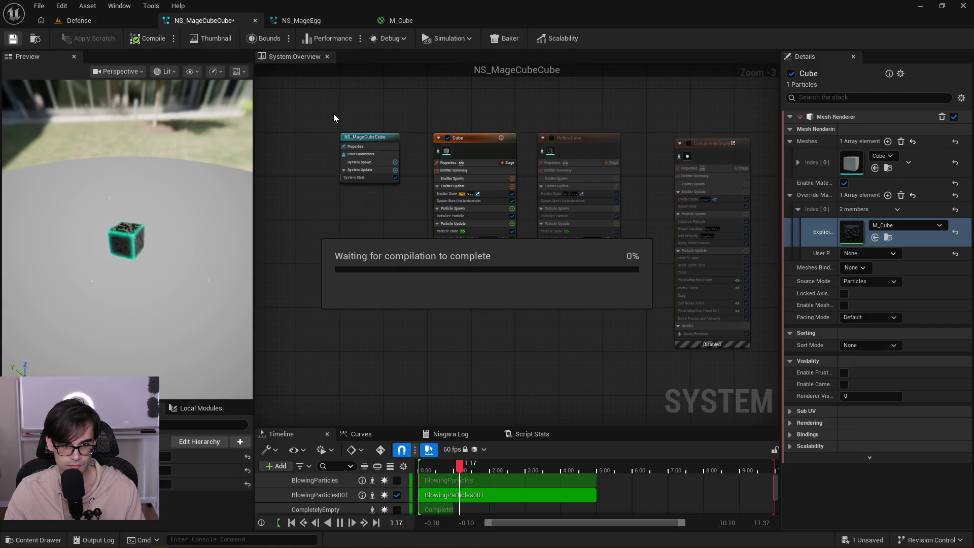
Compare both BlowingParticles sprite renderers, then delete the disabled BlowingParticles emitter.
mouse_move(333, 114)
left_mouse_down()
mouse_move(674, 360)
mouse_move(771, 401)
mouse_move(698, 339)
left_mouse_up()
left_click(625, 309)
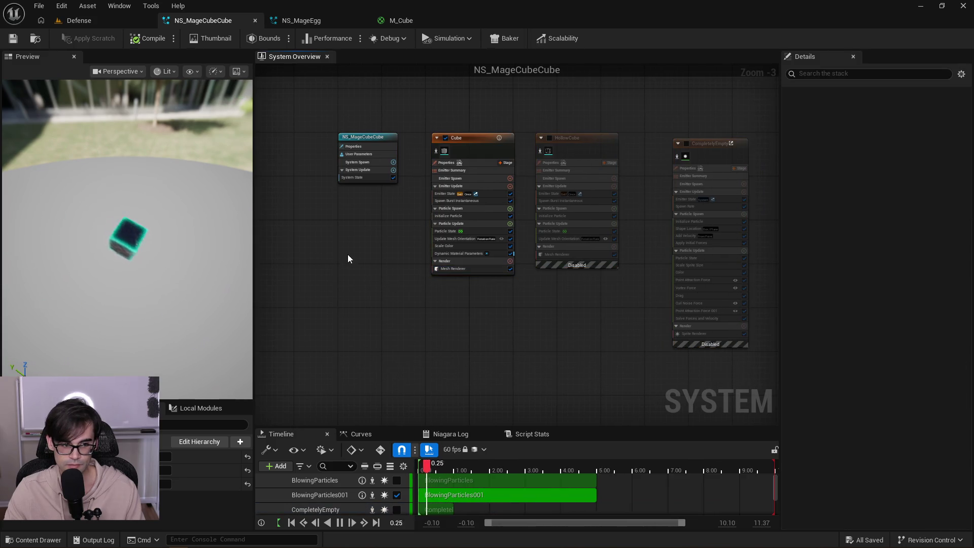
mouse_move(632, 138)
left_mouse_down()
mouse_move(510, 150)
mouse_move(433, 200)
left_mouse_up()
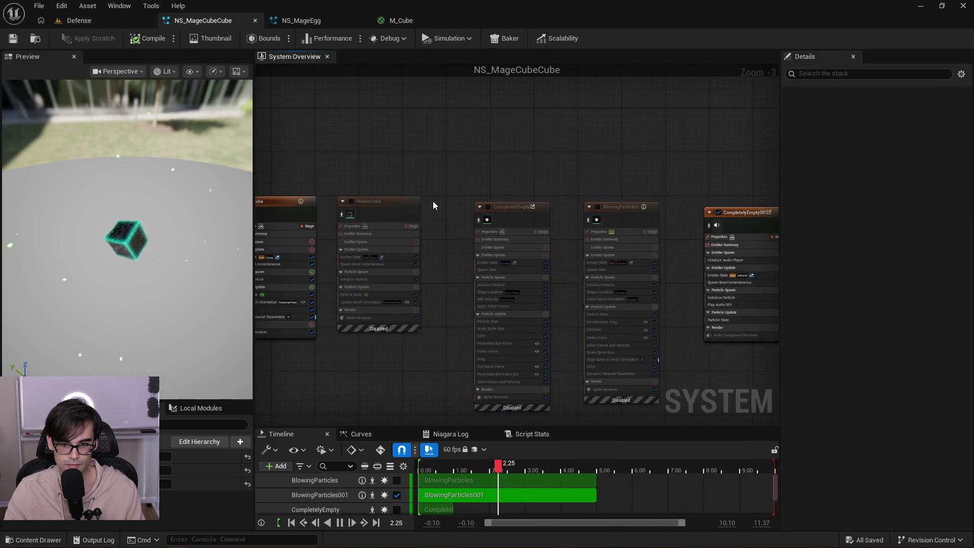
left_click_drag(243, 304, 169, 306)
scroll(510, 257, "down", 2)
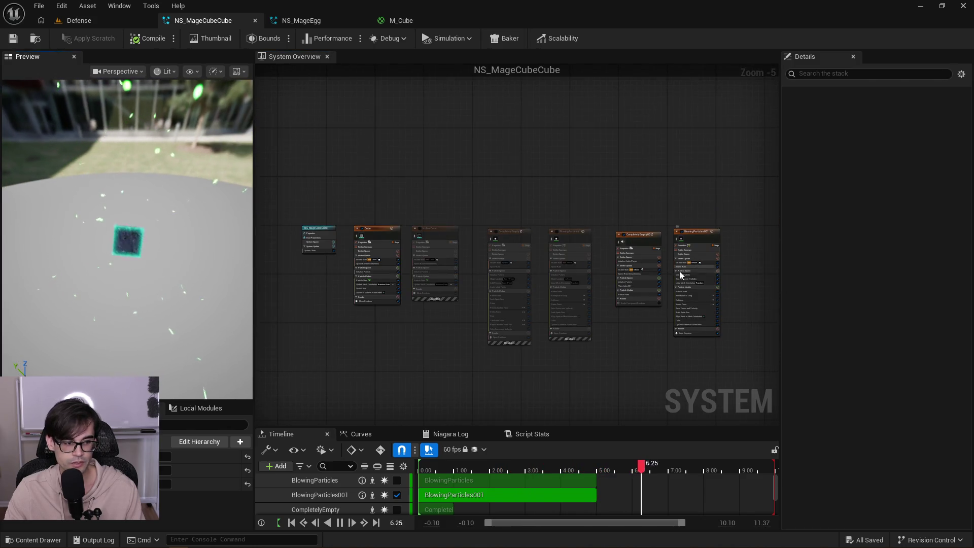
scroll(647, 352, "up", 3)
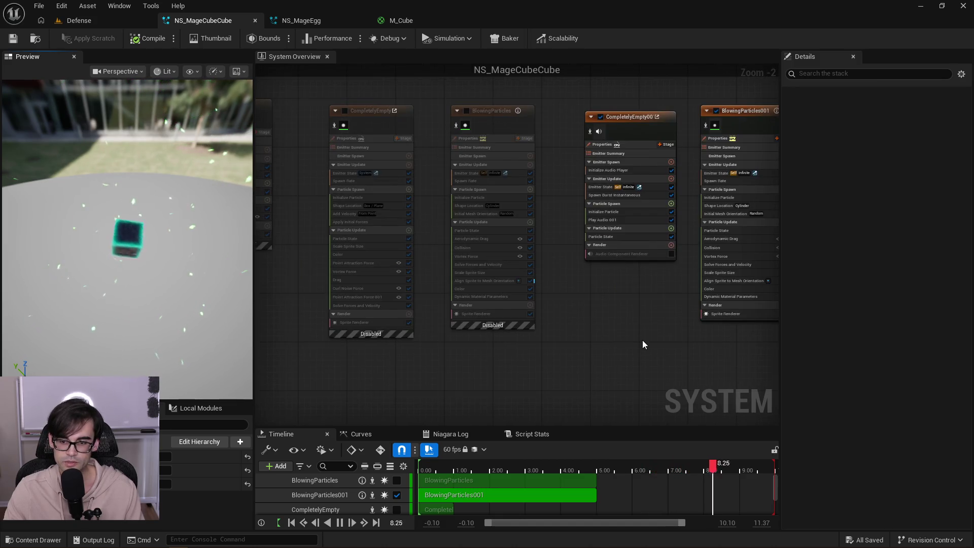
left_click_drag(642, 340, 595, 352)
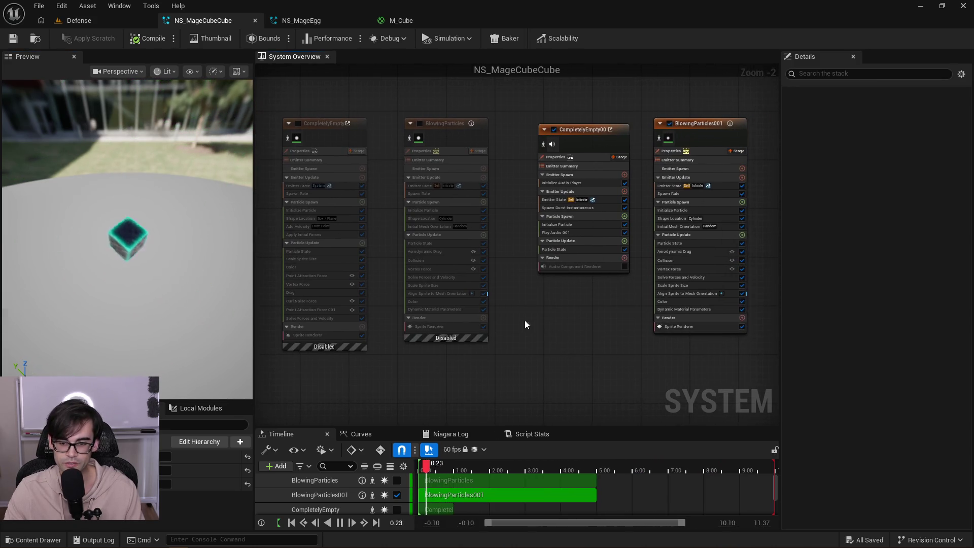
scroll(517, 324, "up", 1)
left_click(421, 327)
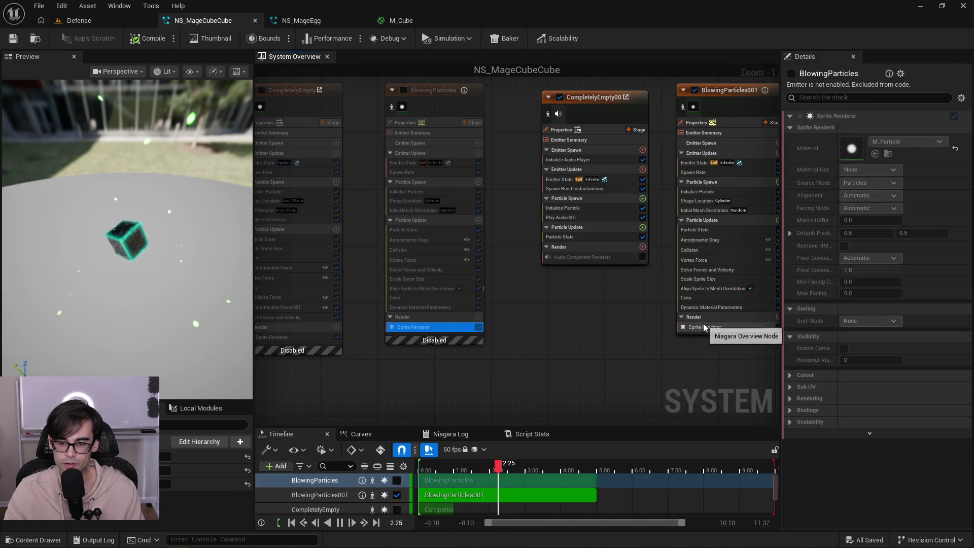
left_click(704, 326)
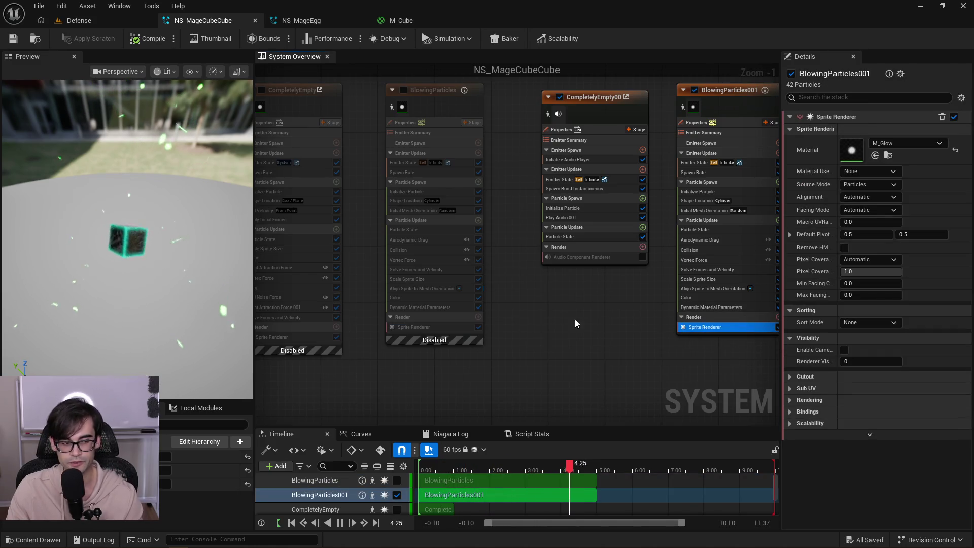
left_click(412, 218)
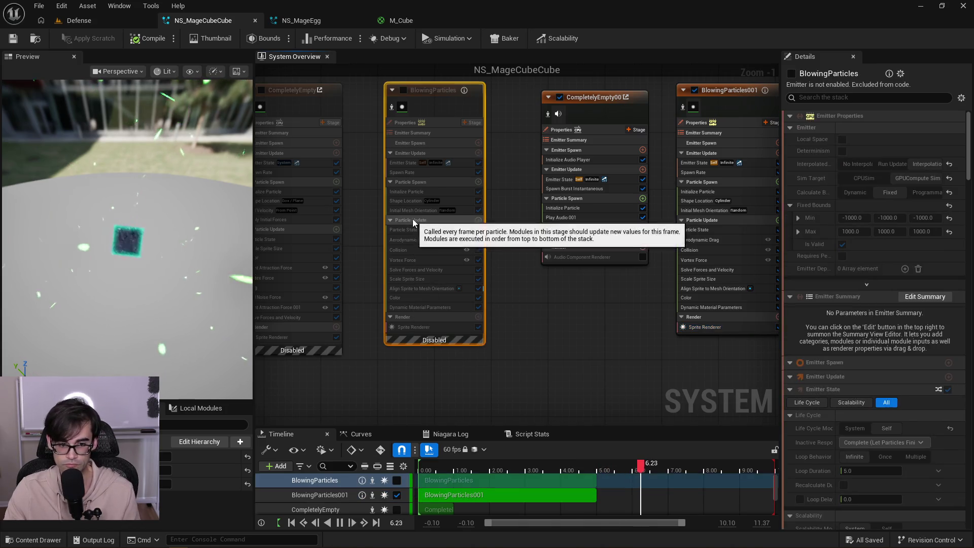
key("Delete")
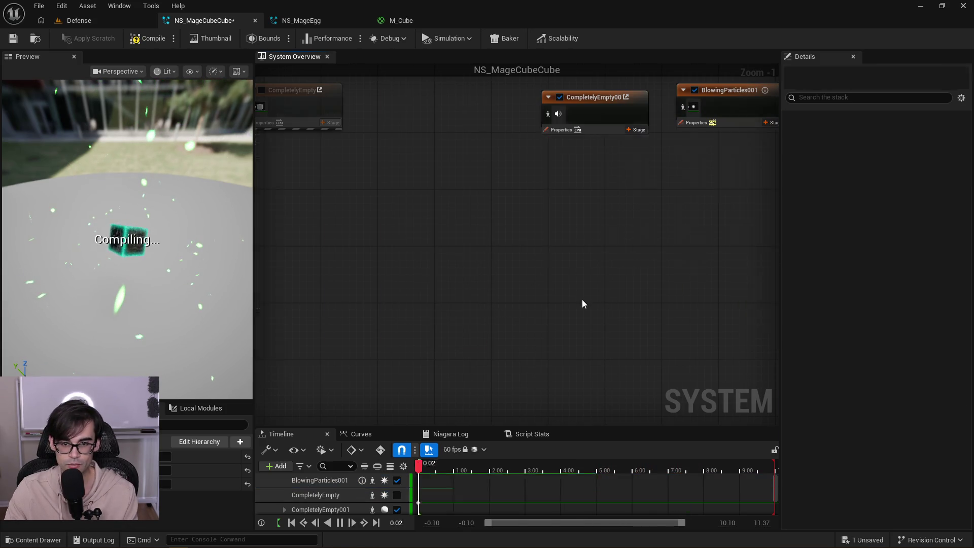
Move BlowingParticles001 into the freed gap, frame all emitters, and save NS_MageCubeCube.
left_click_drag(732, 92, 428, 99)
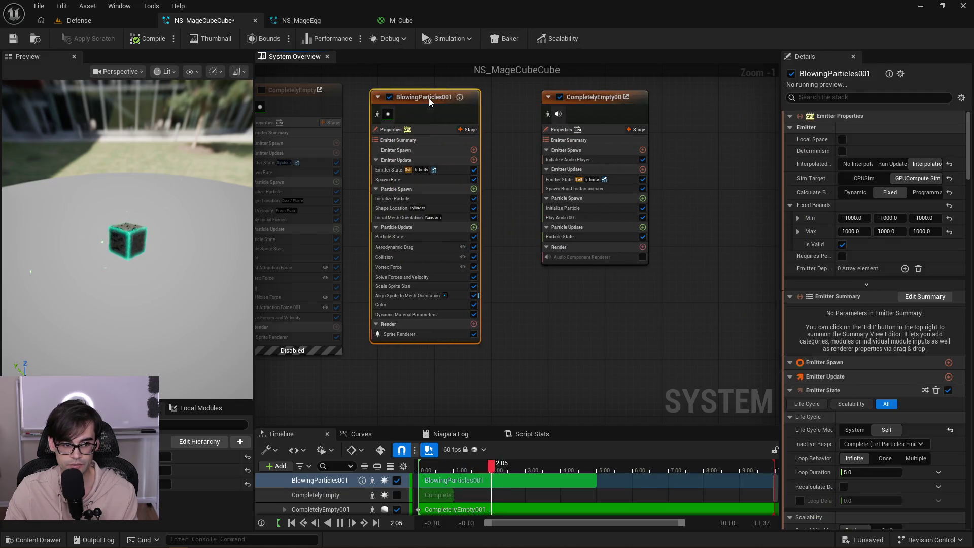
key("Home")
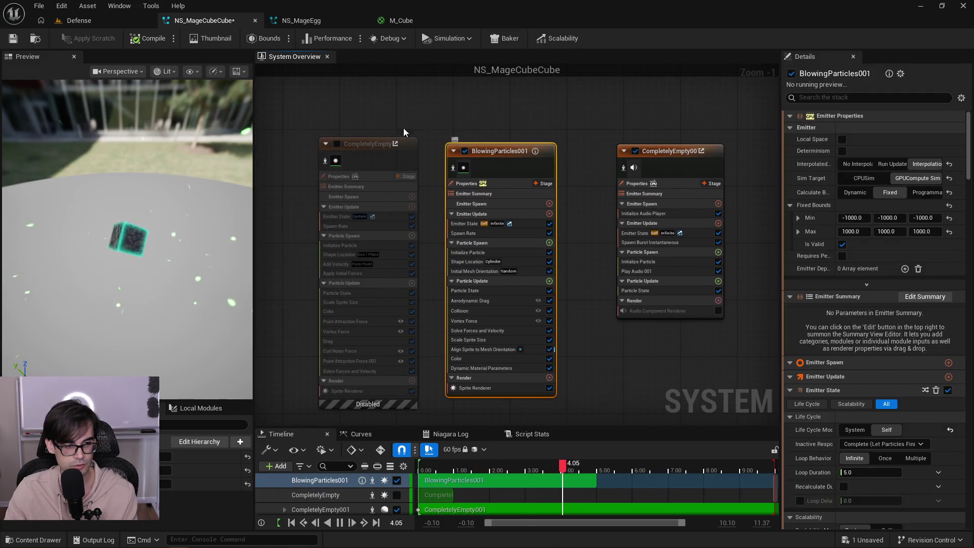
left_click(14, 39)
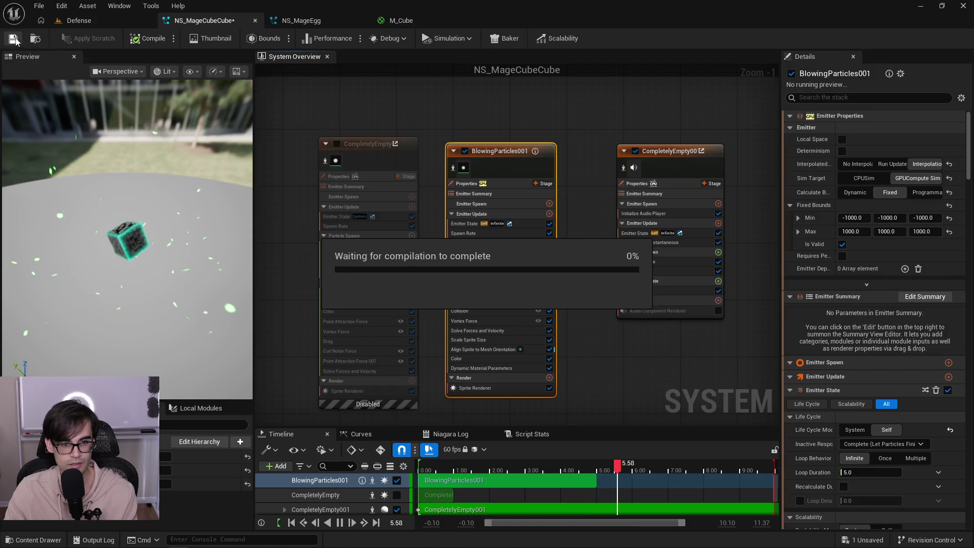
Inspect the CompletelyEmpty and BlowingParticles001 sprite renderer settings.
left_click(370, 145)
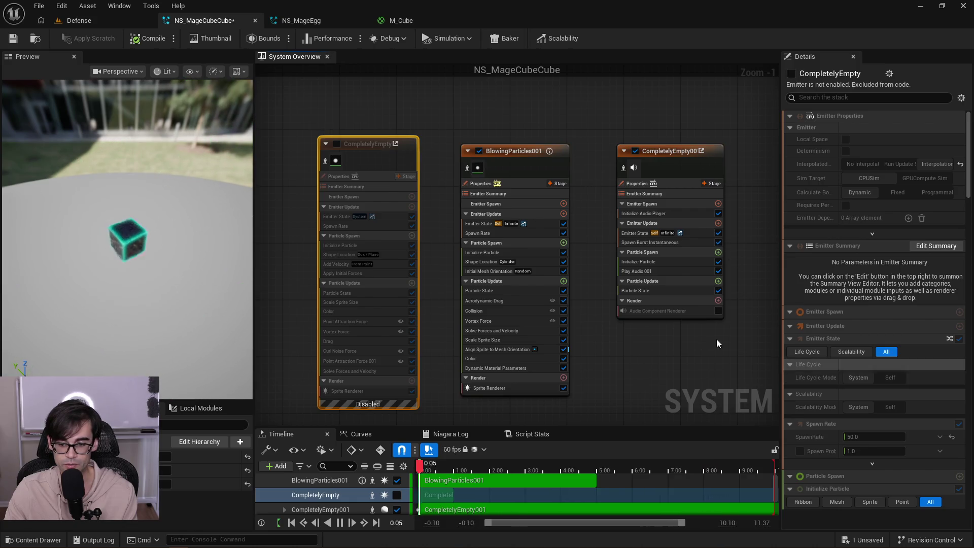
mouse_move(437, 187)
left_mouse_down()
mouse_move(524, 157)
mouse_move(530, 177)
left_mouse_up()
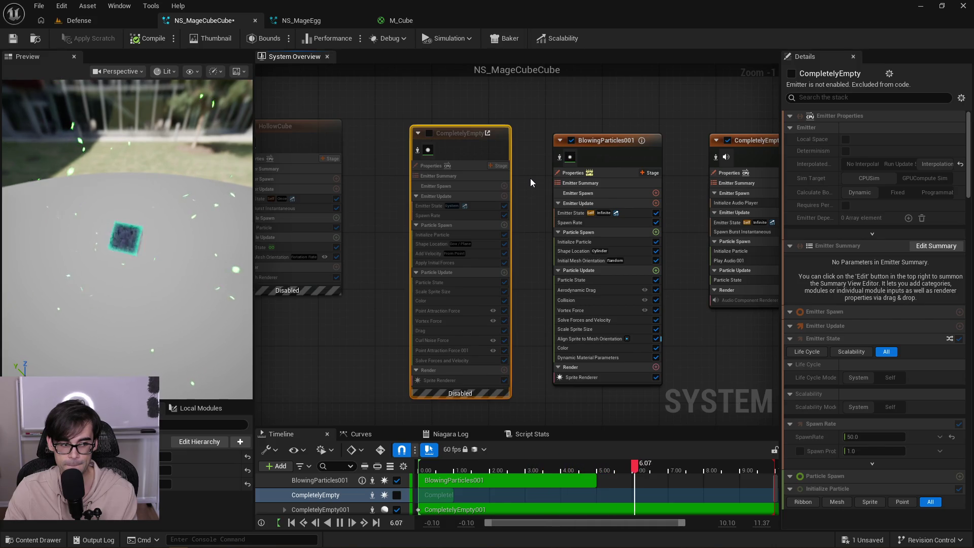
left_click(601, 377)
left_click(471, 381)
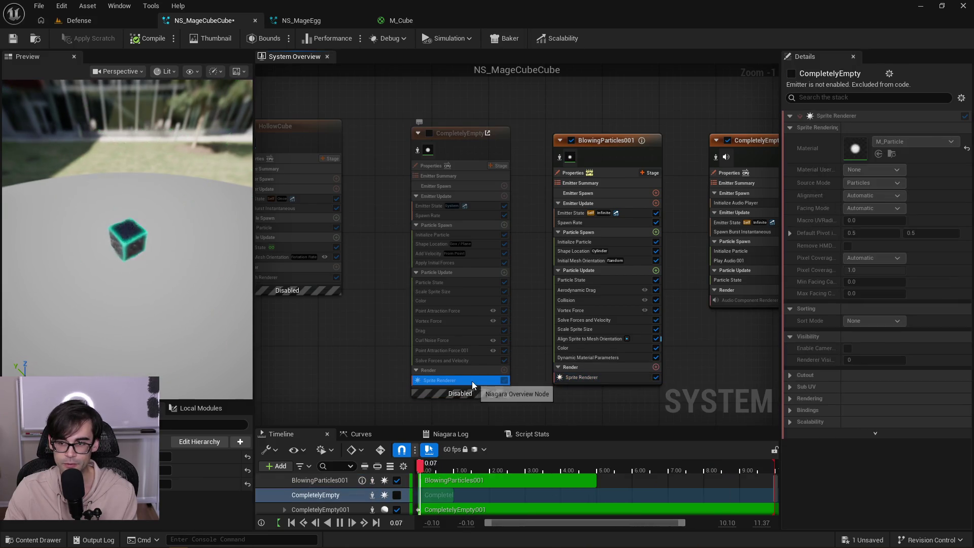
left_click_drag(424, 117, 479, 123)
scroll(479, 123, "down", 2)
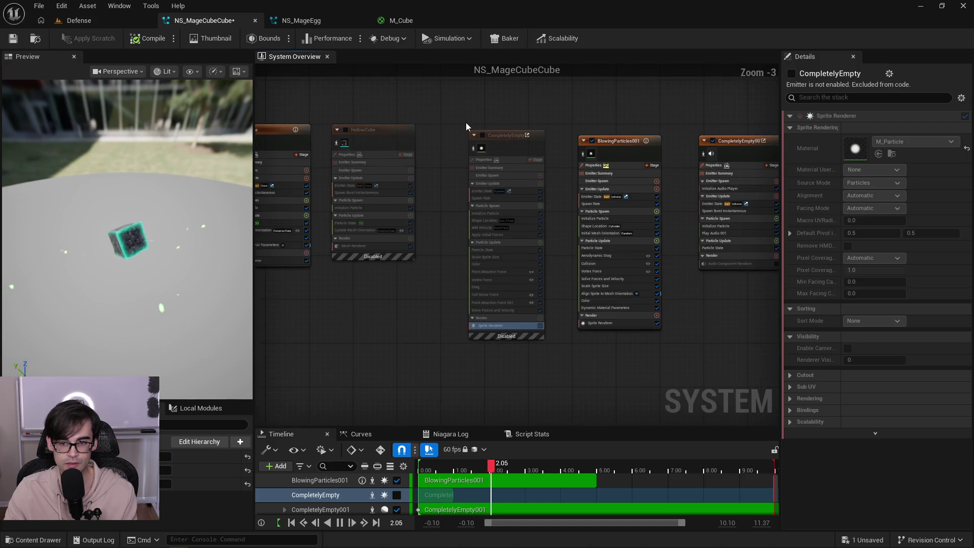
Disable the BlowingParticles001 and Cube emitters and enable CompletelyEmpty.
left_click(638, 150)
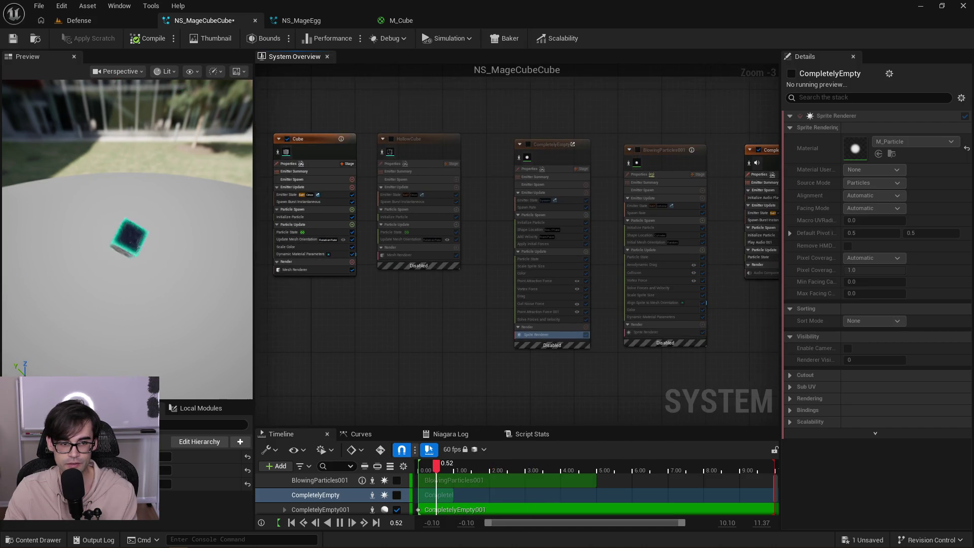
left_click_drag(309, 139, 373, 145)
left_click(350, 145)
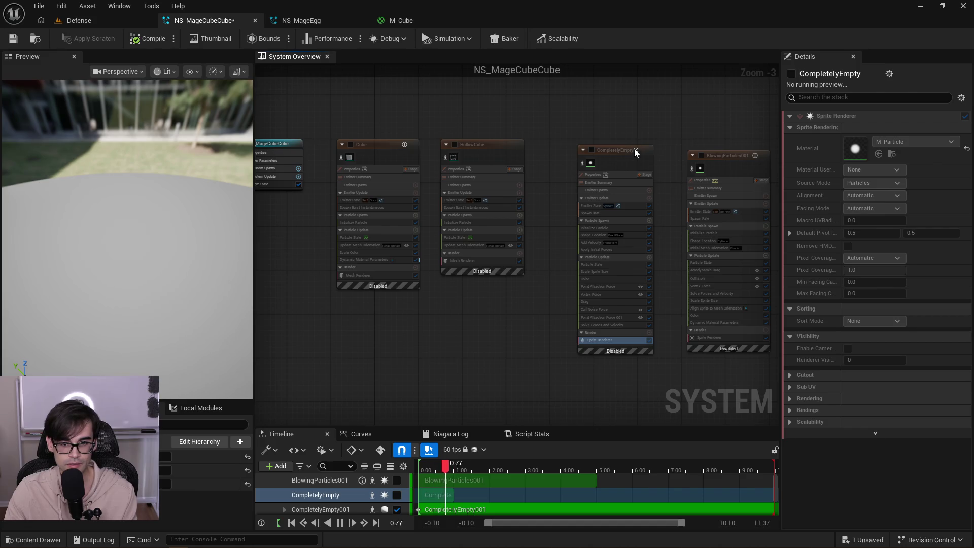
left_click_drag(626, 152, 473, 159)
scroll(473, 158, "up", 2)
left_click(472, 171)
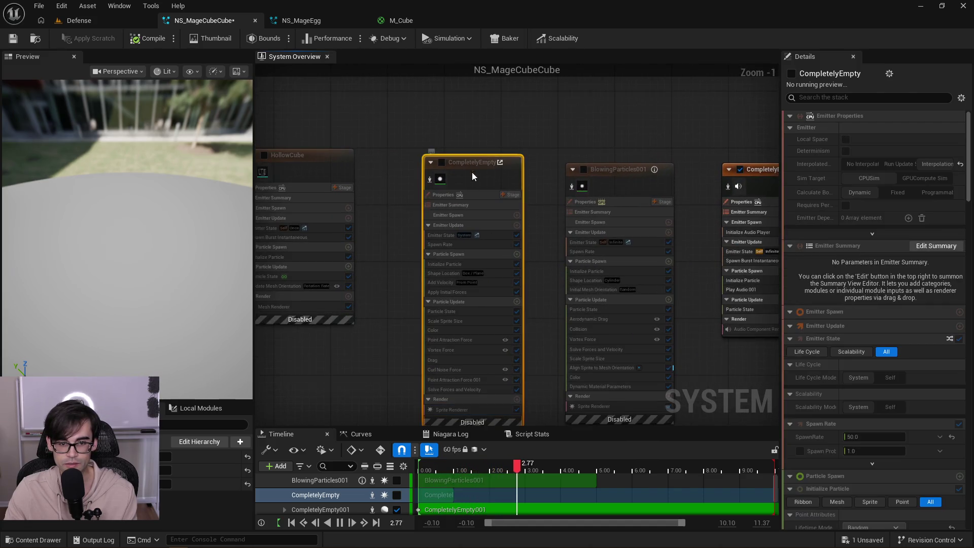
left_click(441, 162)
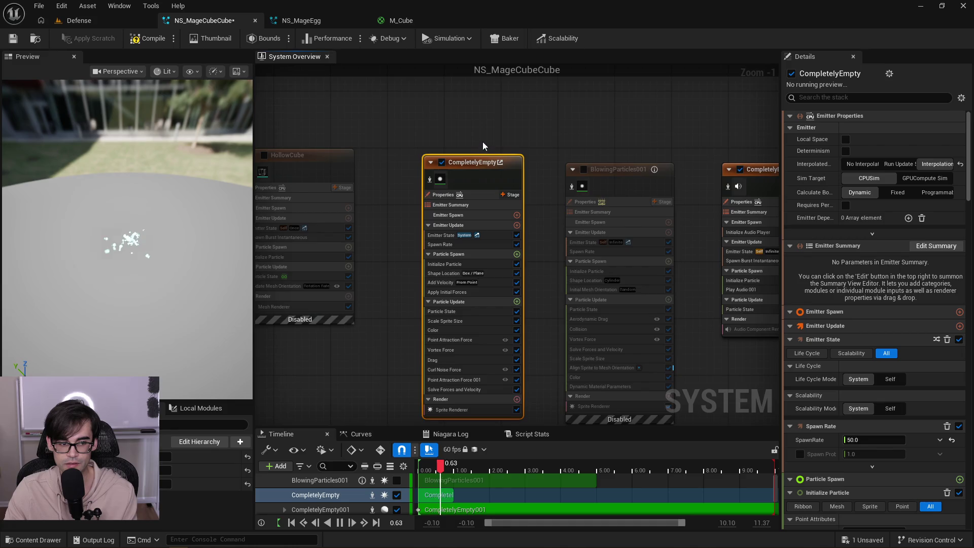
Assign M_Glow as CompletelyEmpty's sprite material and save NS_MageCubeCube.
left_click(484, 342)
left_click(899, 143)
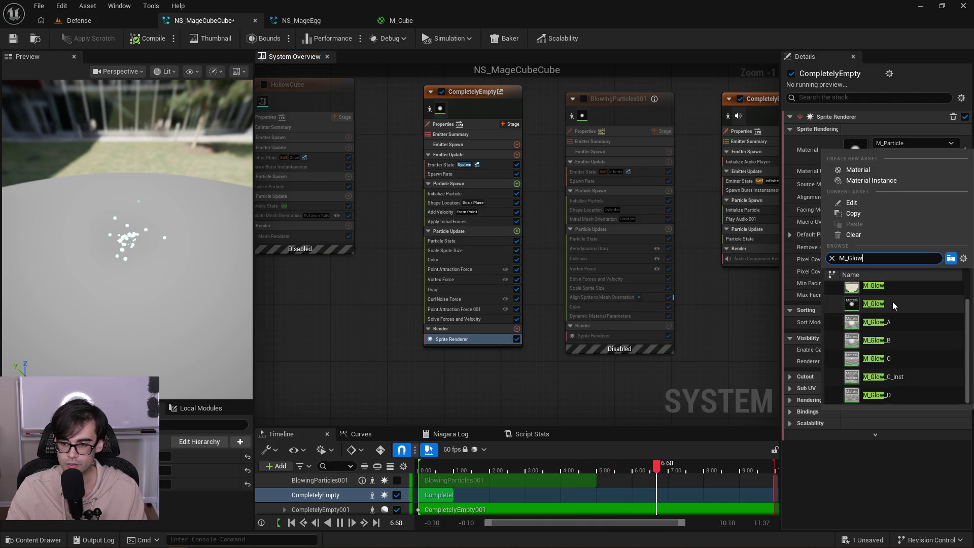
left_click(893, 303)
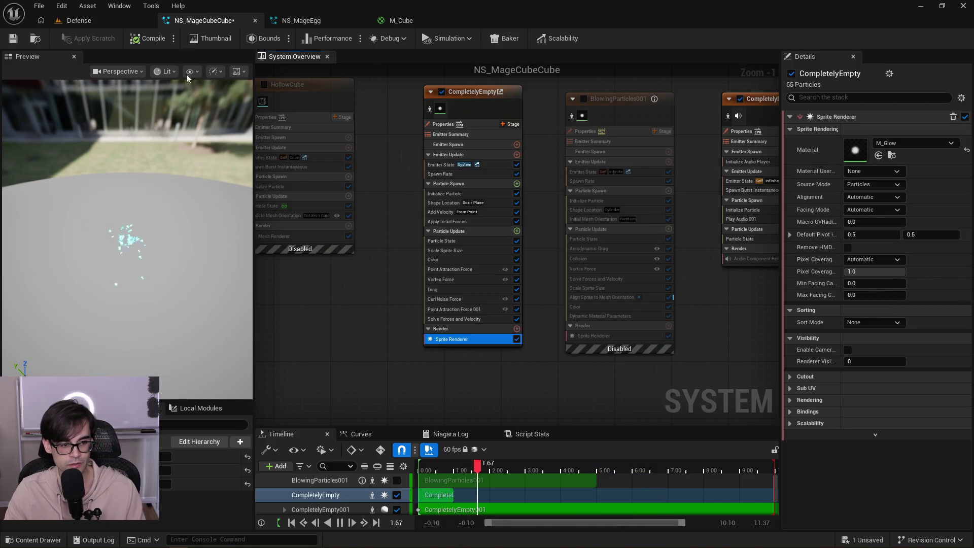
left_click(13, 39)
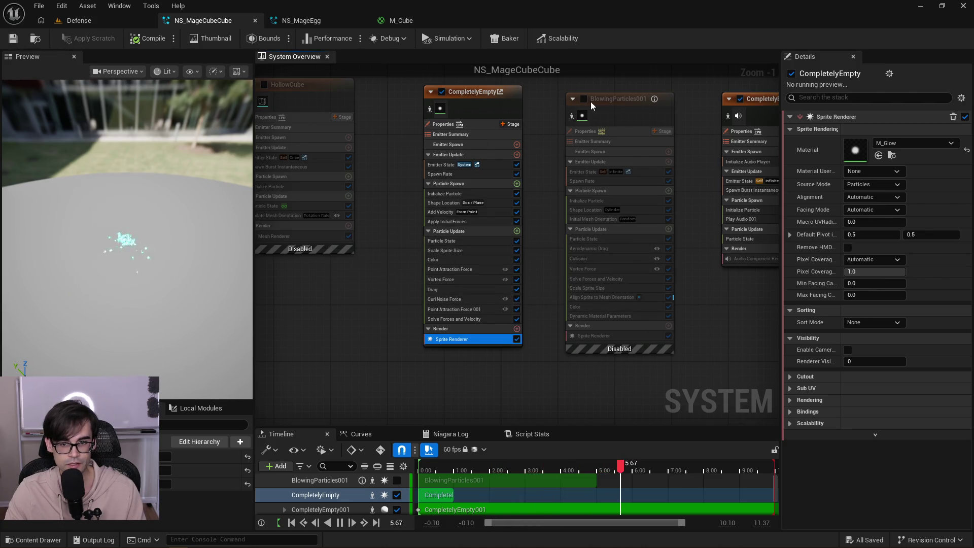
Re-enable the BlowingParticles001, Cube and HollowCube emitters.
left_click(584, 99)
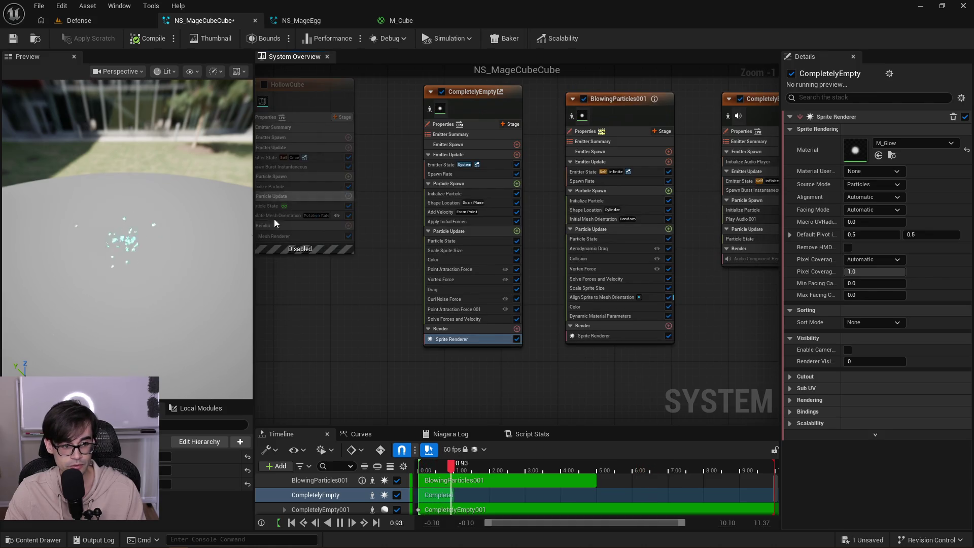
mouse_move(153, 255)
left_mouse_down()
mouse_move(154, 269)
mouse_move(154, 253)
left_mouse_up()
left_click_drag(391, 217, 468, 244)
scroll(468, 245, "down", 1)
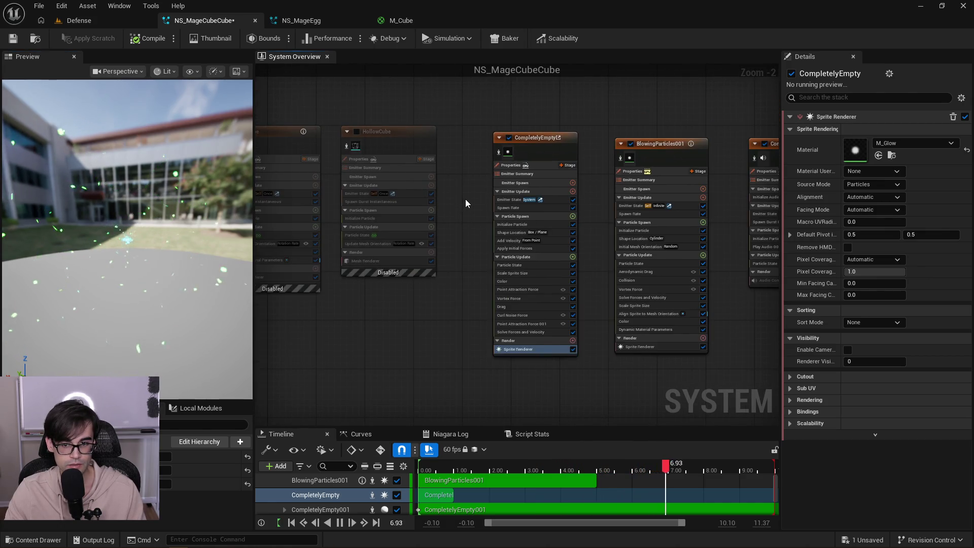
mouse_move(458, 189)
left_mouse_down()
mouse_move(546, 218)
mouse_move(561, 206)
mouse_move(497, 183)
left_mouse_up()
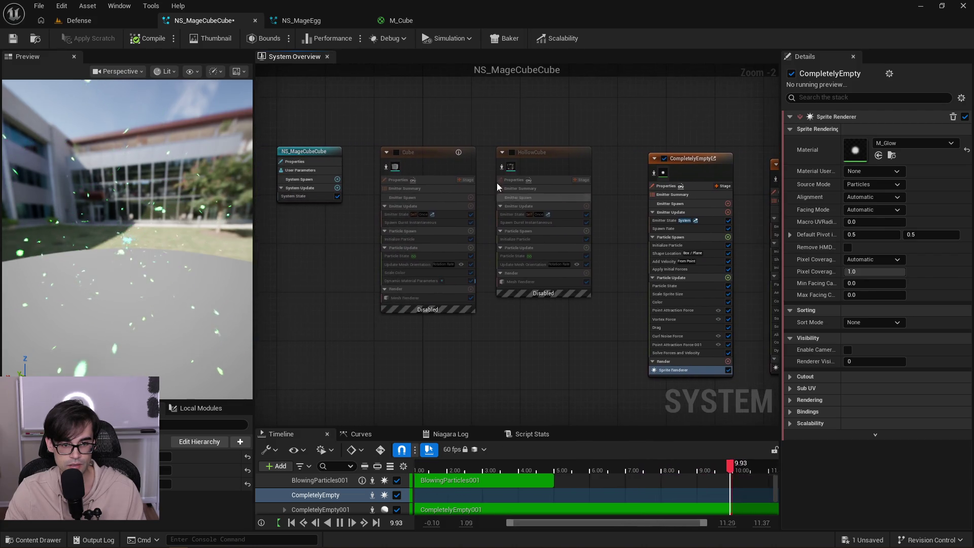
left_click(397, 152)
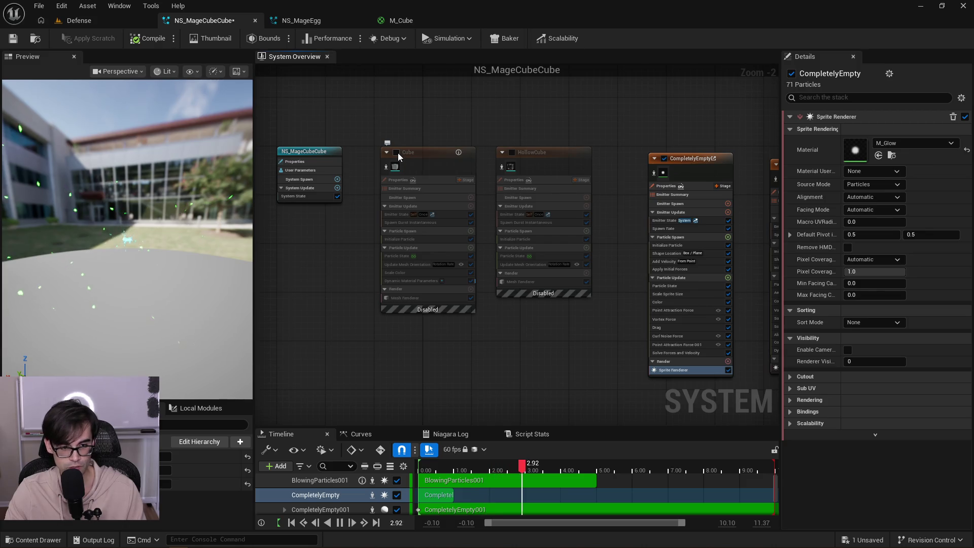
left_click_drag(139, 233, 139, 231)
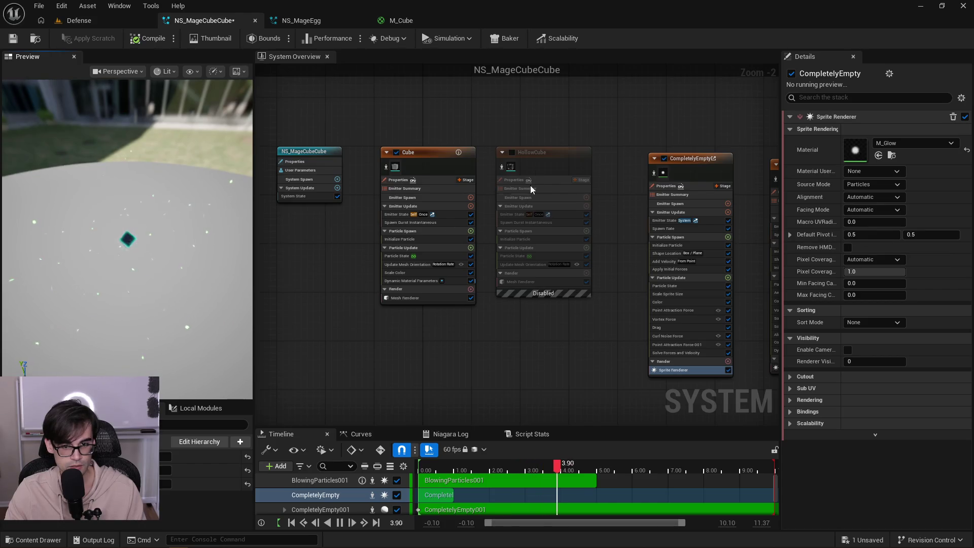
scroll(531, 185, "up", 2)
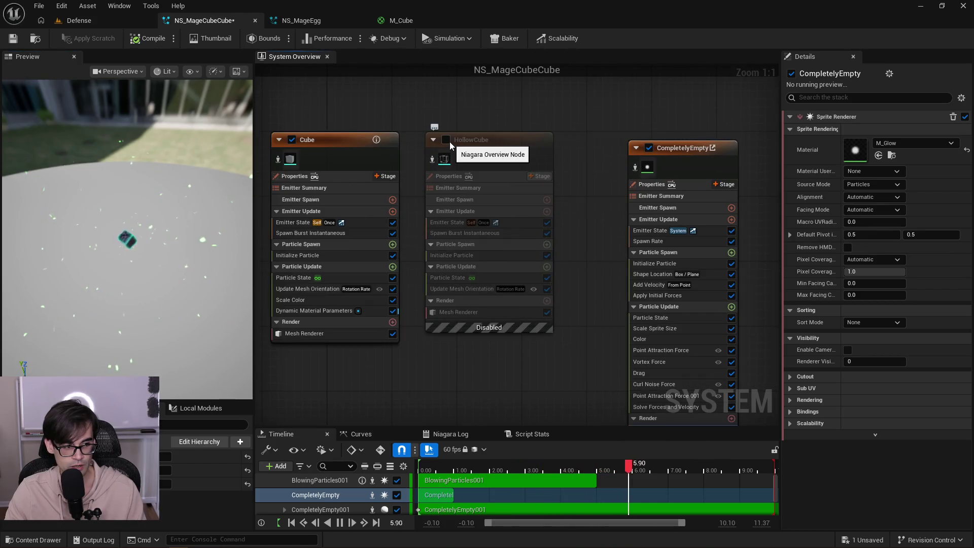
left_click(450, 141)
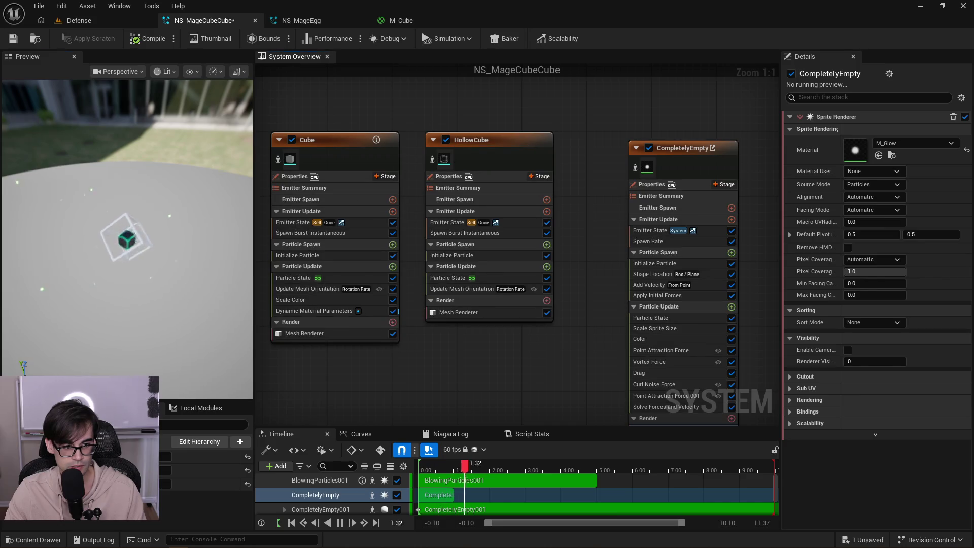
left_click(455, 311)
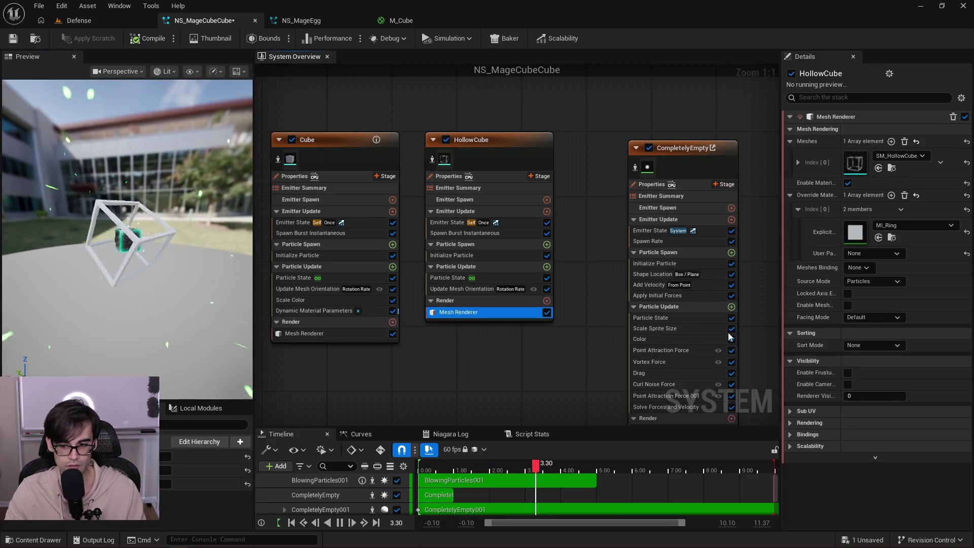
In MI_Ring's parent M_Ring2, wire the Substrate Slab BSDF into Front Material and apply.
double_click(857, 234)
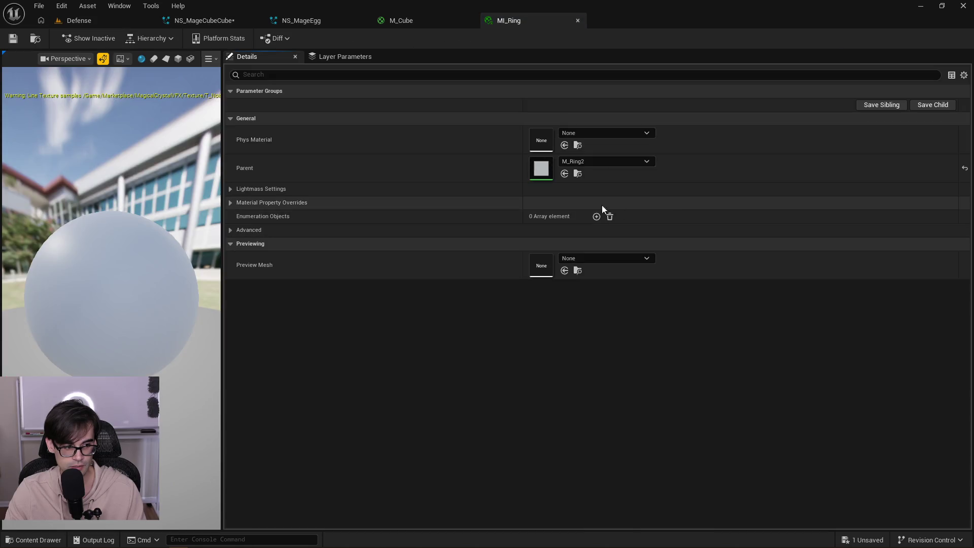
double_click(541, 174)
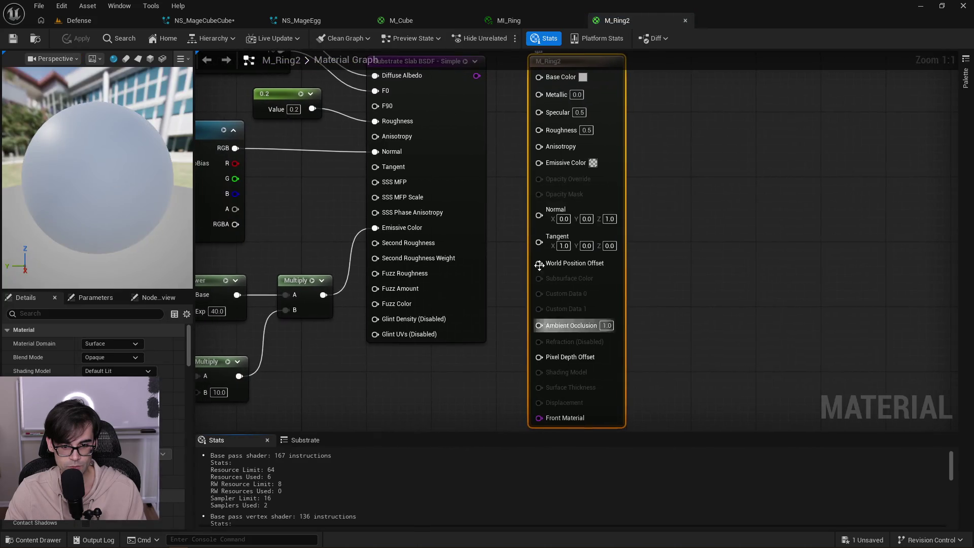
mouse_move(491, 98)
left_mouse_down()
mouse_move(539, 370)
mouse_move(542, 361)
left_mouse_up()
left_click(75, 40)
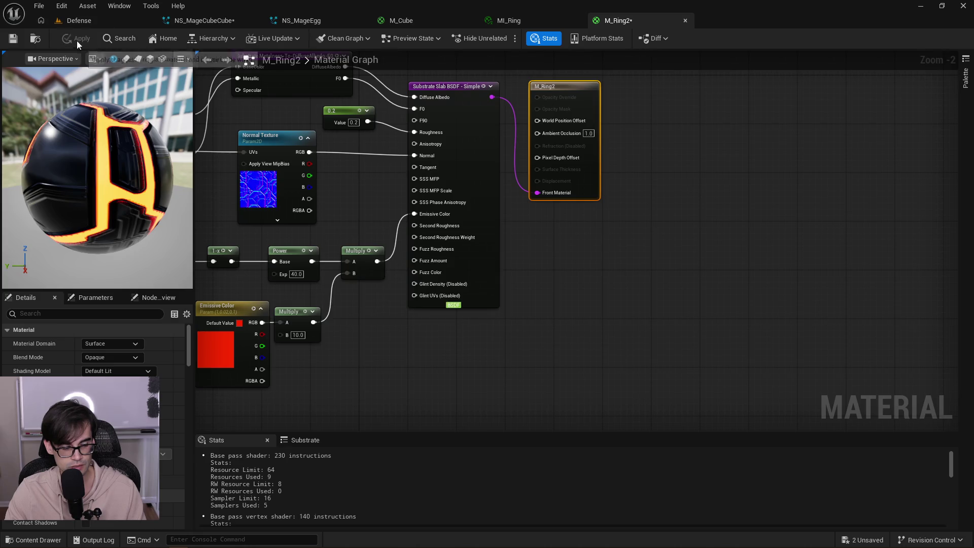
Back in NS_MageCubeCube, check the cube and select the CompletelyEmpty emitter.
left_click(217, 22)
mouse_move(208, 201)
left_mouse_down()
mouse_move(177, 240)
mouse_move(179, 228)
left_mouse_up()
left_click_drag(568, 264, 528, 204)
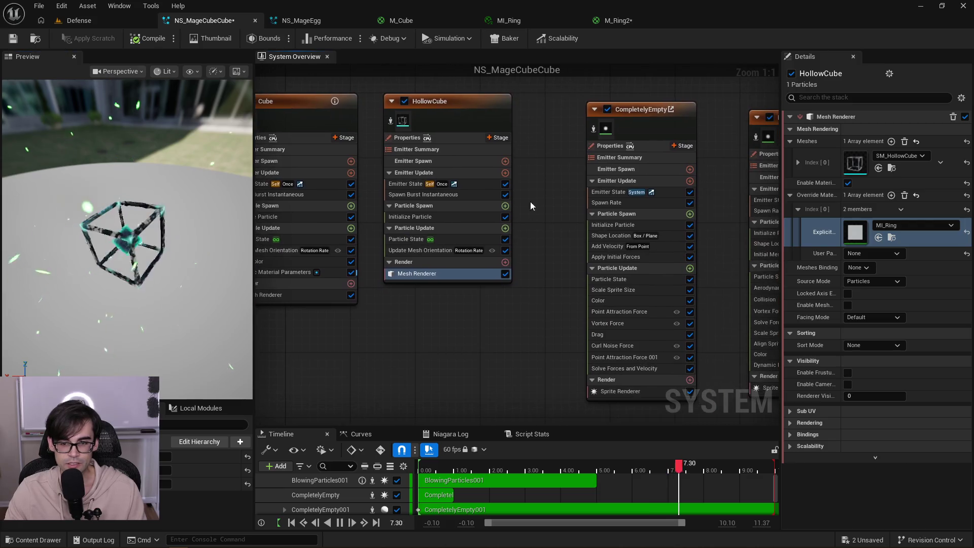
left_click(652, 105)
left_click_drag(634, 254, 404, 266)
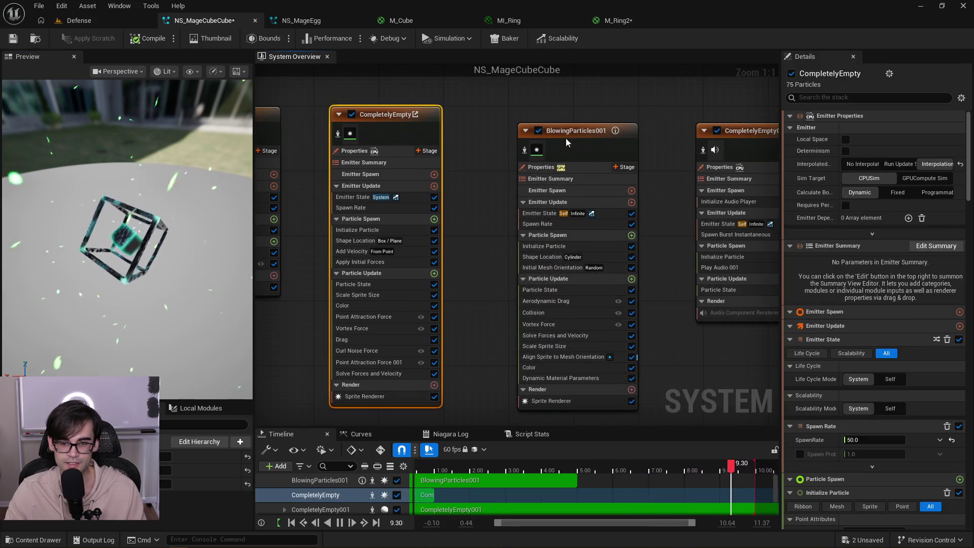
Copy CompletelyEmpty's cyan colour curve into BlowingParticles001's Color module.
left_click(558, 114)
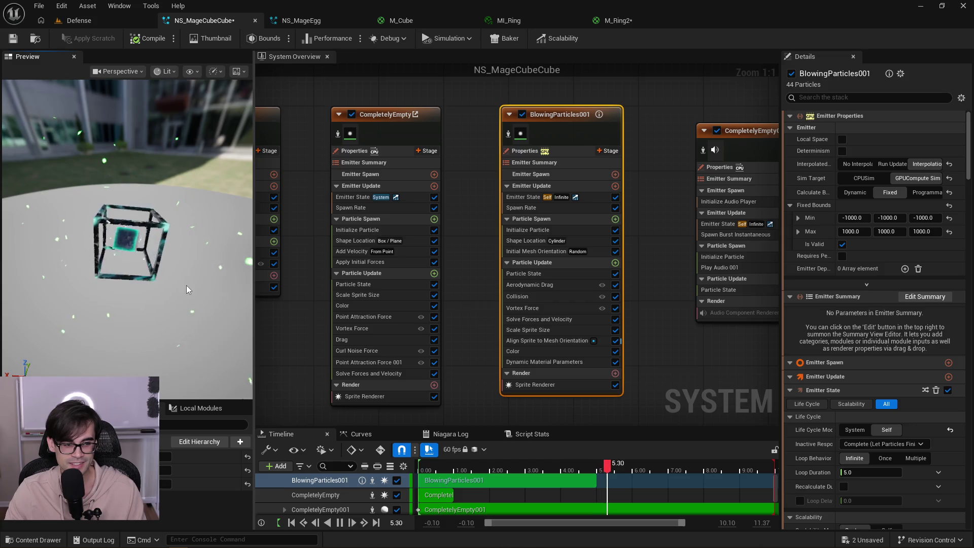
left_click(385, 306)
right_click(918, 132)
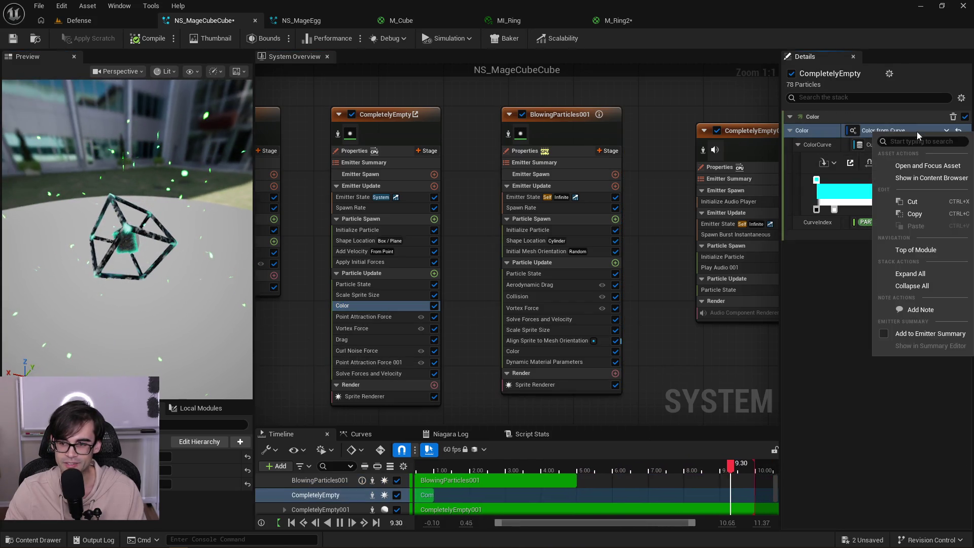
left_click(929, 211)
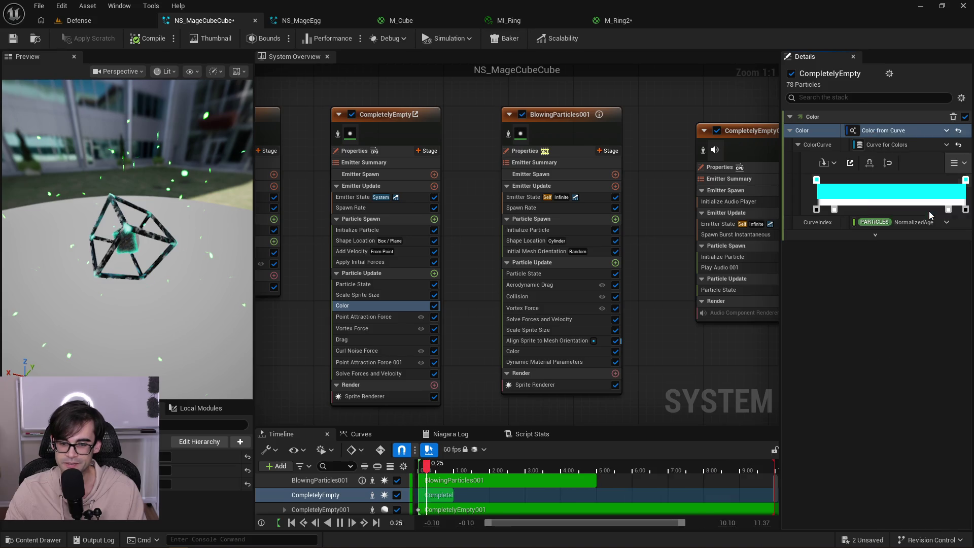
left_click(559, 351)
right_click(912, 130)
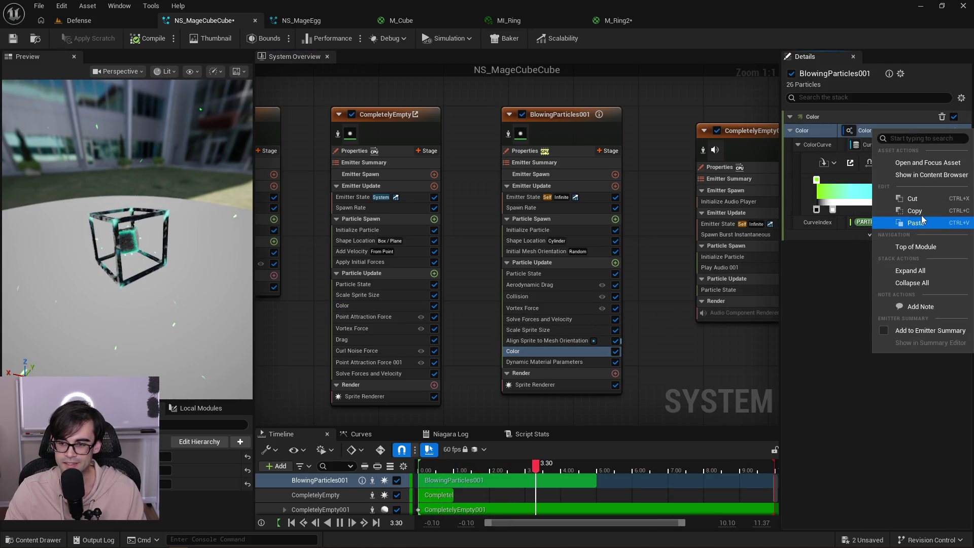
left_click(917, 223)
Check the particle colour in the preview, then save and close NS_MageCubeCube.
mouse_move(131, 274)
left_mouse_down()
mouse_move(130, 245)
mouse_move(178, 239)
mouse_move(186, 258)
left_mouse_up()
scroll(191, 263, "up", 3)
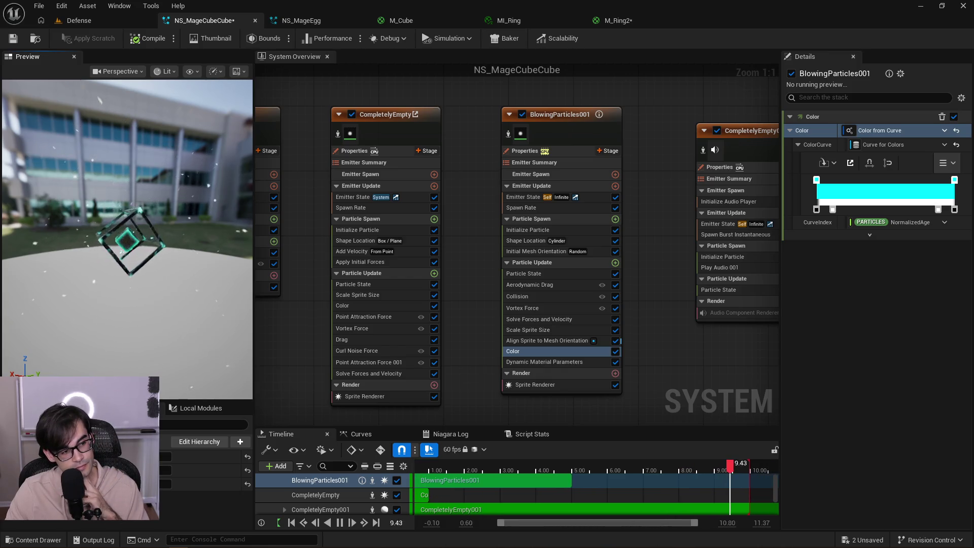
mouse_move(126, 191)
left_mouse_down()
mouse_move(168, 178)
mouse_move(116, 238)
left_mouse_up()
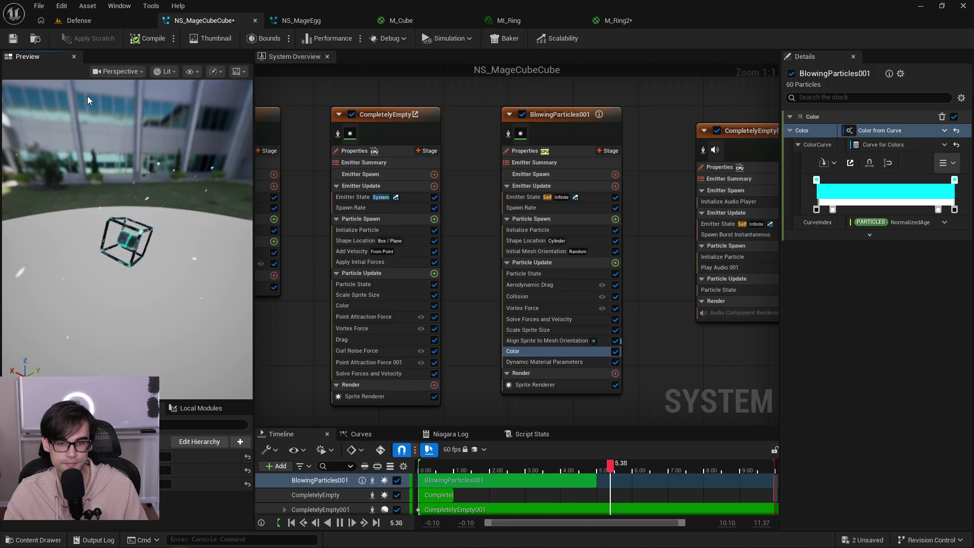
left_click(15, 41)
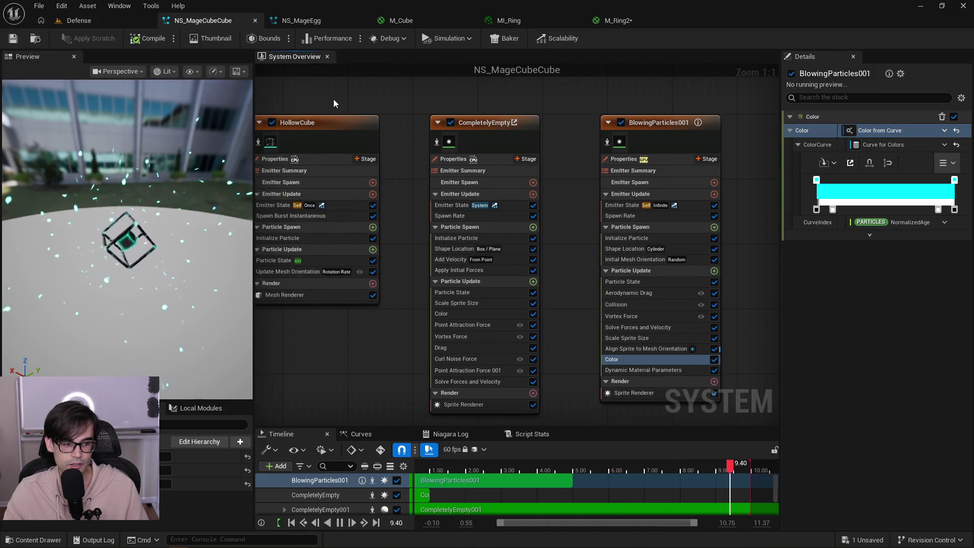
left_click_drag(196, 220, 140, 234)
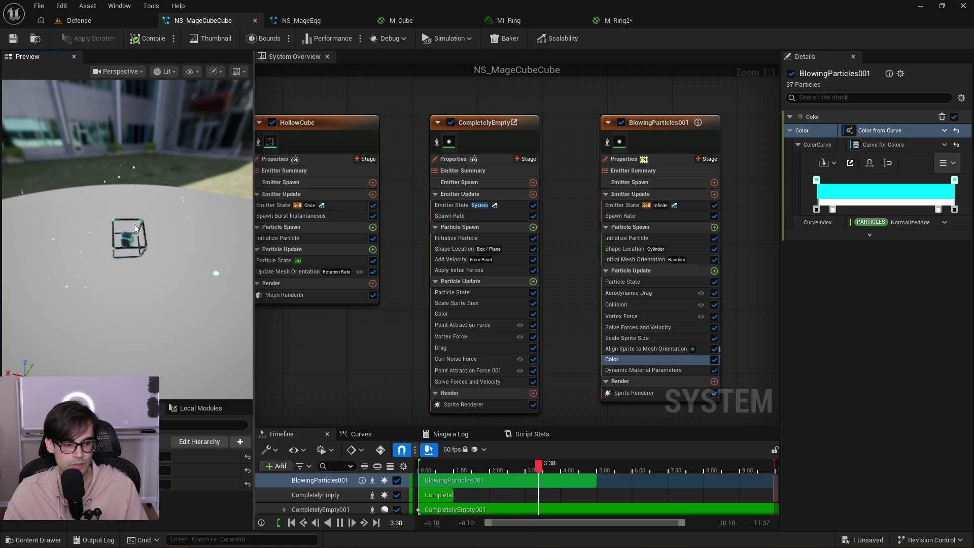
left_click(258, 18)
Close NS_MageEgg, M_Cube (keeping its changes), MI_Ring and M_Ring2.
left_click(255, 21)
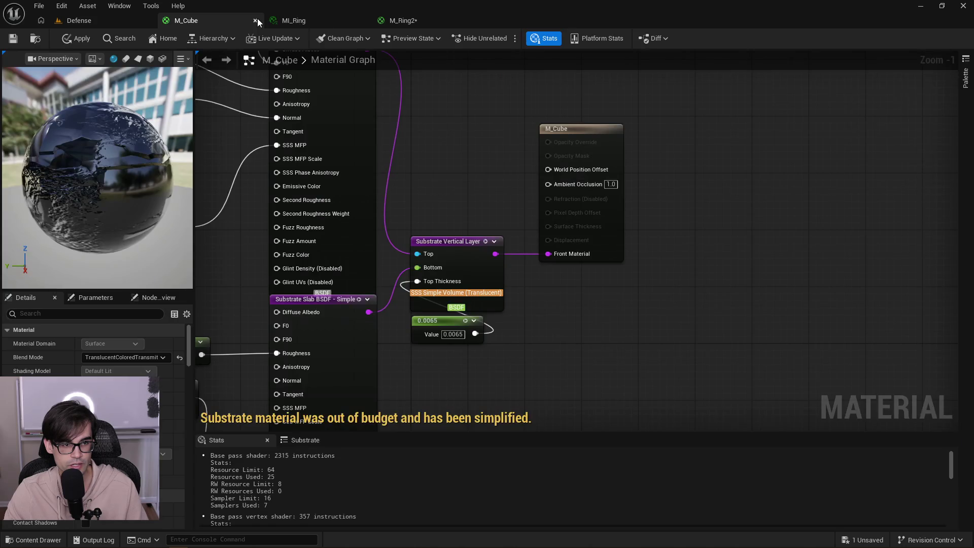
left_click(256, 21)
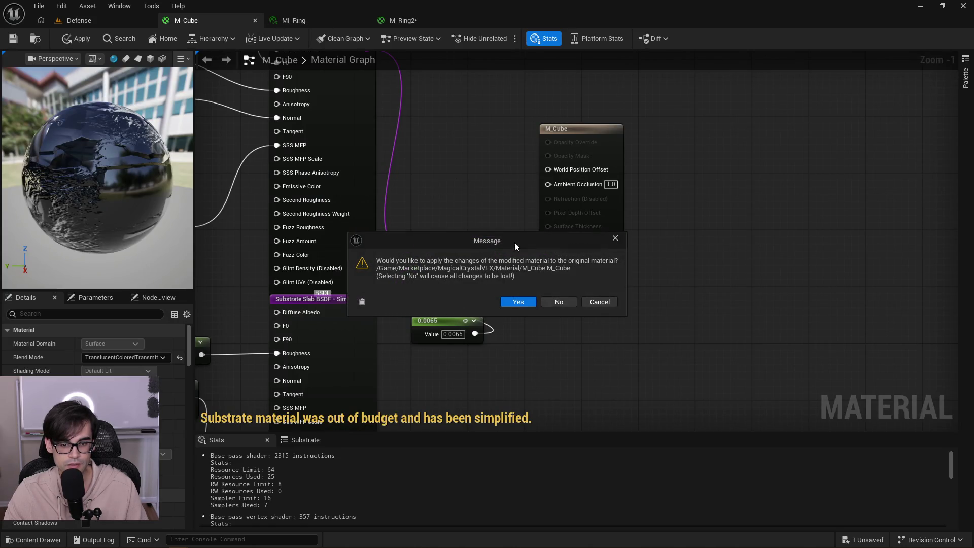
left_click(514, 303)
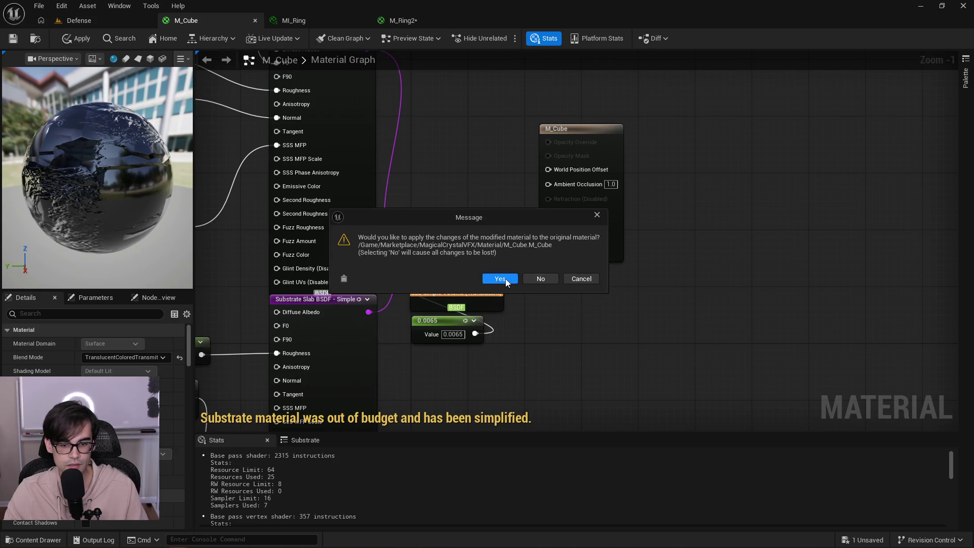
left_click(506, 278)
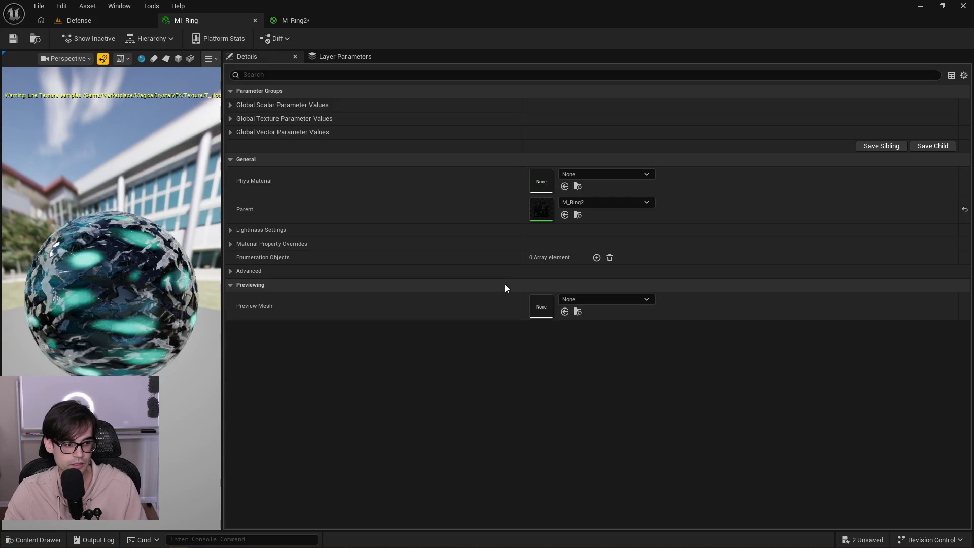
left_click(255, 20)
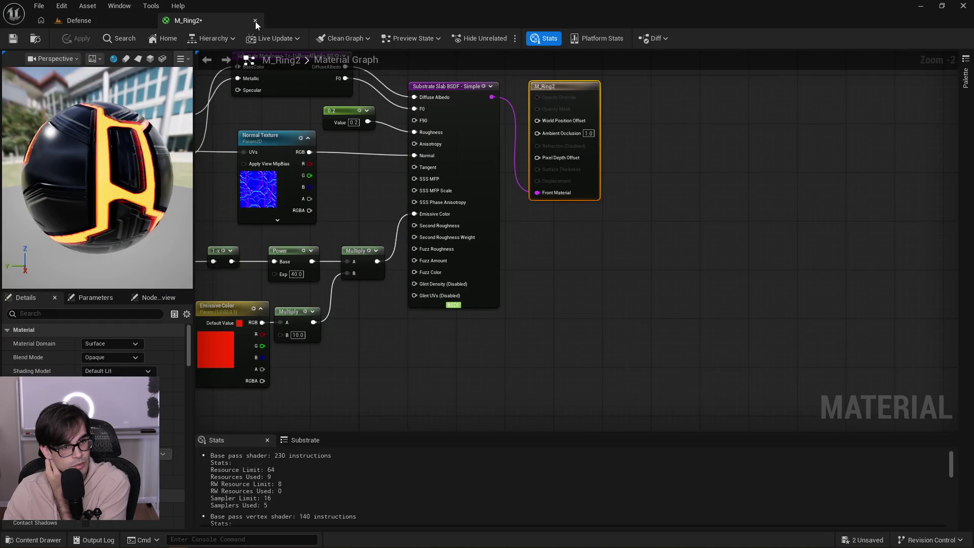
left_click(255, 21)
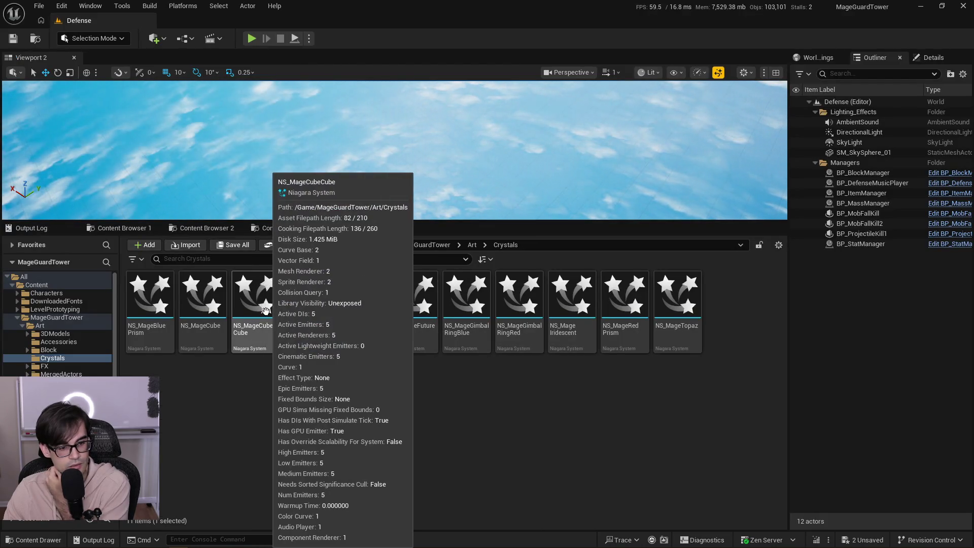
Open NS_MageCube and inspect its BlowingParticles emitter and sprite renderer.
double_click(218, 307)
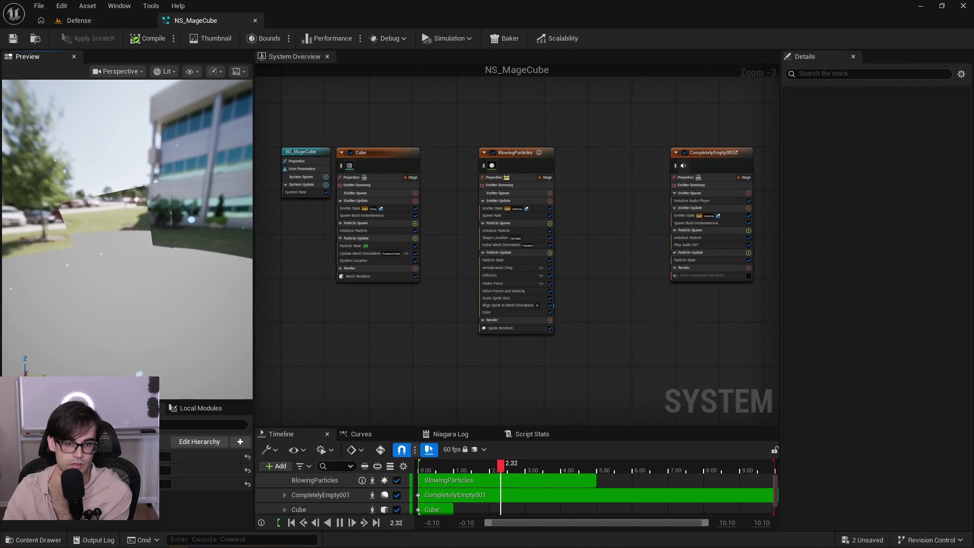
left_click(527, 229)
left_click(526, 329)
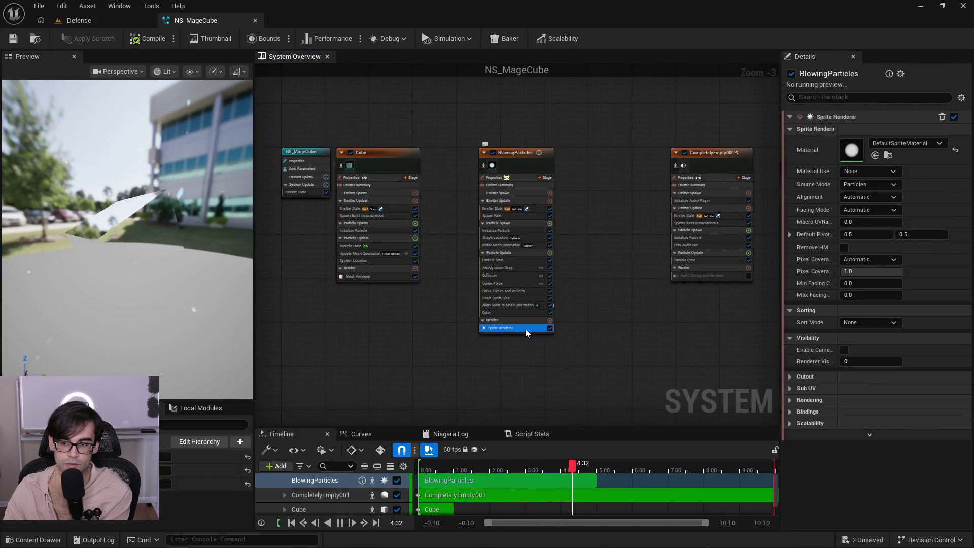
left_click(507, 151)
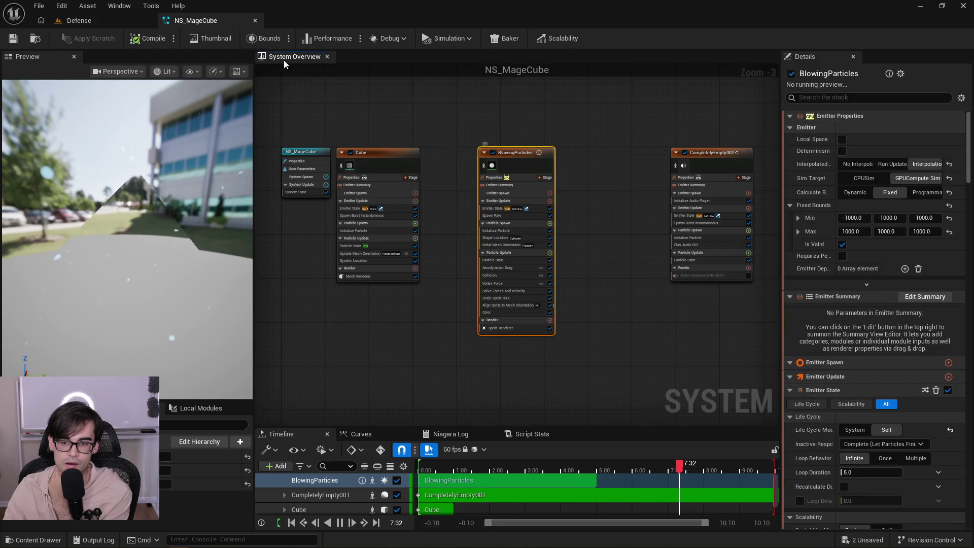
Copy BlowingParticles001 from NS_MageCubeCube into NS_MageCube, then close NS_MageCubeCube.
left_click(95, 23)
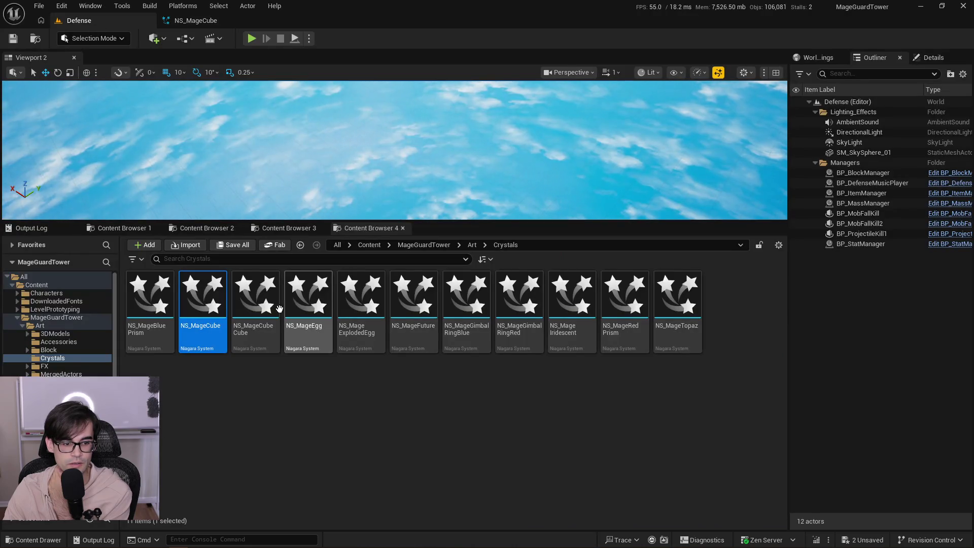
left_click(263, 322)
double_click(279, 323)
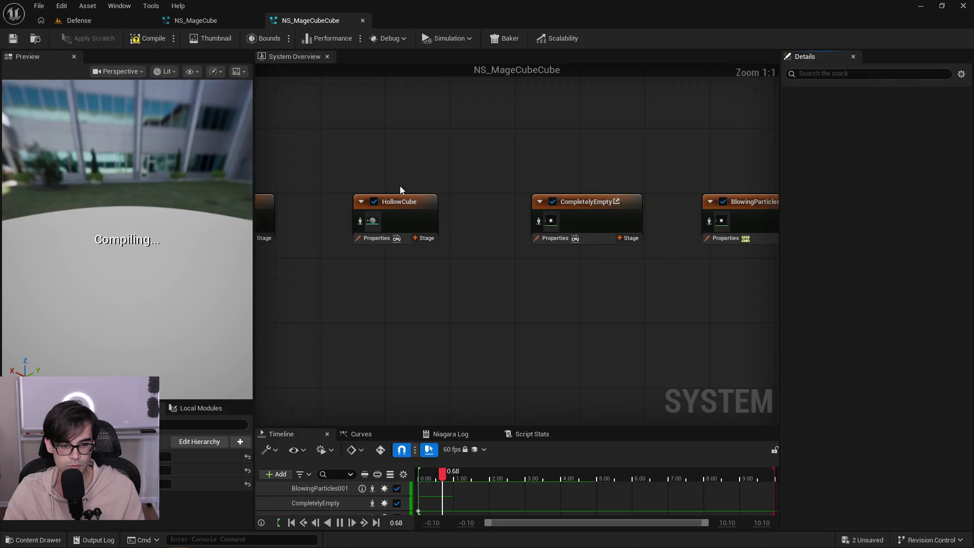
left_click(644, 164)
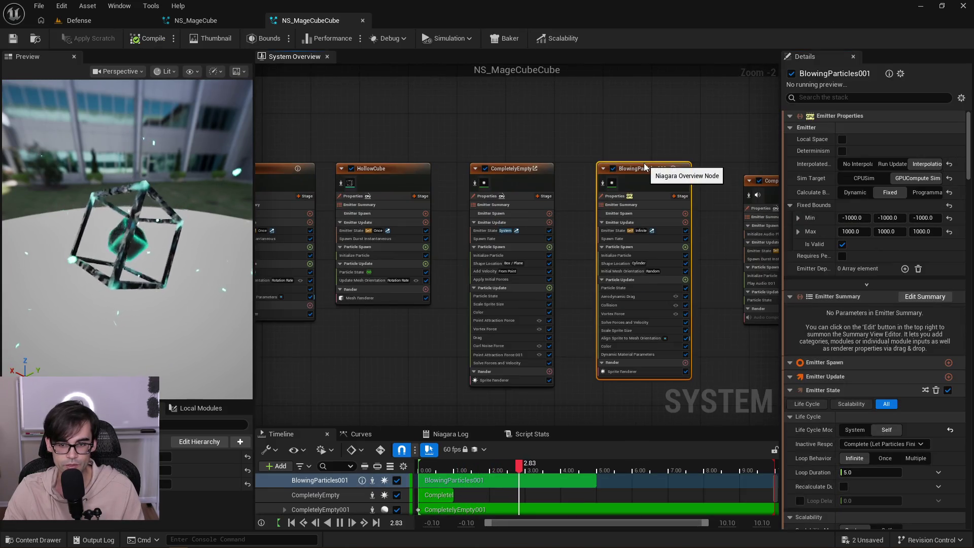
key("ctrl+Tab")
left_click(611, 173)
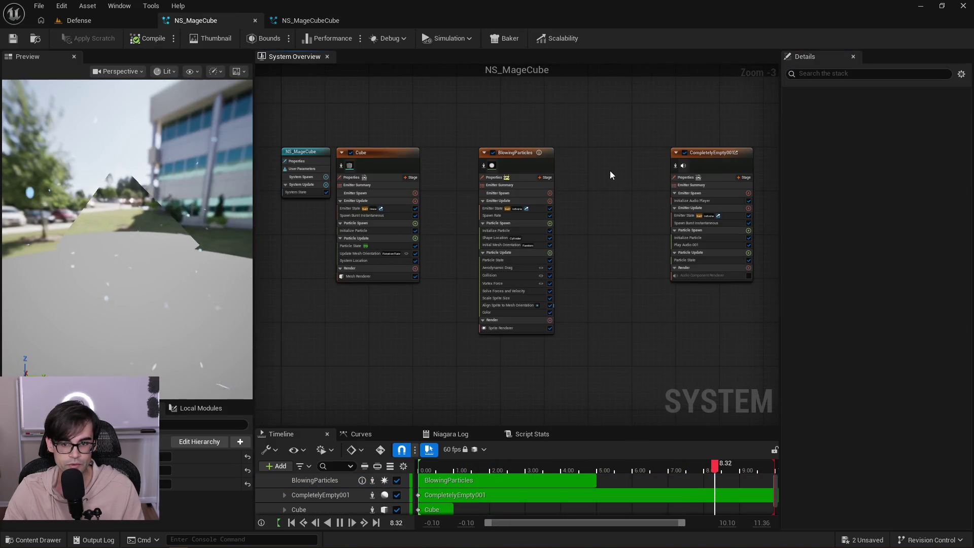
key("ctrl+v")
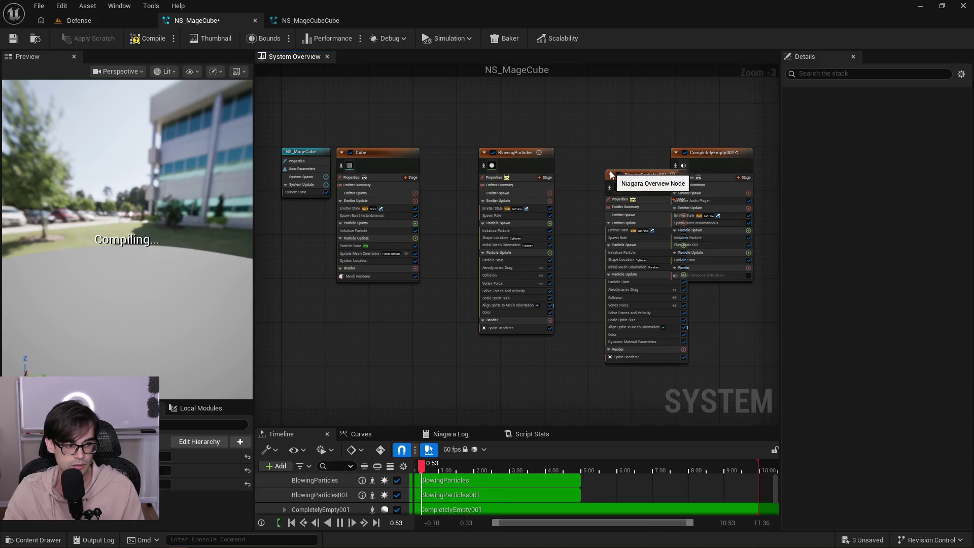
left_click_drag(629, 169, 588, 148)
left_click(358, 20)
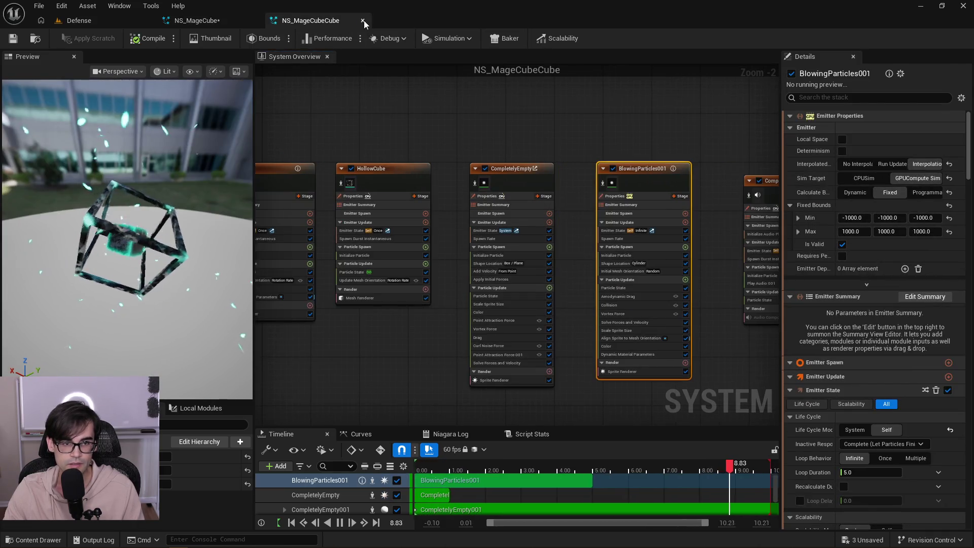
left_click(364, 20)
Replace the old BlowingParticles with BlowingParticles001, save NS_MageCube, and show Cube's mesh renderer.
left_click(502, 148)
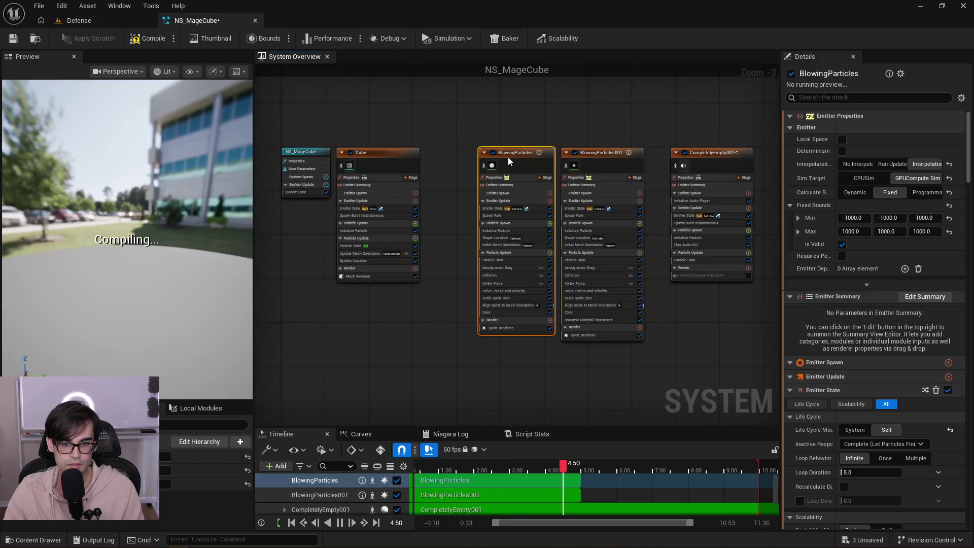
key("Delete")
left_click_drag(615, 148, 548, 142)
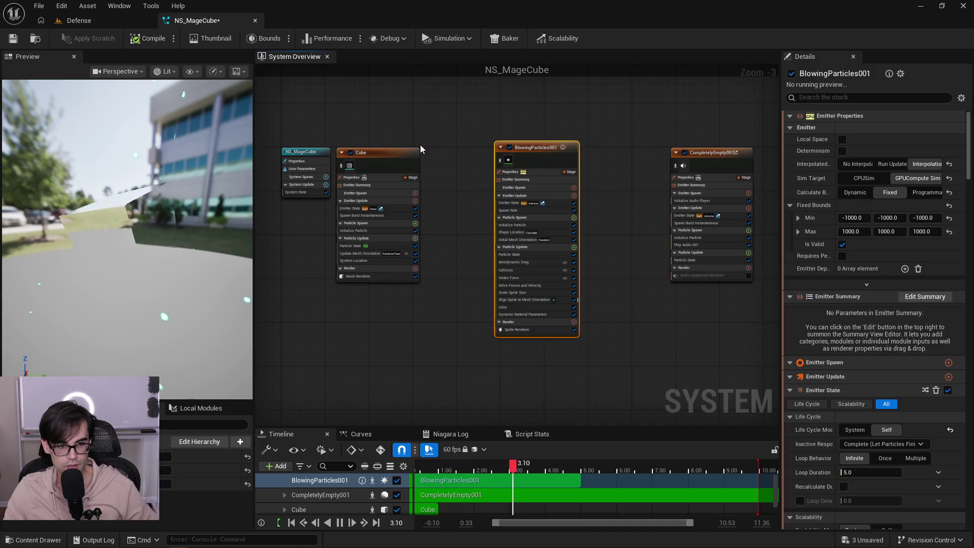
left_click(13, 40)
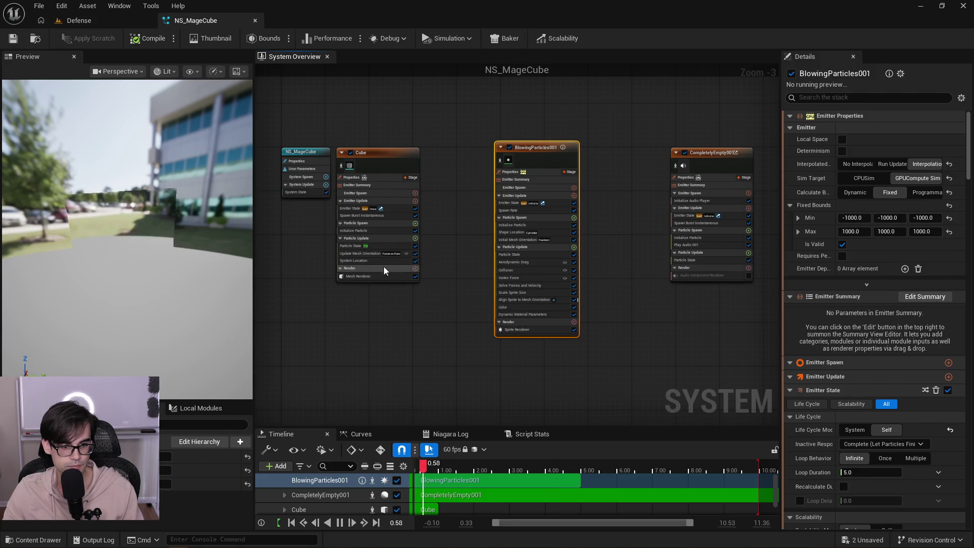
left_click(387, 277)
scroll(505, 244, "up", 2)
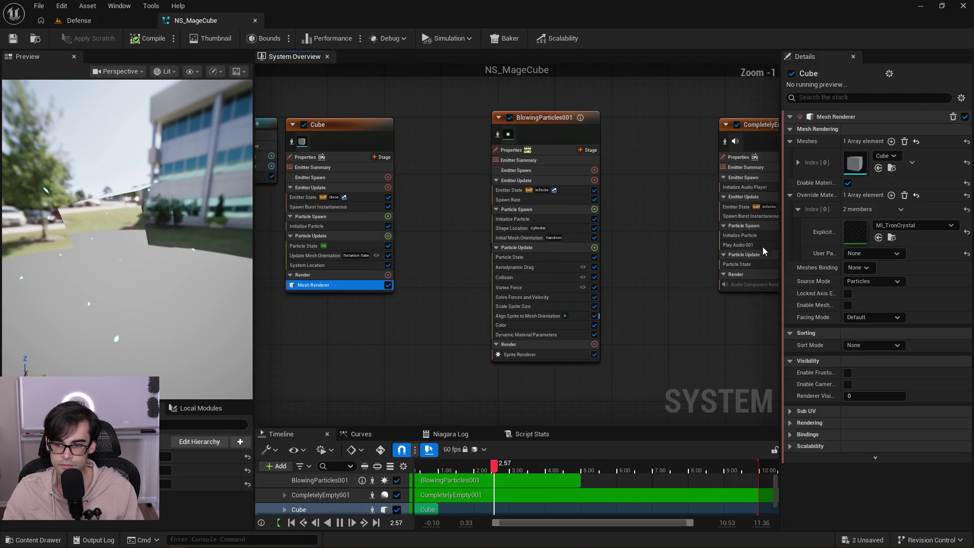
In MI_TronCrystal's parent M_TronCrystal, wire Substrate Vertical Layer into Front Material and apply.
double_click(863, 234)
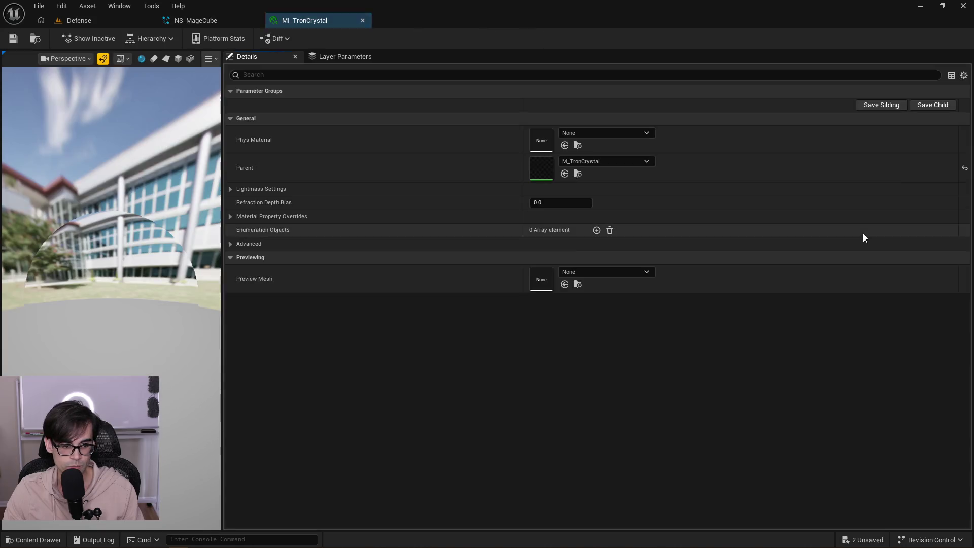
double_click(543, 167)
mouse_move(500, 213)
left_mouse_down()
mouse_move(546, 421)
mouse_move(545, 353)
mouse_move(548, 365)
left_mouse_up()
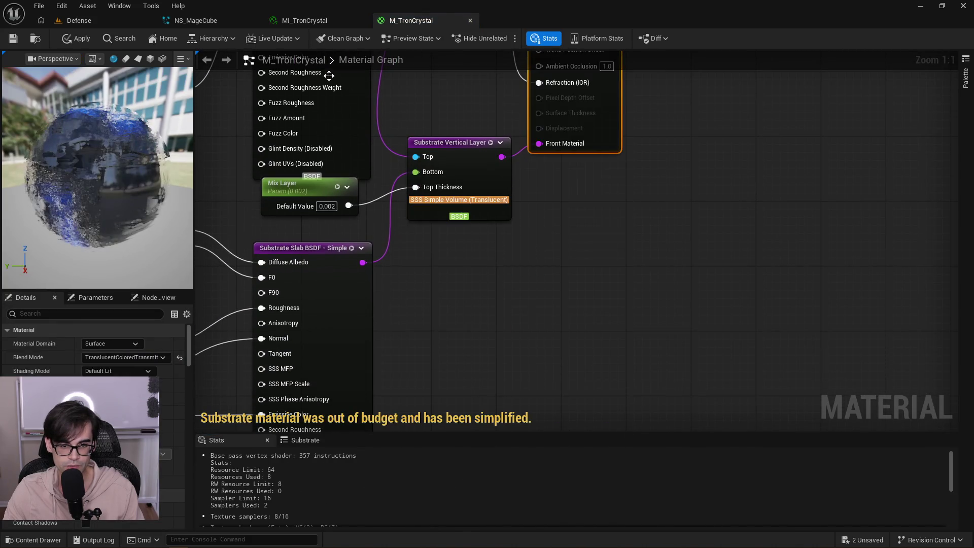
left_click(80, 39)
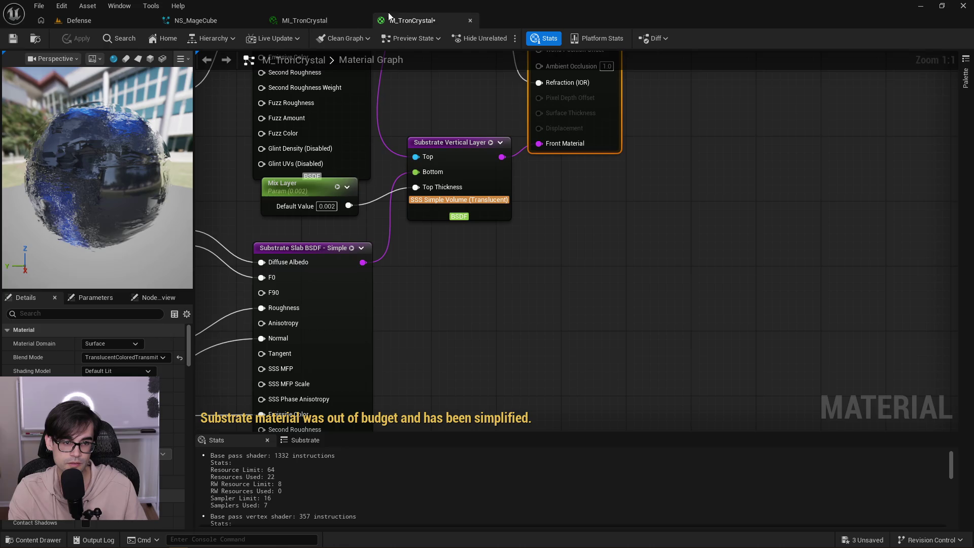
Check the blue crystal cube in NS_MageCube after revisiting the TronCrystal material tabs.
left_click(218, 18)
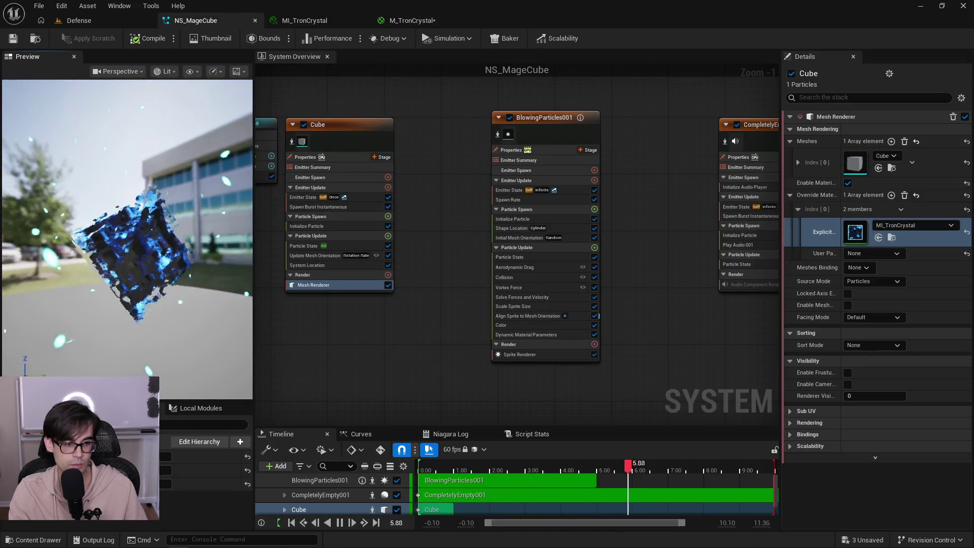
left_click(437, 26)
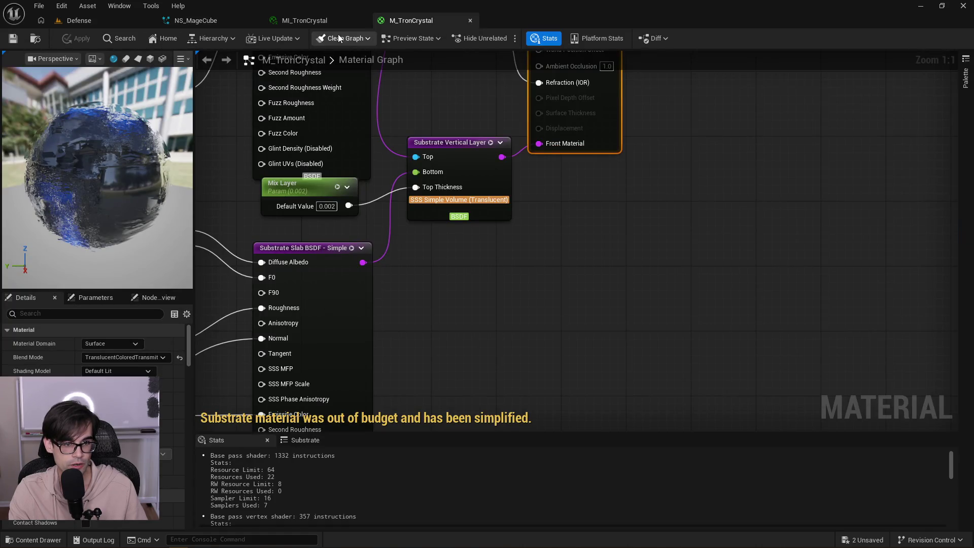
left_click(323, 21)
left_click(201, 22)
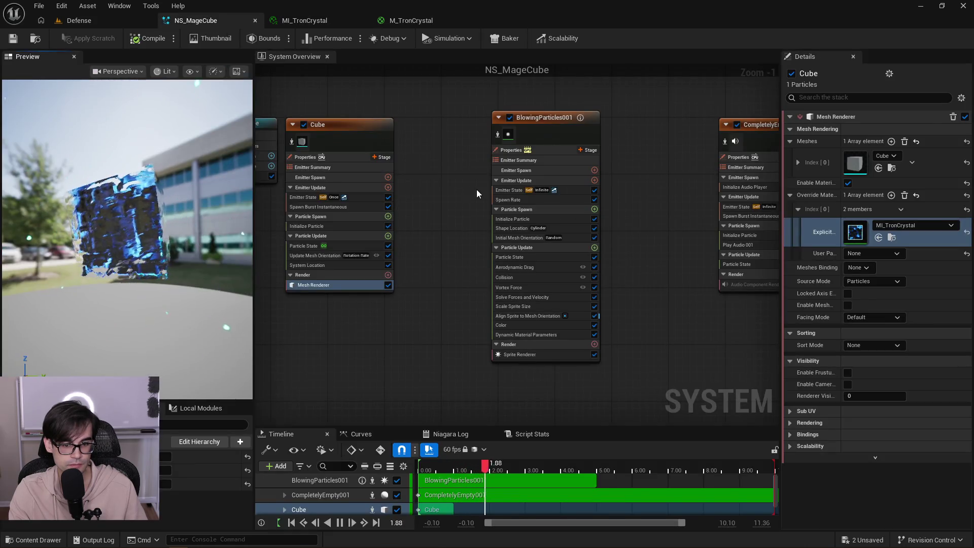
scroll(452, 191, "down", 1)
scroll(437, 221, "down", 1)
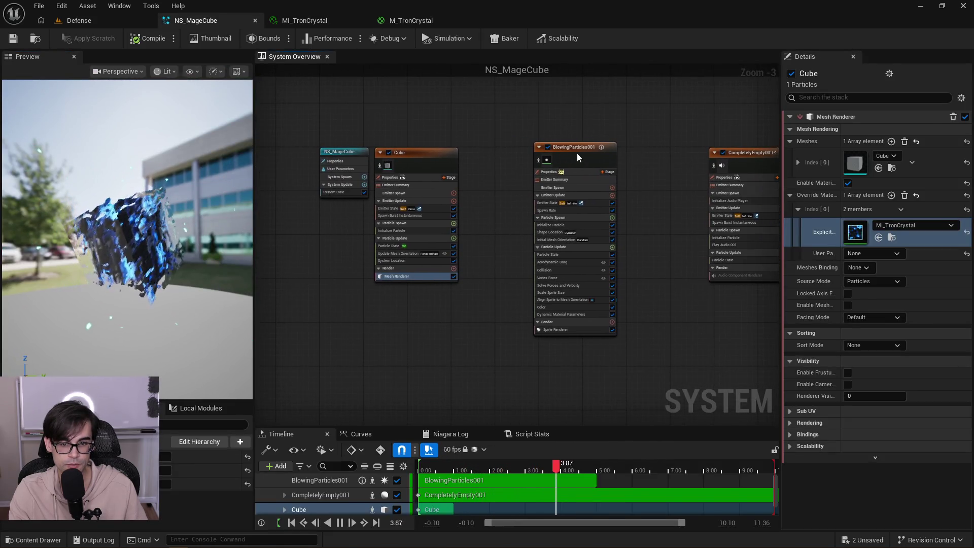
Give BlowingParticles001's curve a dark end stop and a blue start stop at brightness 4.844.
left_click_drag(577, 153, 560, 164)
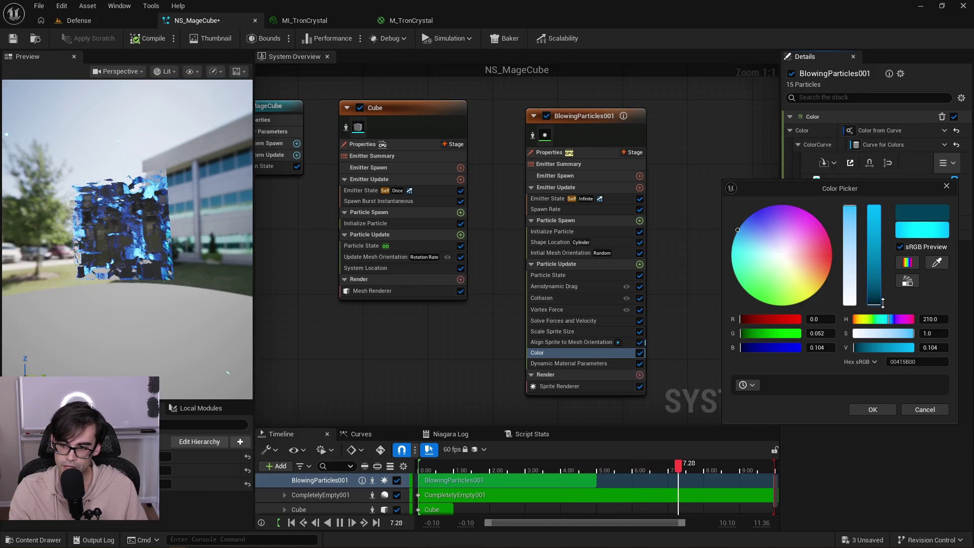
left_click(862, 409)
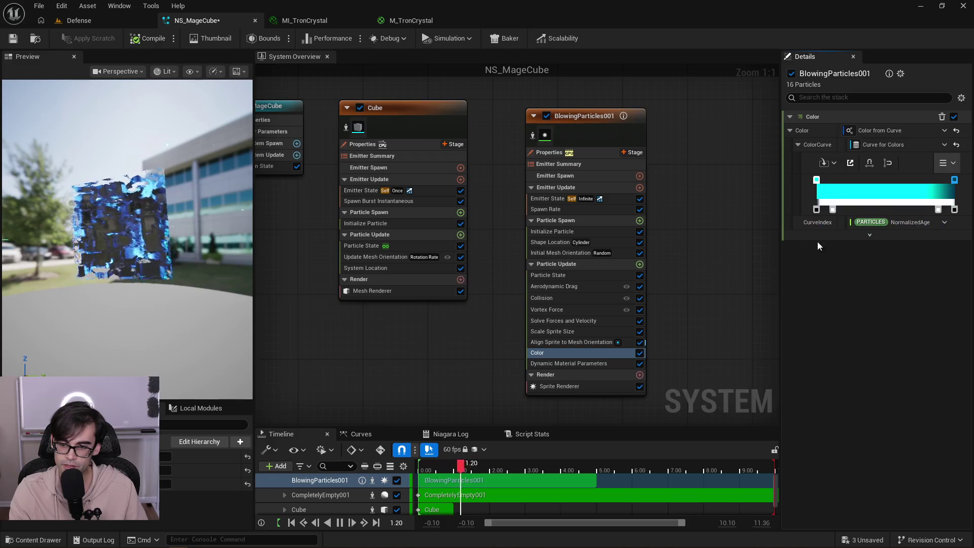
left_click(817, 180)
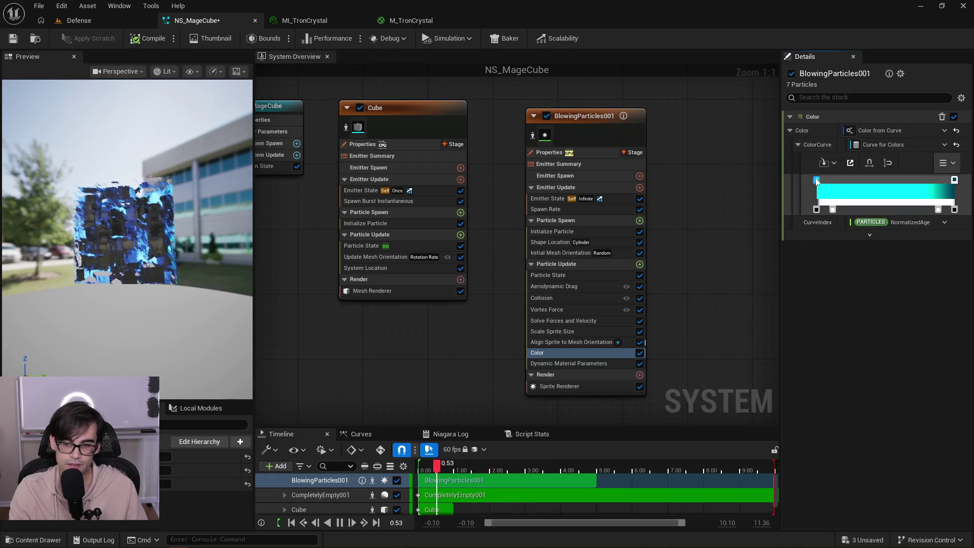
double_click(816, 179)
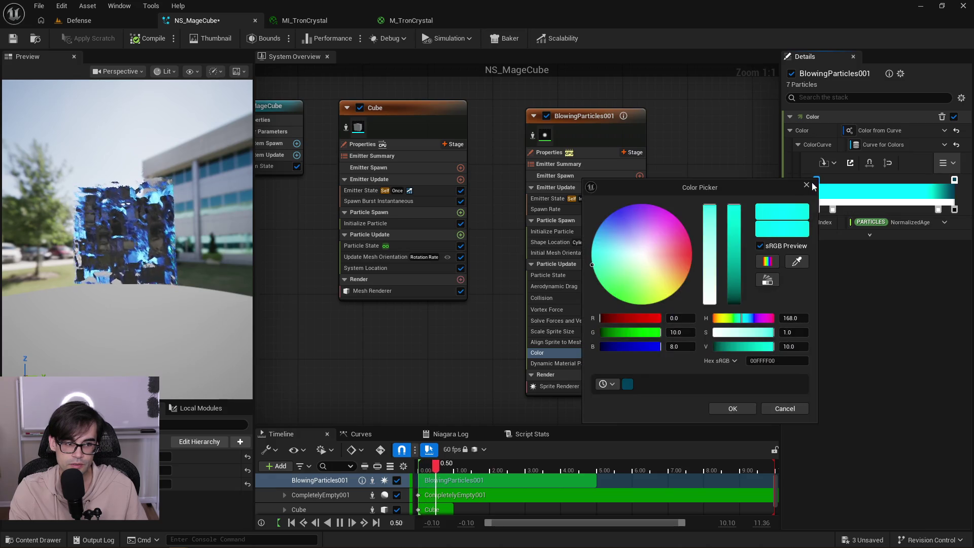
left_click(601, 253)
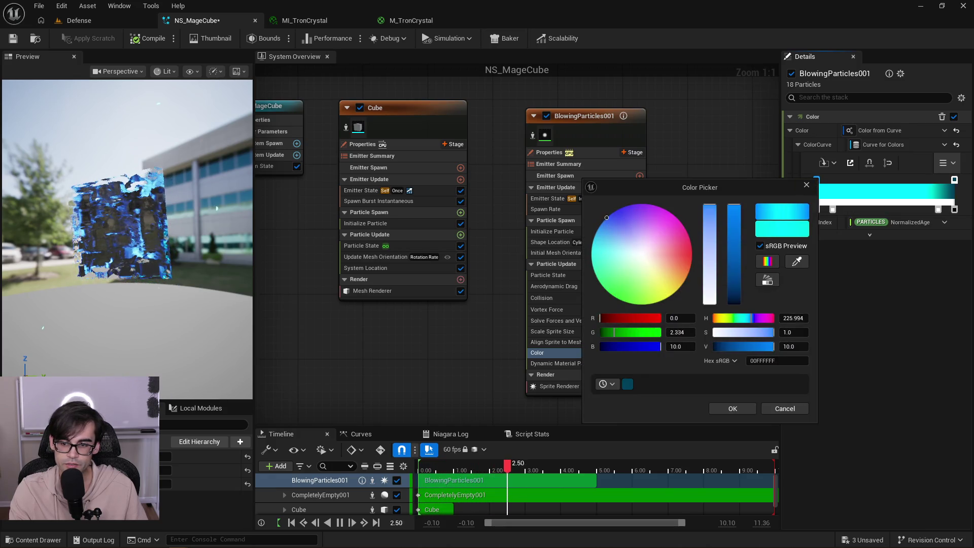
left_click(736, 256)
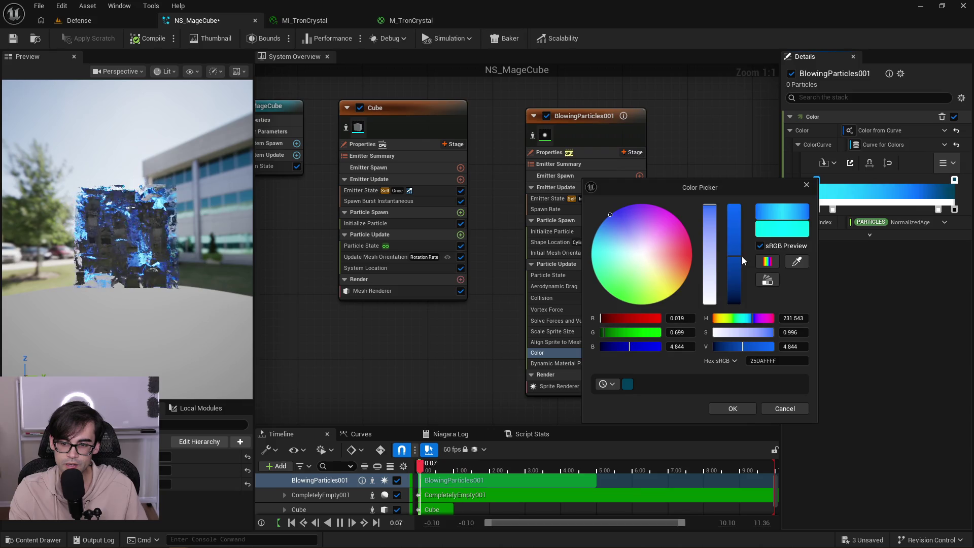
left_click(733, 410)
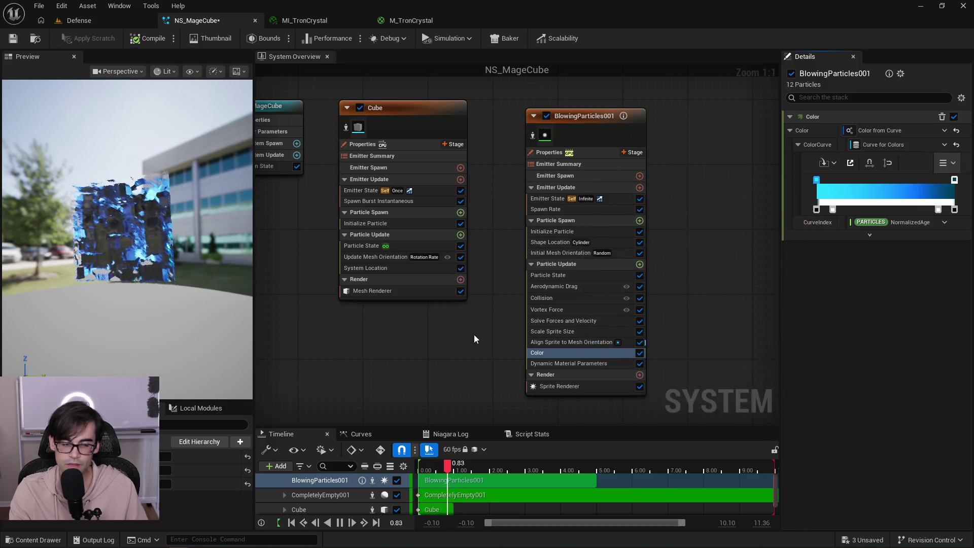
View the blue particles around the cube and show BlowingParticles001's M_Glow sprite renderer.
left_click_drag(153, 200, 154, 200)
left_click_drag(160, 248, 177, 235)
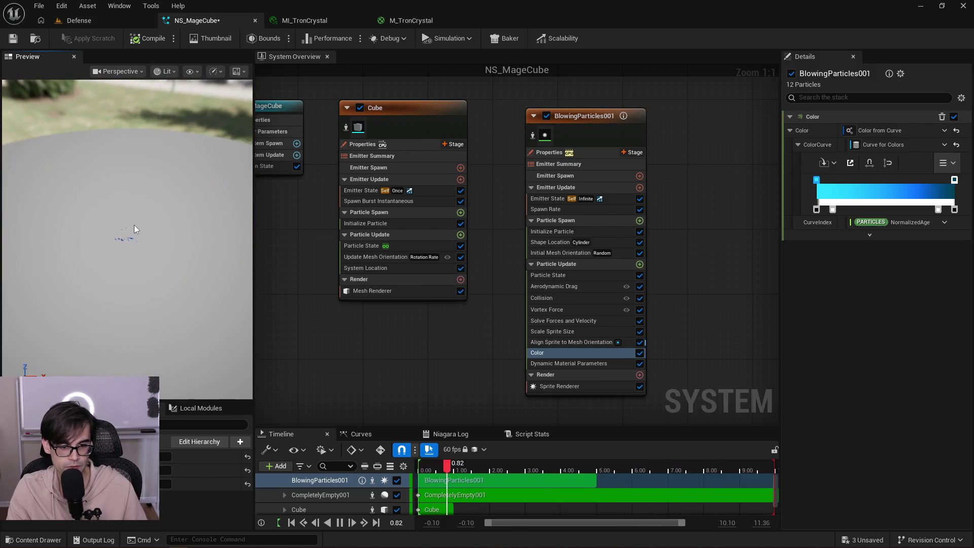
left_click(603, 389)
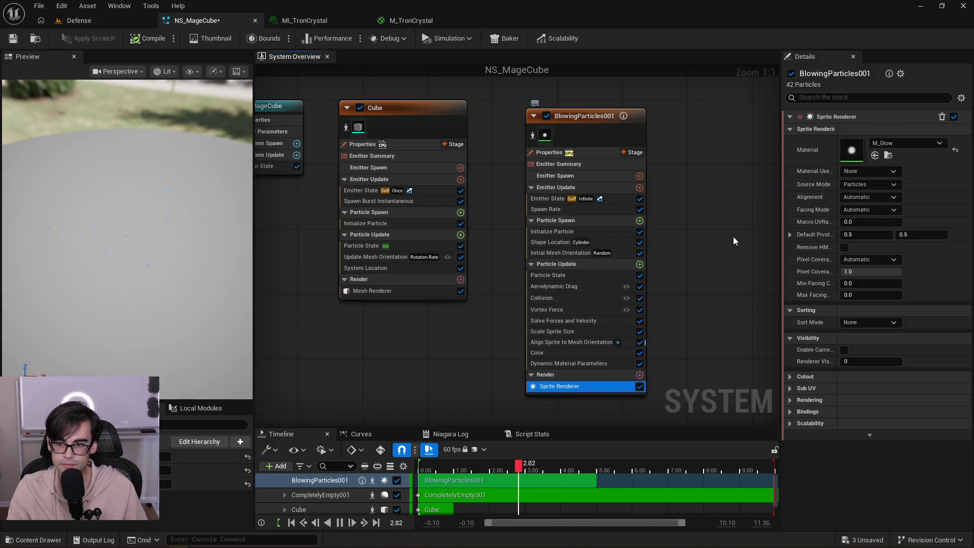
Review M_Glow, close the M_Glow, M_TronCrystal and MI_TronCrystal editors, and save NS_MageCube.
double_click(860, 148)
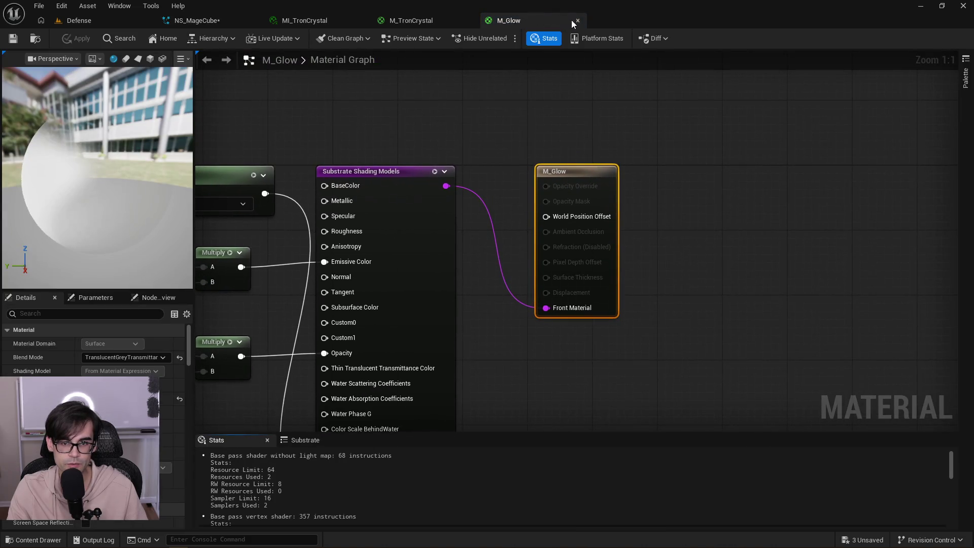
left_click(577, 21)
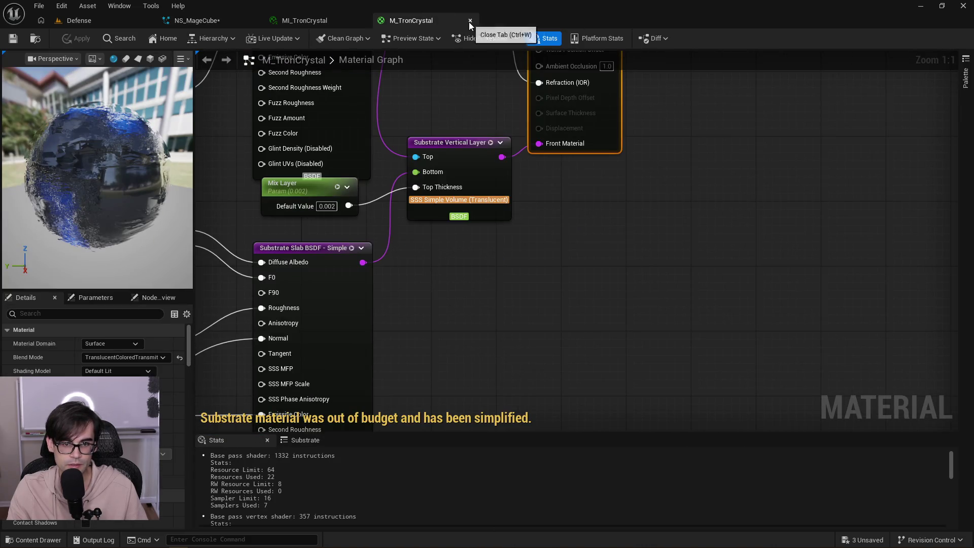
left_click(469, 21)
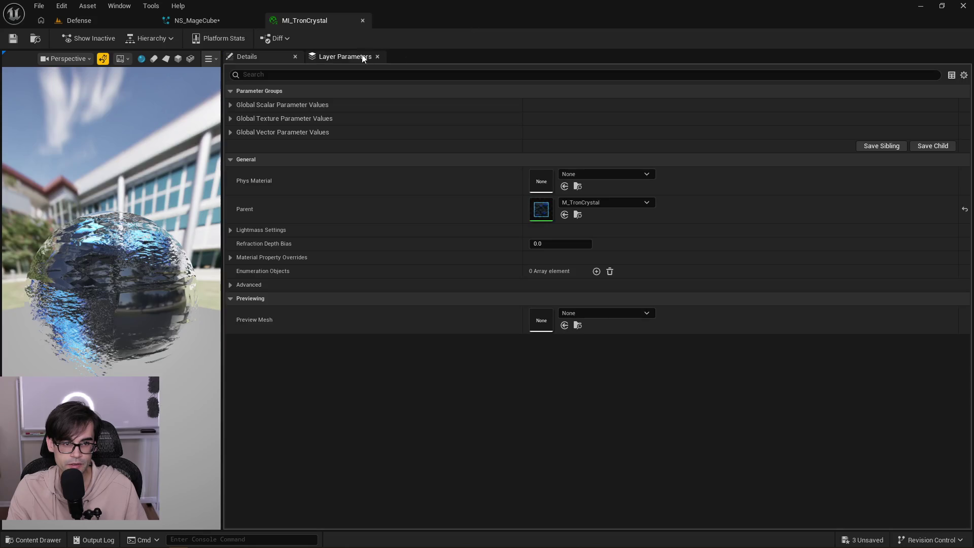
left_click(361, 20)
left_click(14, 38)
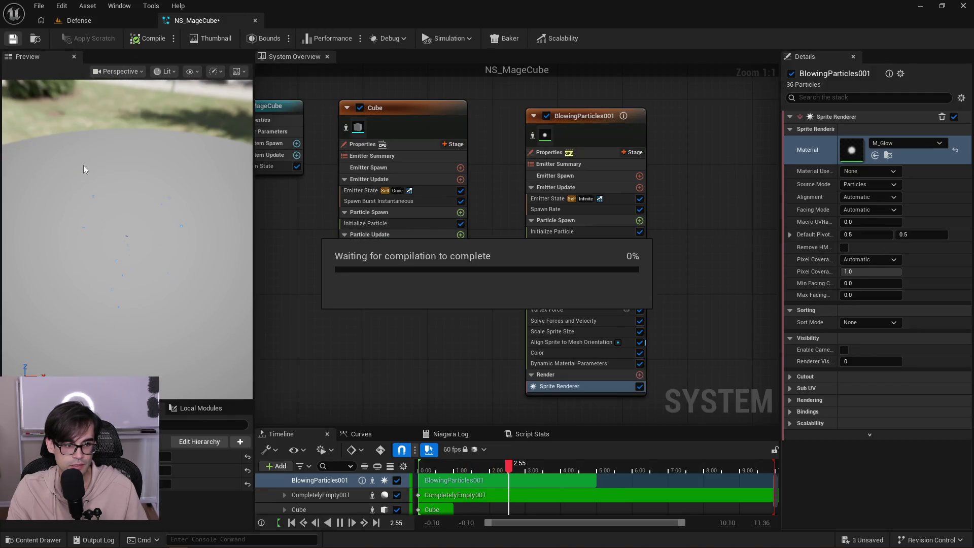
Orbit the NS_MageCube preview to inspect the cube, save again, and close the system.
mouse_move(120, 252)
left_mouse_down()
mouse_move(109, 325)
mouse_move(109, 290)
mouse_move(161, 287)
mouse_move(186, 271)
mouse_move(145, 274)
mouse_move(125, 239)
mouse_move(102, 275)
left_mouse_up()
left_click_drag(153, 239, 160, 230)
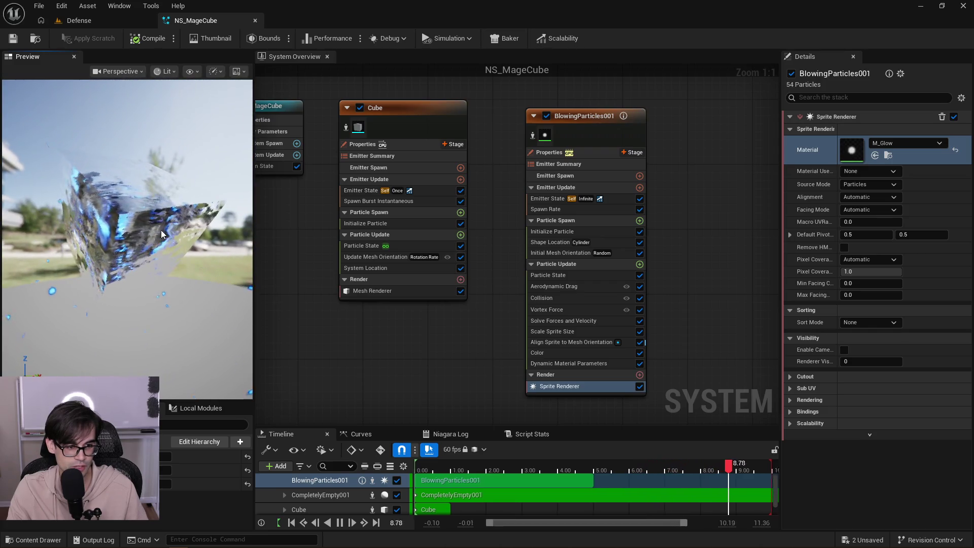
left_click_drag(111, 255, 114, 233)
left_click_drag(196, 233, 197, 264)
left_click(13, 38)
left_click_drag(497, 212, 473, 247)
scroll(422, 218, "down", 3)
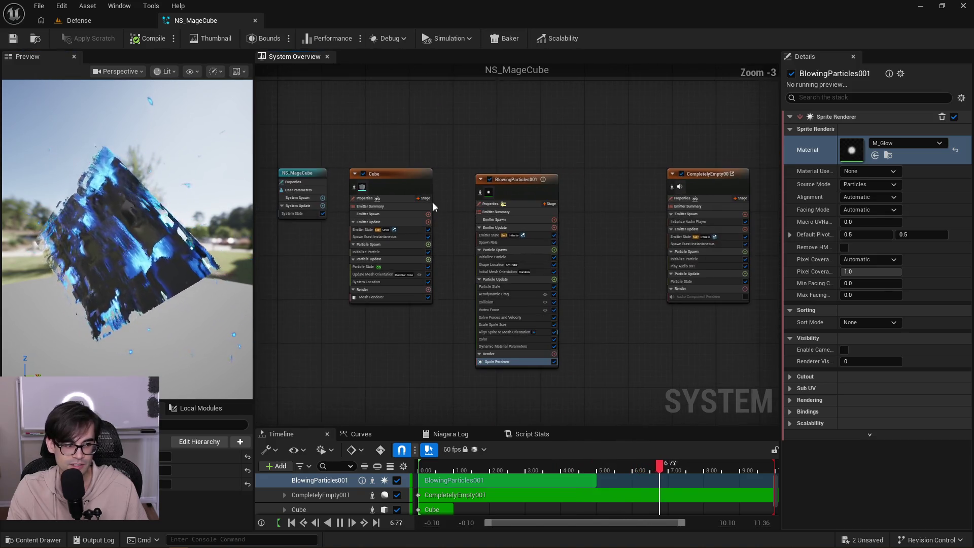
left_click(255, 19)
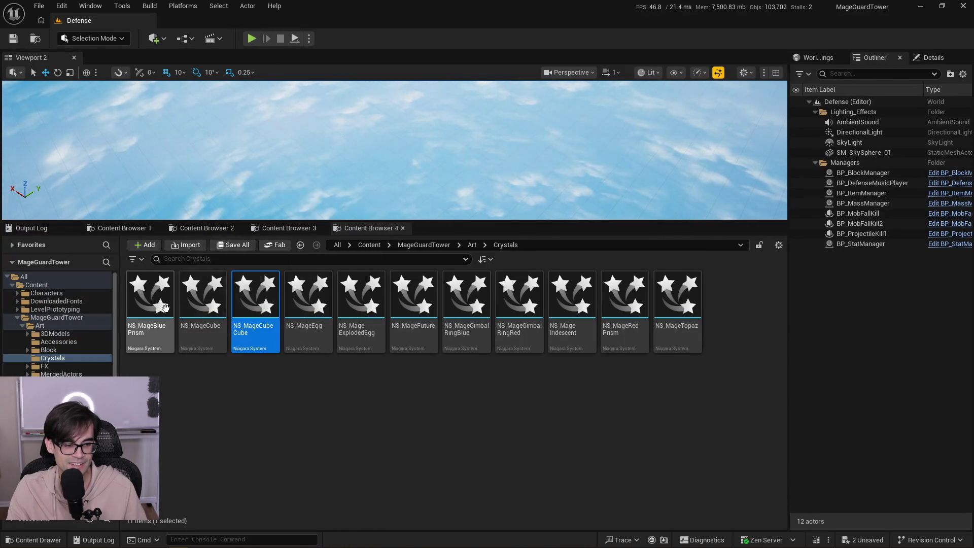
Open NS_MageBluePrism and inspect its BlowingParticles sprite renderer and crystal preview.
double_click(150, 299)
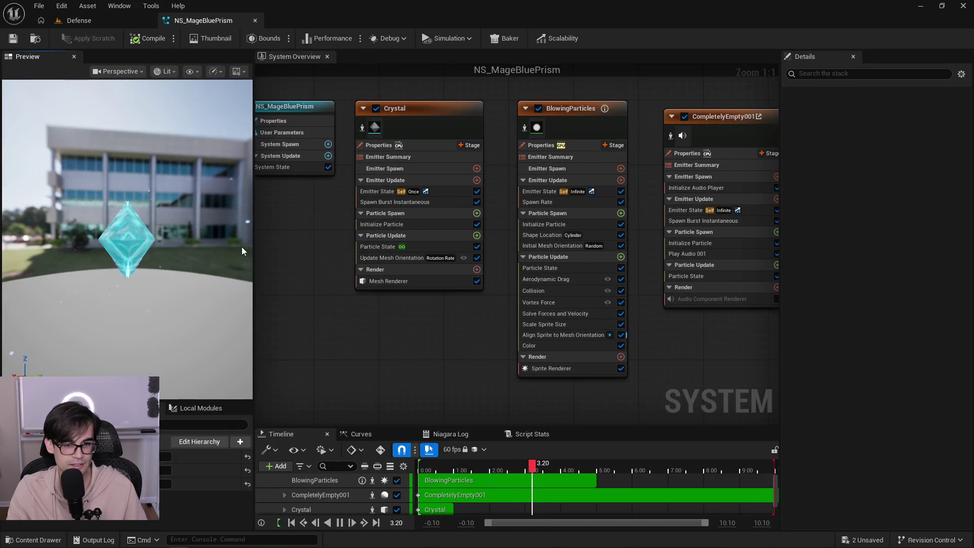
left_click(568, 370)
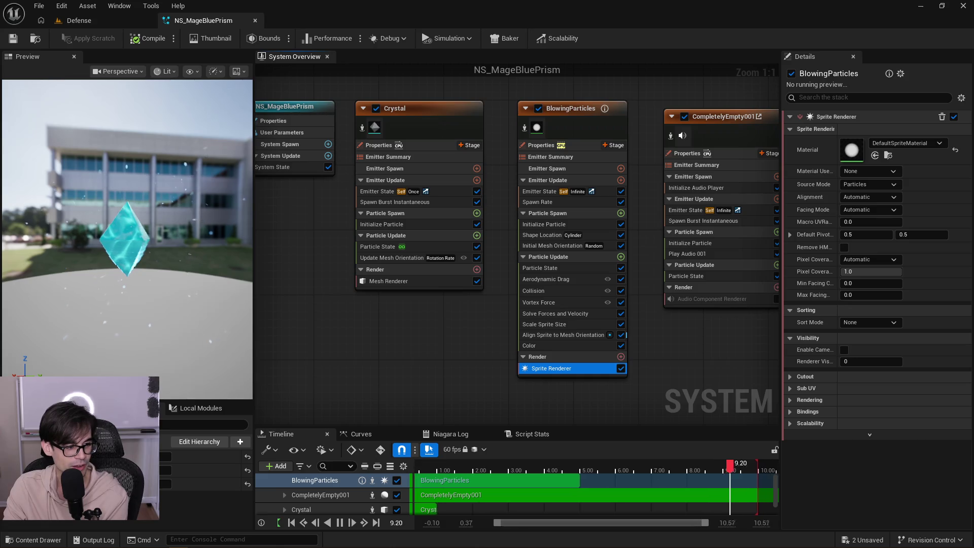
left_click_drag(171, 277, 188, 255)
key("f")
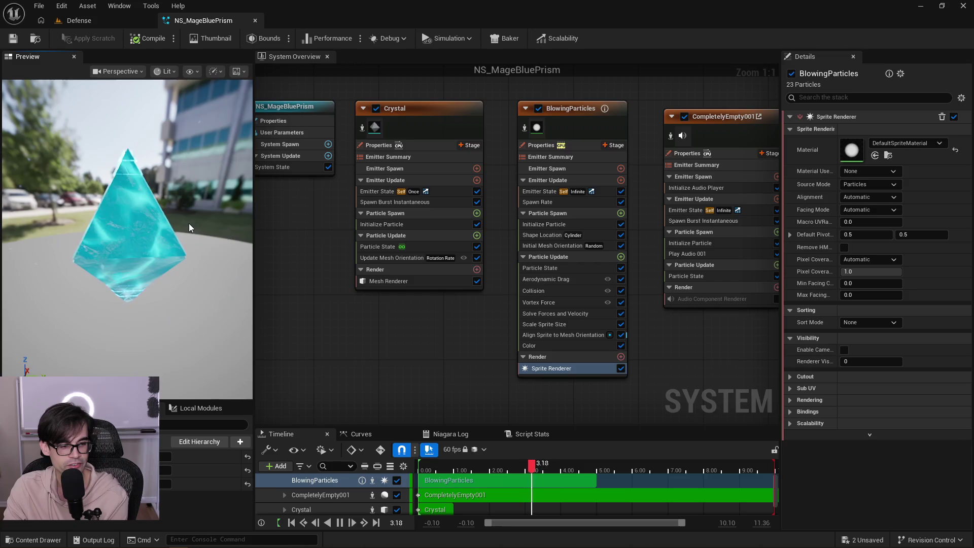
mouse_move(190, 239)
left_mouse_down()
mouse_move(183, 252)
mouse_move(179, 242)
left_mouse_up()
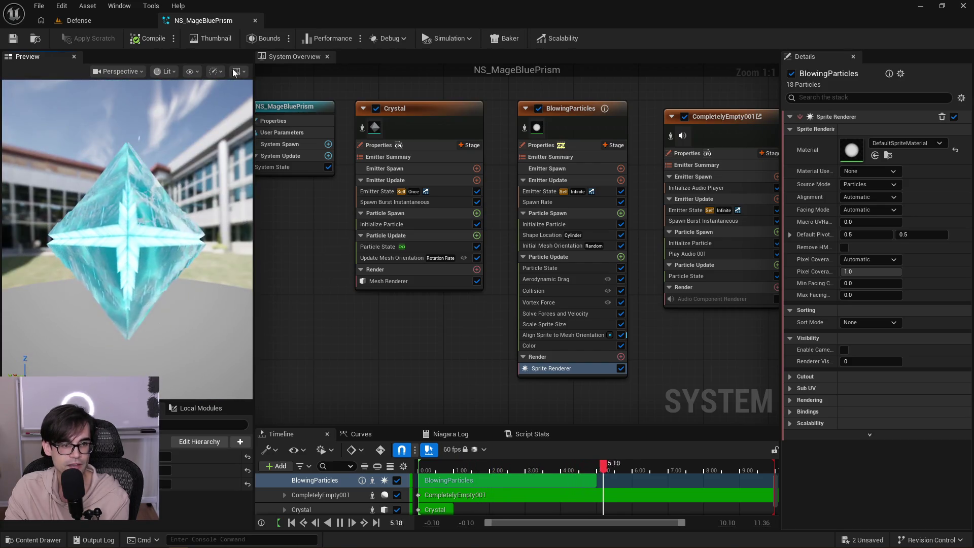
Save and close NS_MageBluePrism, returning to the content browser.
key("ctrl+s")
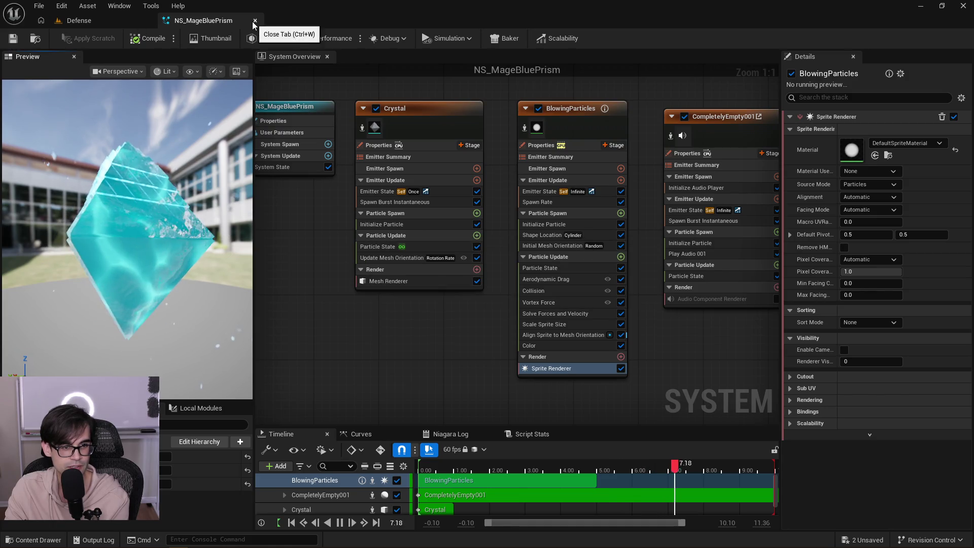
left_click(255, 21)
left_click(296, 229)
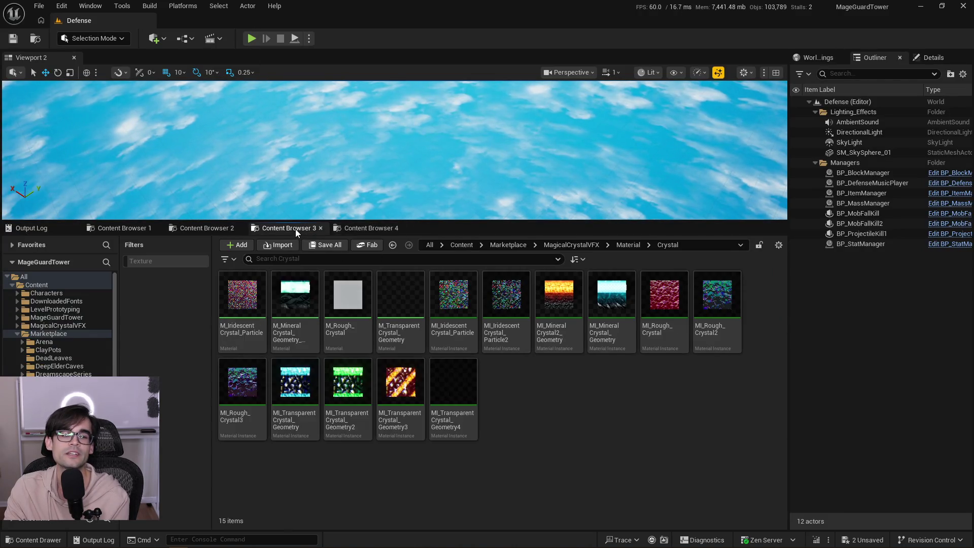
Browse to MageGuardTower > Levels > MainMenu and cancel opening the MainMenu level.
left_click(214, 226)
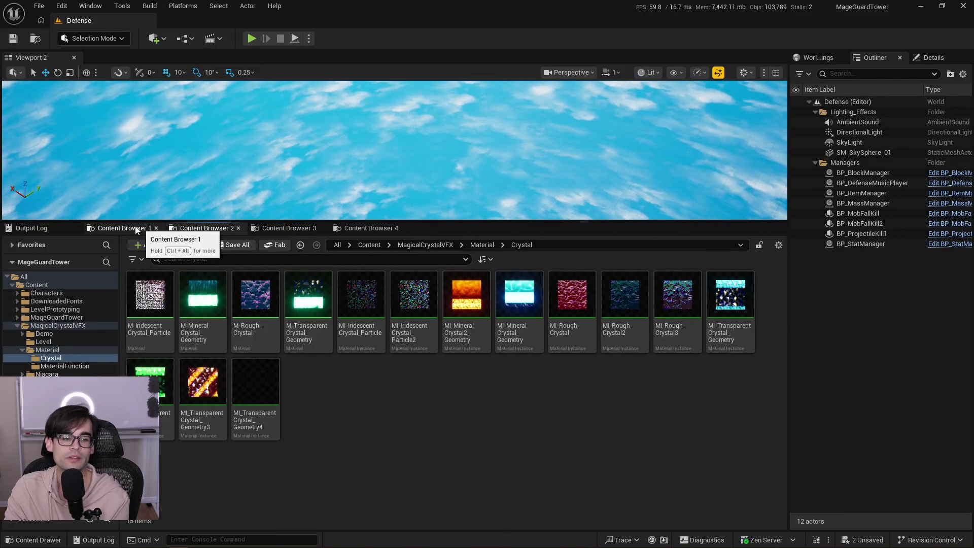
left_click(151, 229)
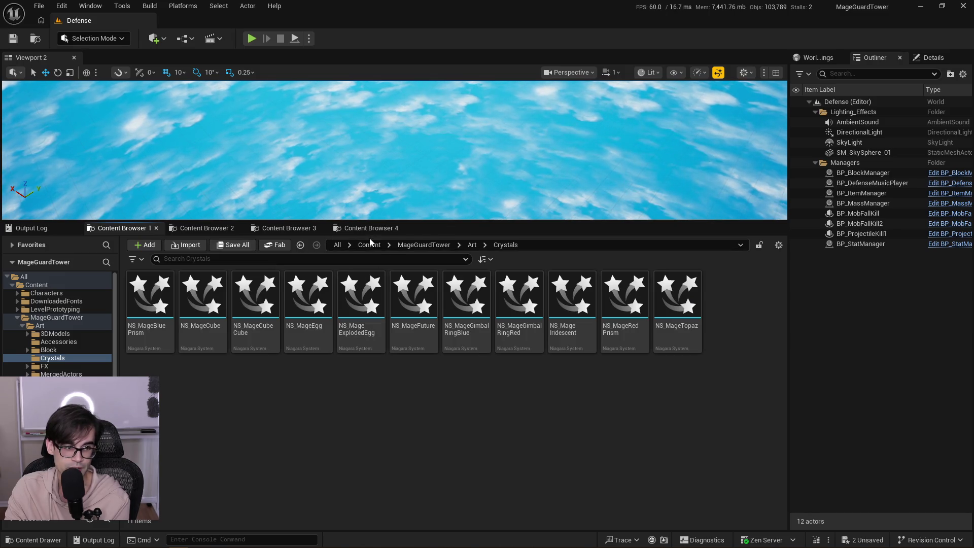
left_click(369, 242)
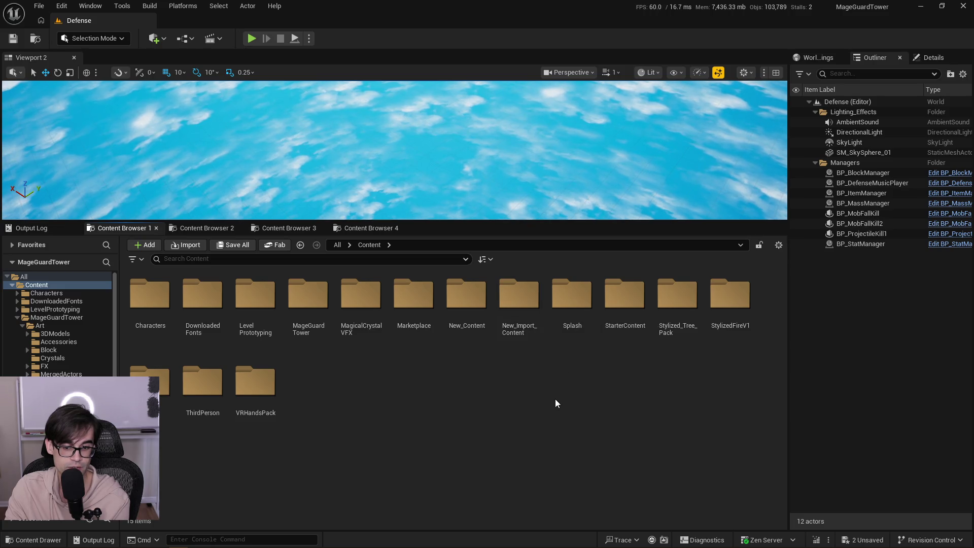
double_click(308, 300)
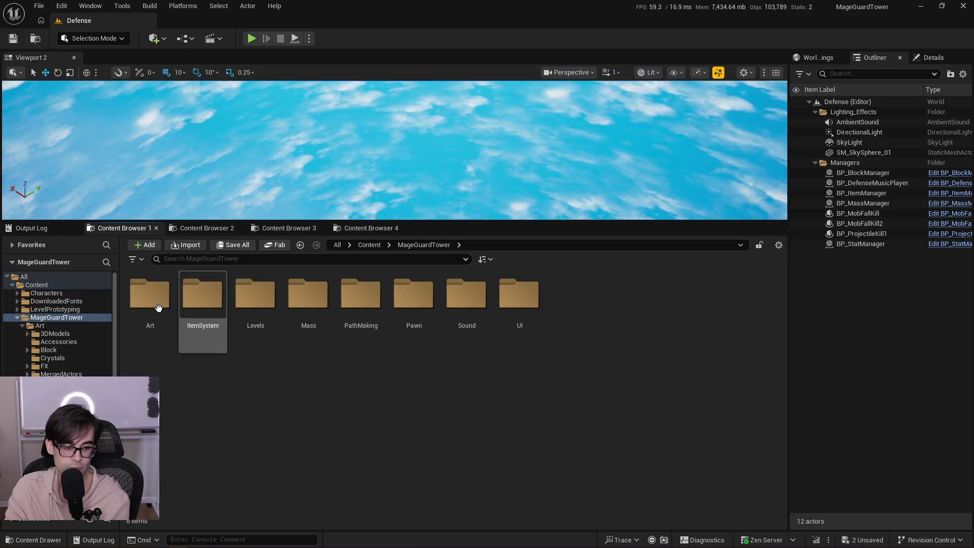
double_click(255, 294)
double_click(204, 295)
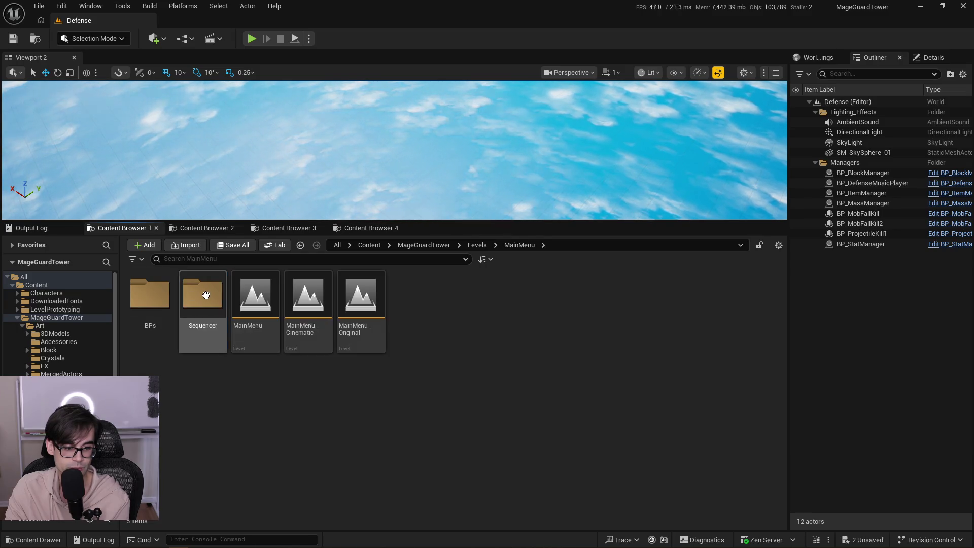
double_click(255, 294)
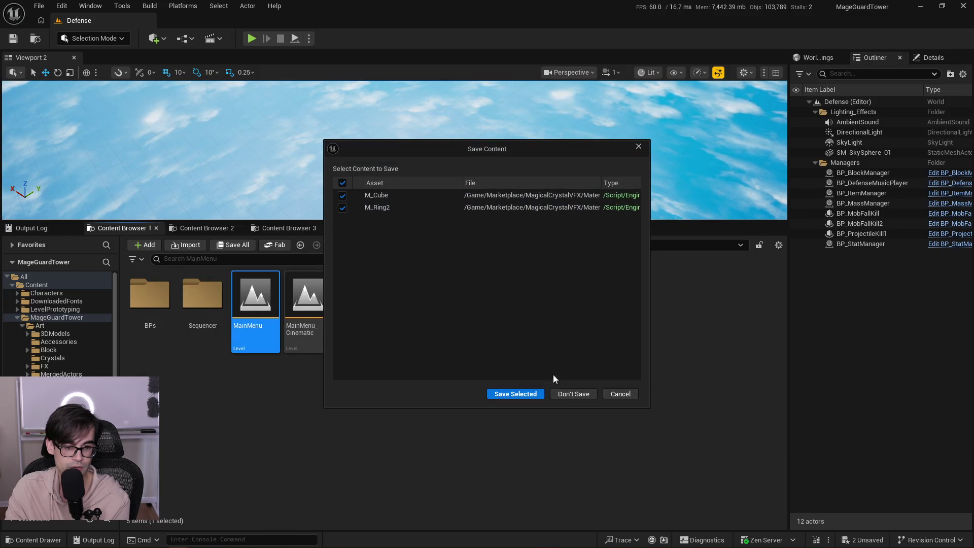
left_click(607, 392)
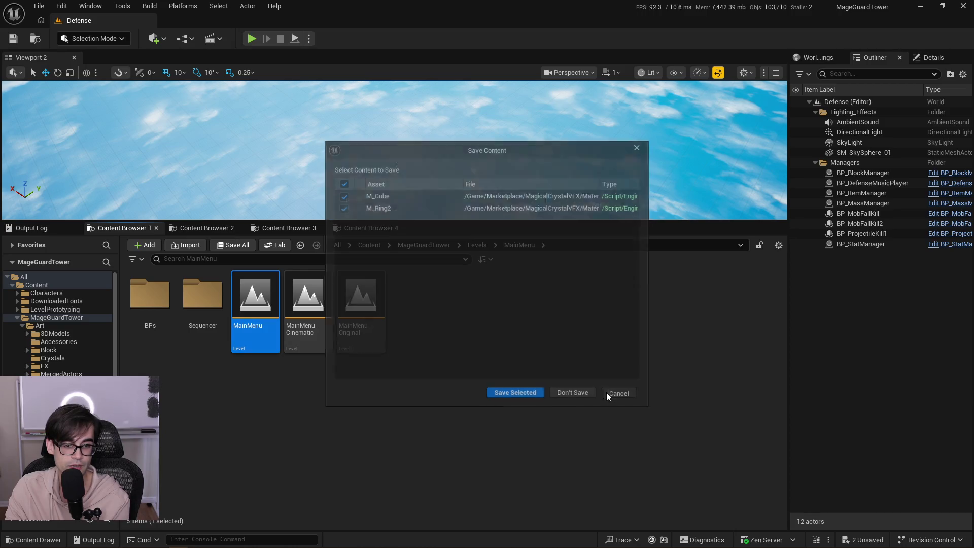
In Content Browser 2, go to MageGuardTower > Art > Crystals and open NS_MageGimbalRingBlue.
left_click(290, 228)
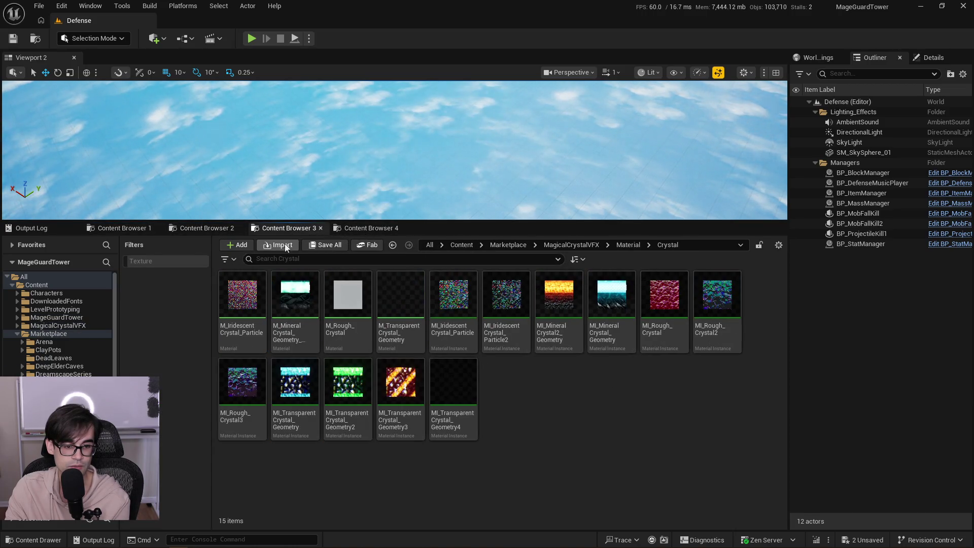
left_click(203, 228)
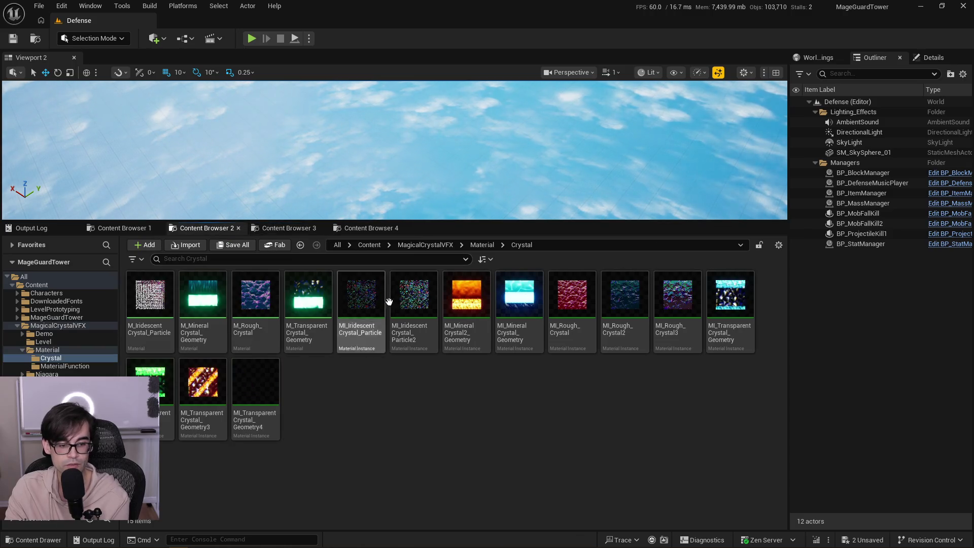
left_click(369, 244)
left_click(301, 303)
double_click(300, 303)
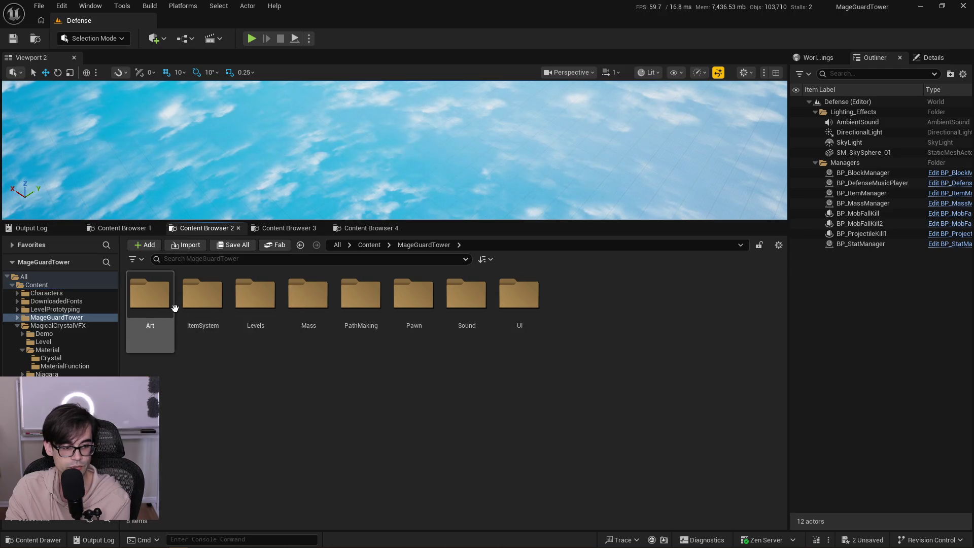
double_click(171, 307)
double_click(291, 302)
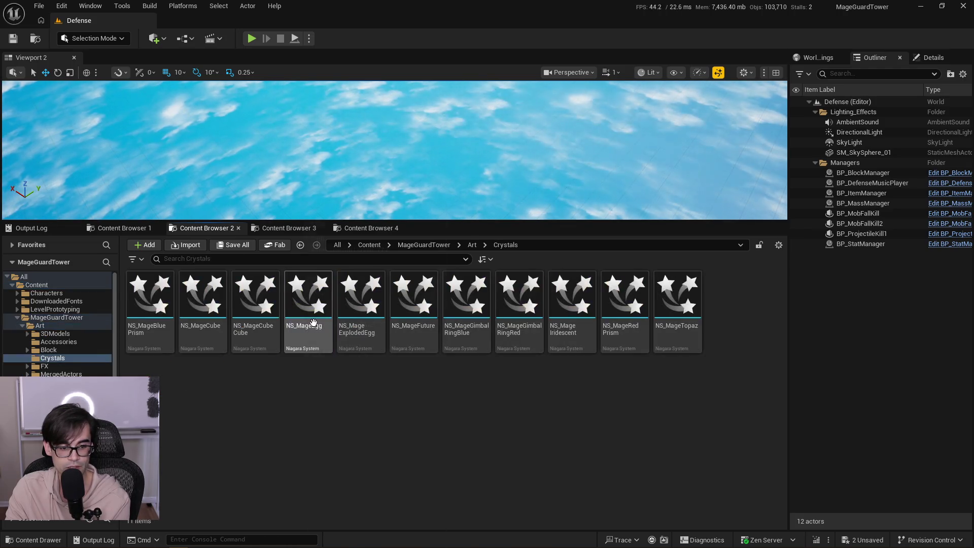
double_click(481, 306)
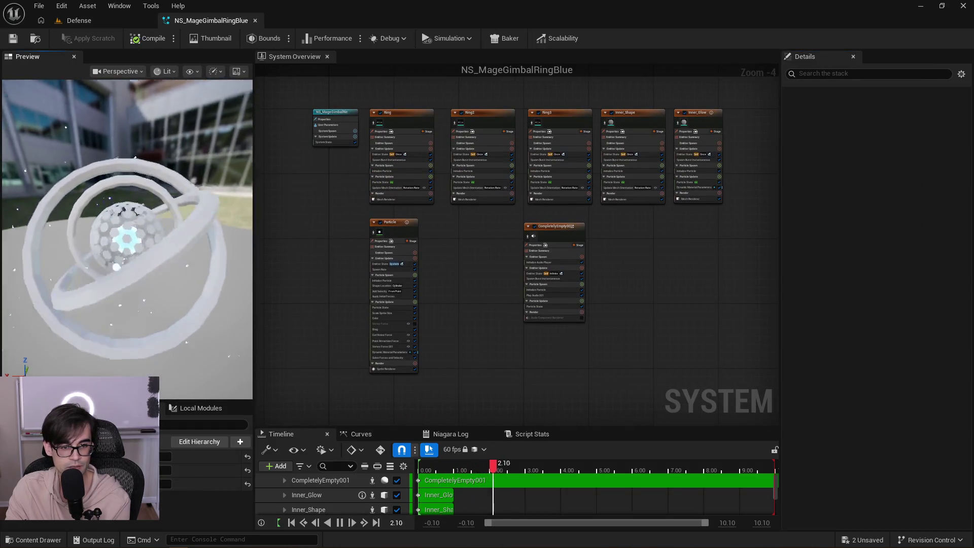
Select NS_MageGimbalRingBlue's Particle emitter and pan the graph across its emitters.
scroll(441, 224, "up", 1)
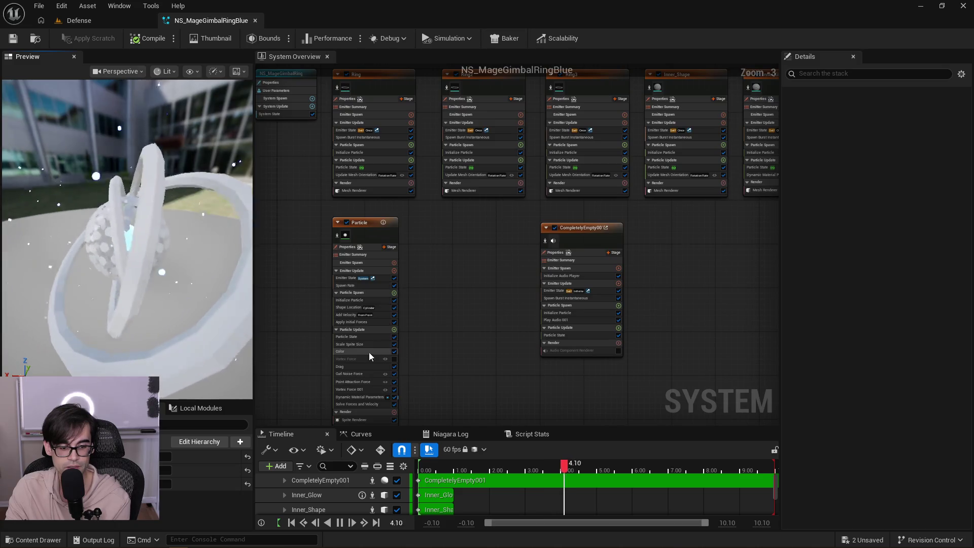
left_click(368, 222)
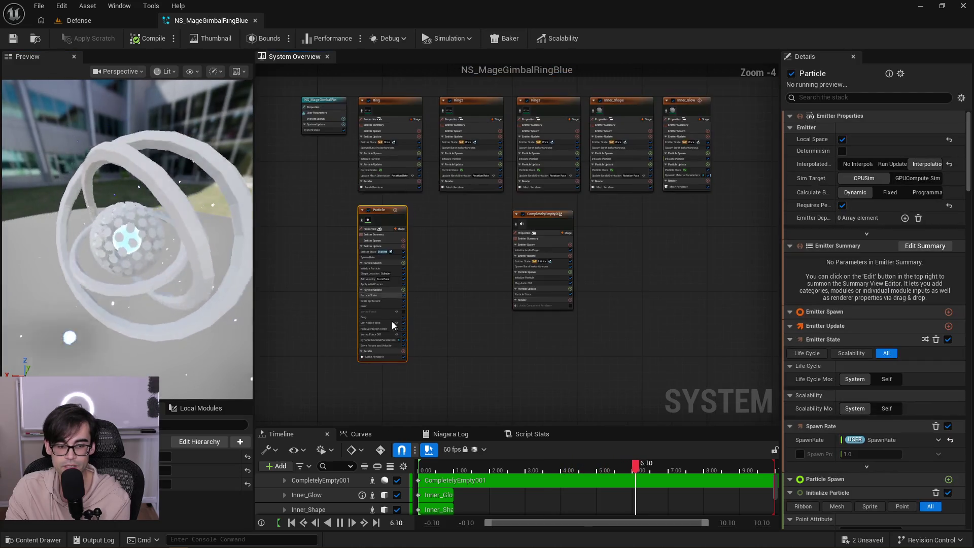
scroll(392, 321, "up", 2)
scroll(378, 356, "down", 2)
left_click_drag(403, 315, 318, 362)
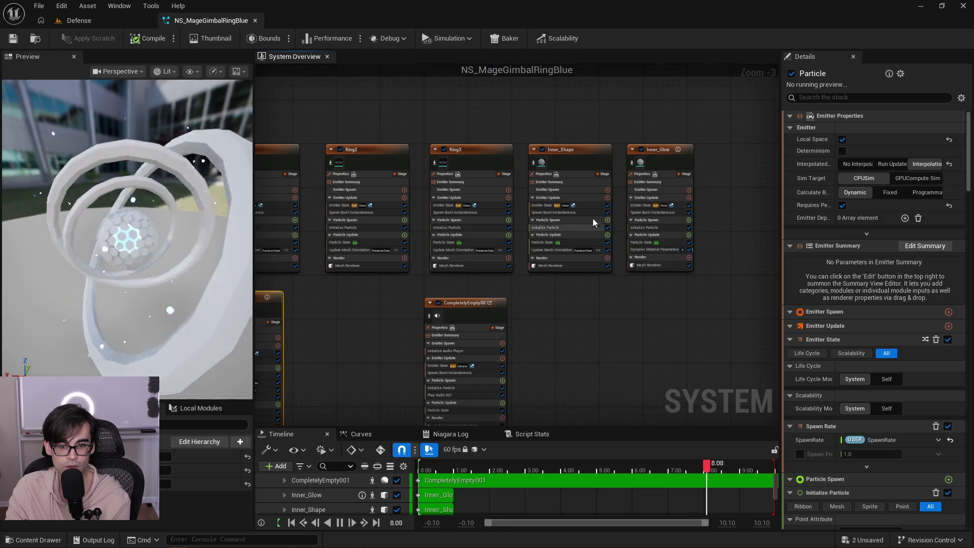
left_click_drag(542, 322, 622, 253)
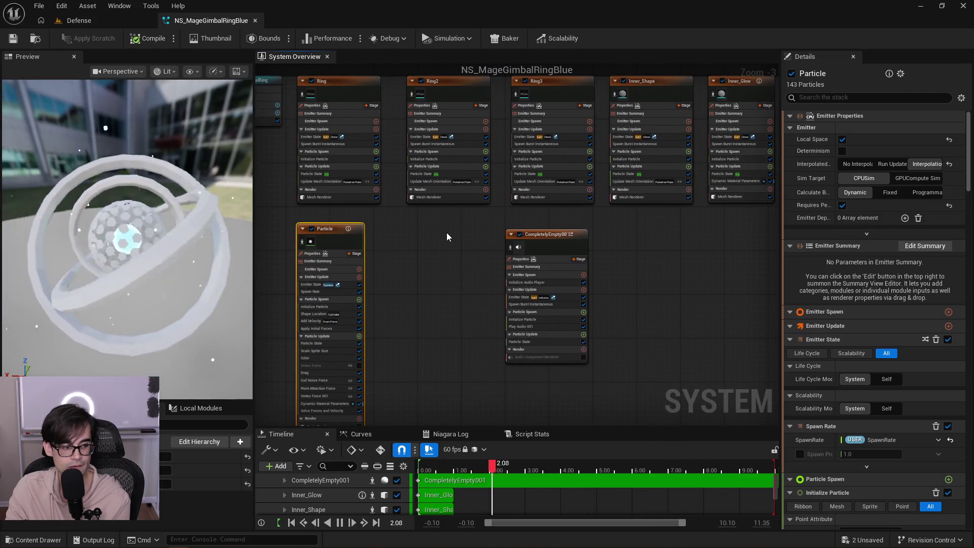
scroll(446, 233, "up", 4)
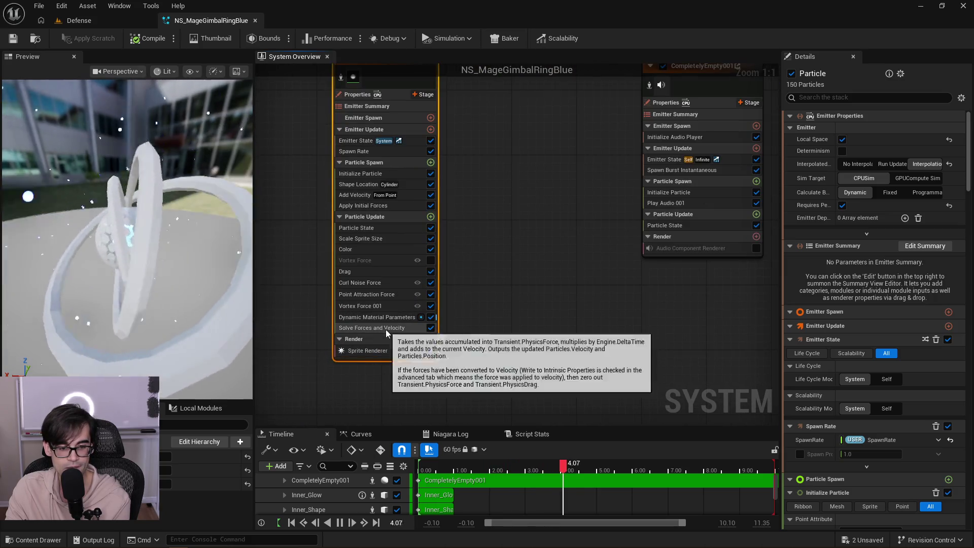
Check the Particle emitter's Sprite Renderer material, leaving it as M_Particle.
left_click_drag(386, 330, 479, 325)
left_click_drag(357, 198, 518, 135)
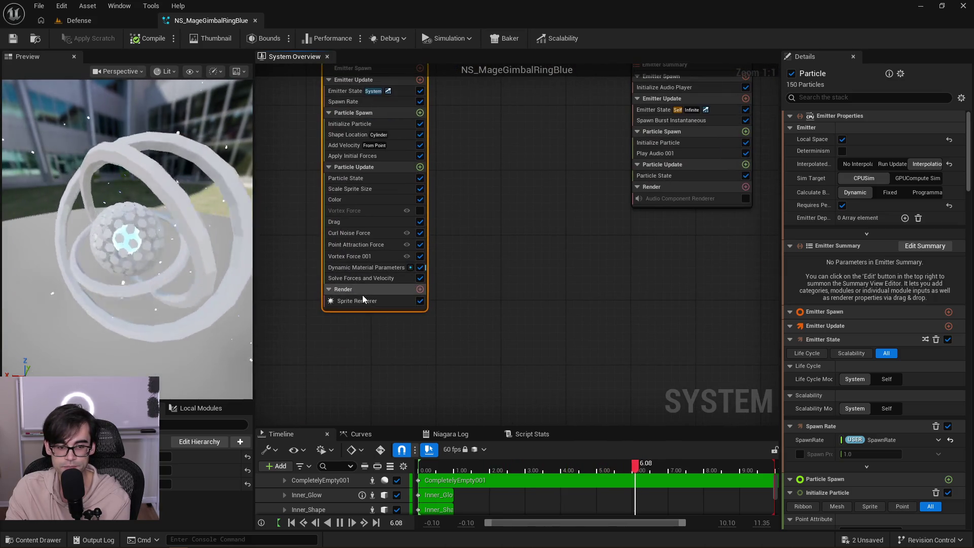
left_click(360, 300)
left_click(879, 144)
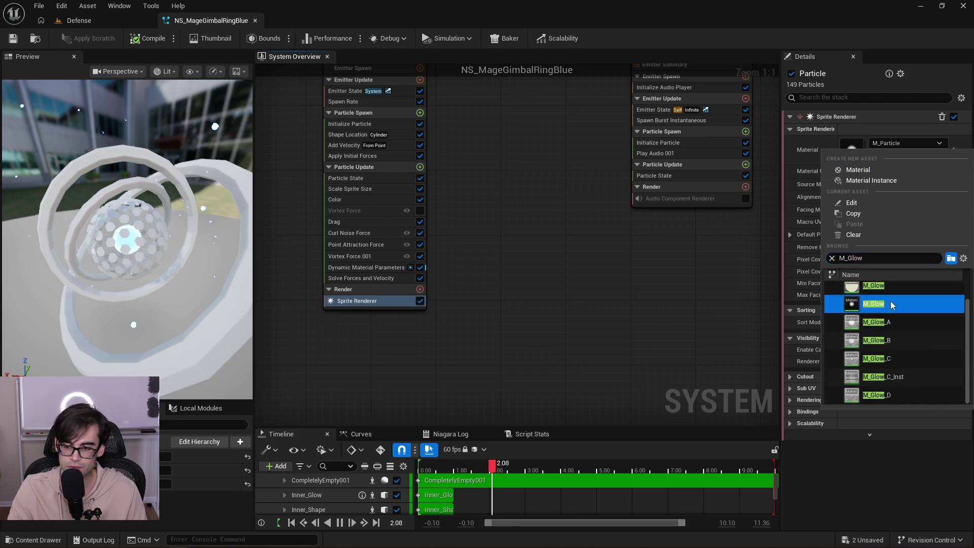
left_click(681, 335)
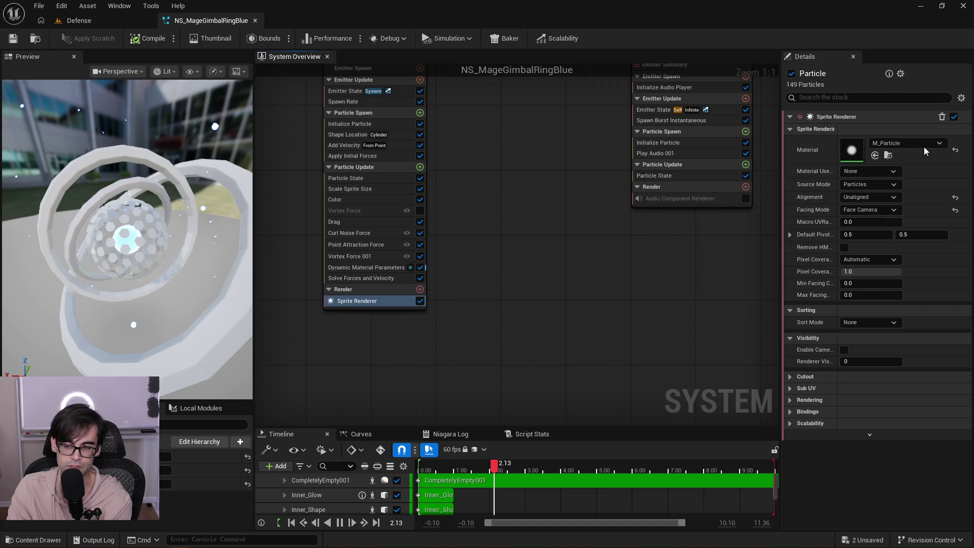
key("alt+Tab")
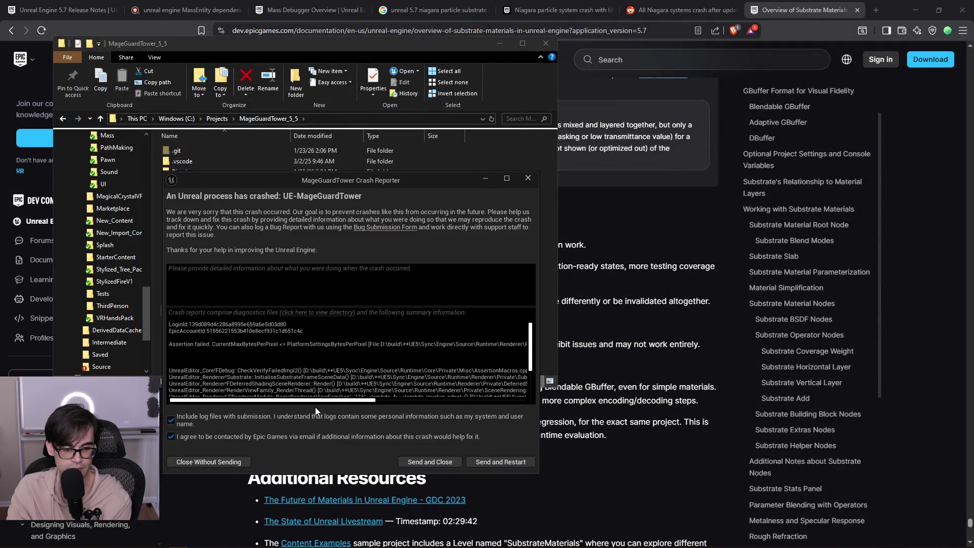
Close the crash report unsent, relaunch MageGuardTower.uproject, and minimize the Explorer window.
left_click(227, 465)
double_click(239, 310)
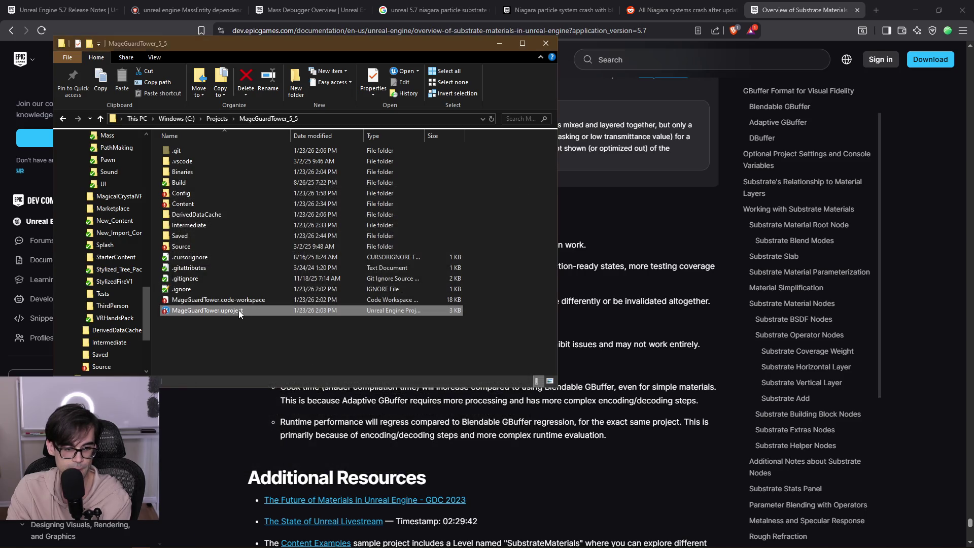
left_click(504, 47)
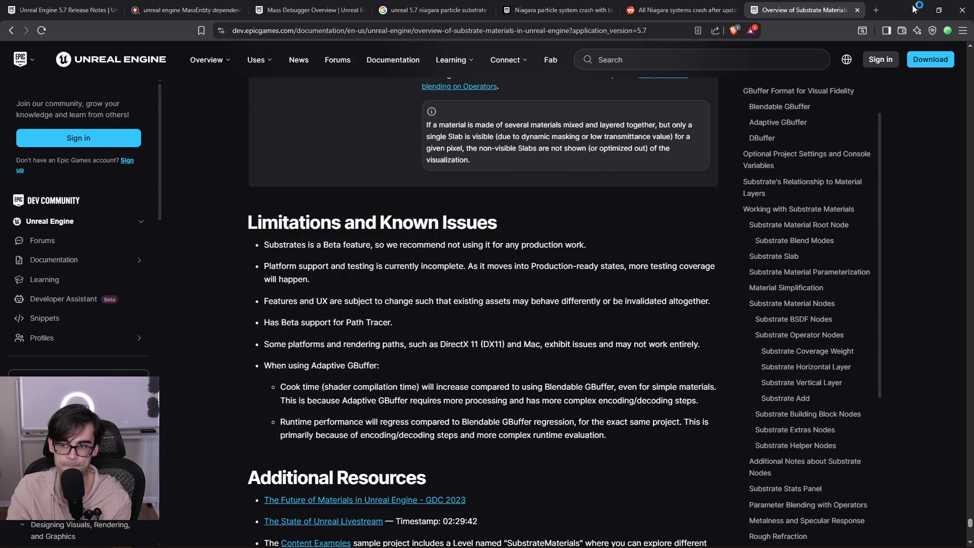
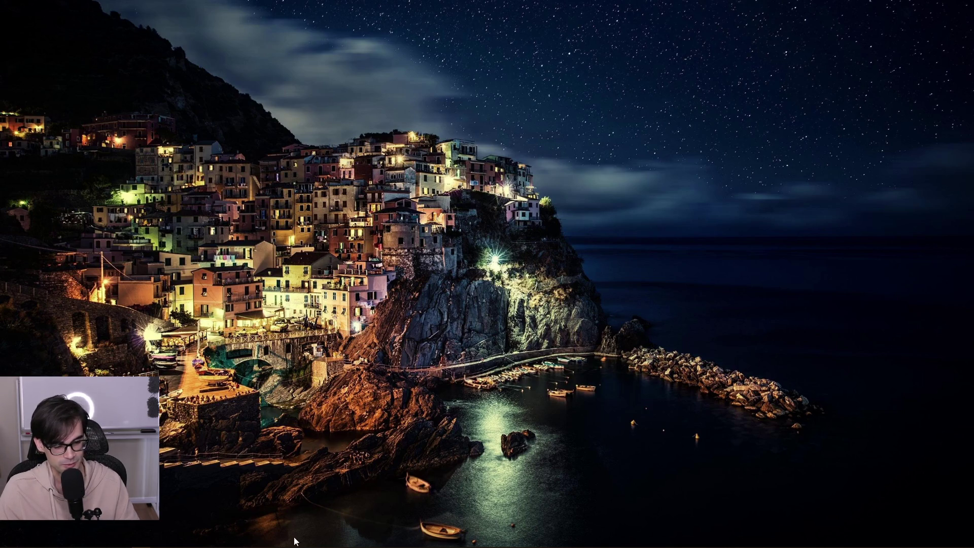
Restore and maximize the Unreal Editor window, then close the Message Log.
left_click(179, 540)
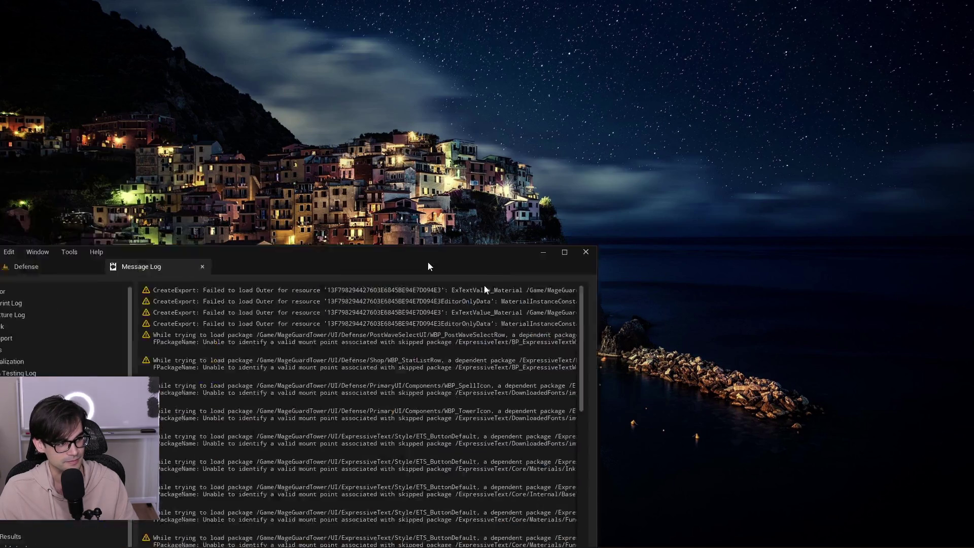
double_click(428, 267)
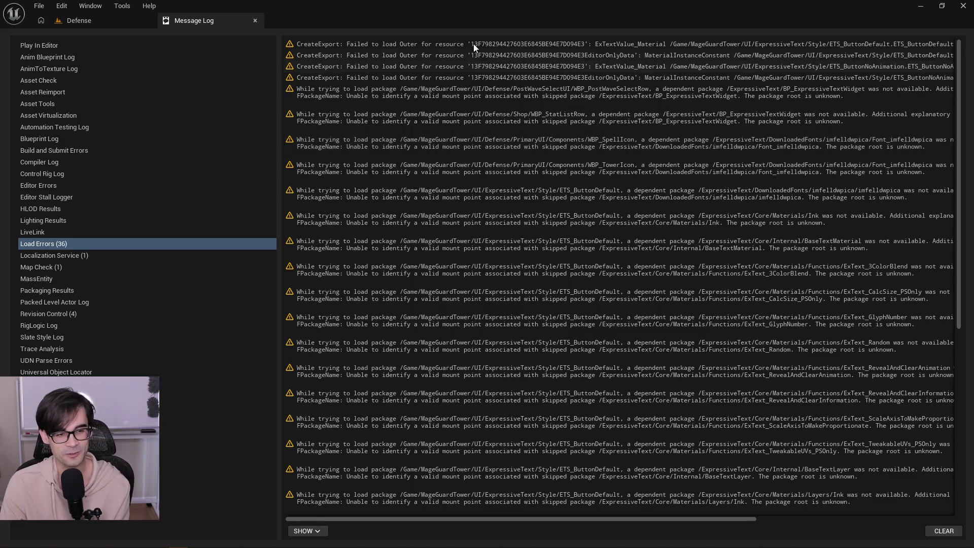
left_click(253, 22)
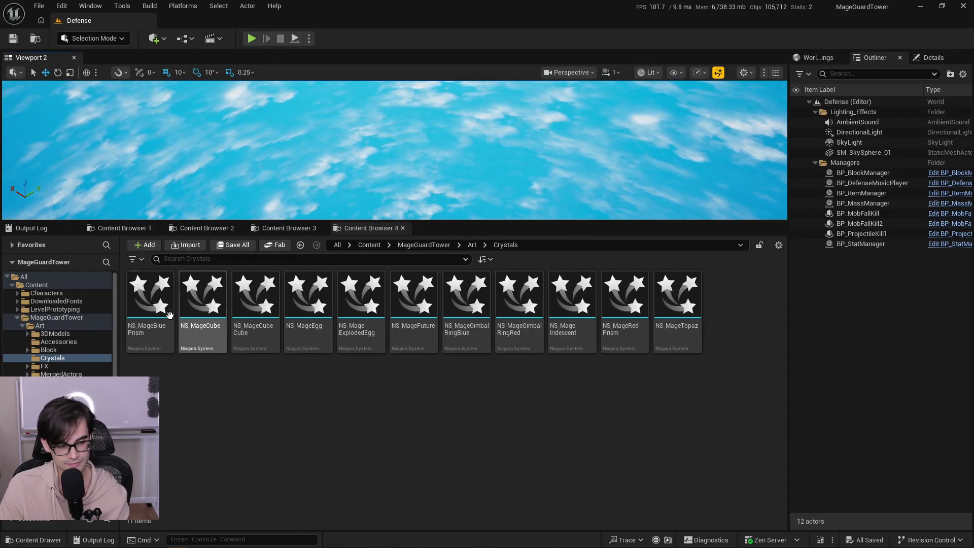
Open the NS_MageGimbalRingBlue Niagara system from the Crystals folder.
mouse_move(314, 323)
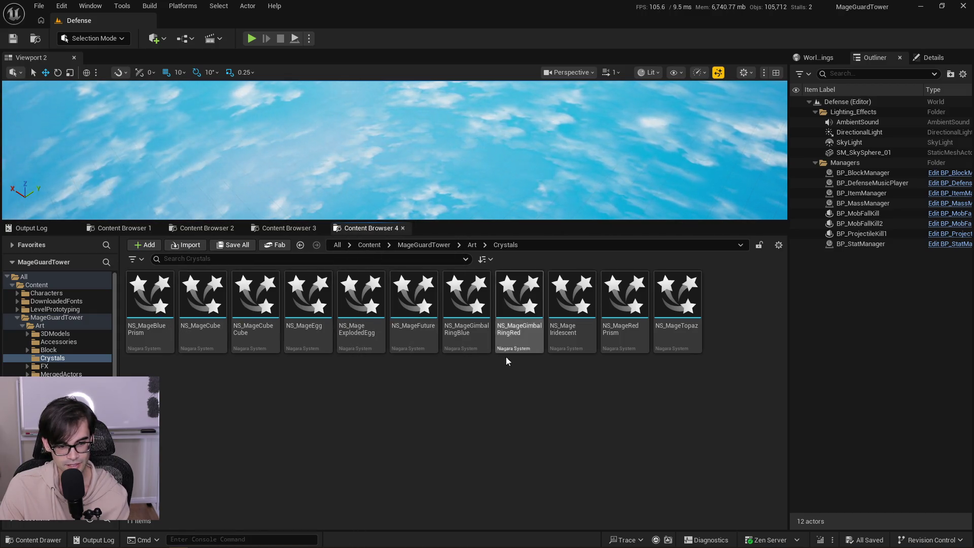
left_click(465, 311)
double_click(465, 312)
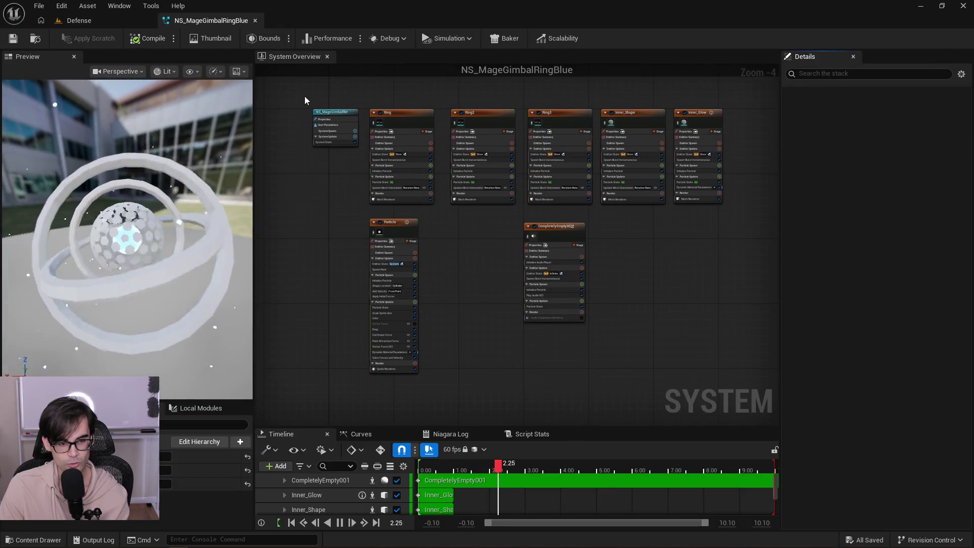
Disable the Particle emitter in NS_MageGimbalRingBlue's System Overview.
mouse_move(314, 108)
left_mouse_down()
mouse_move(475, 197)
mouse_move(719, 371)
left_mouse_up()
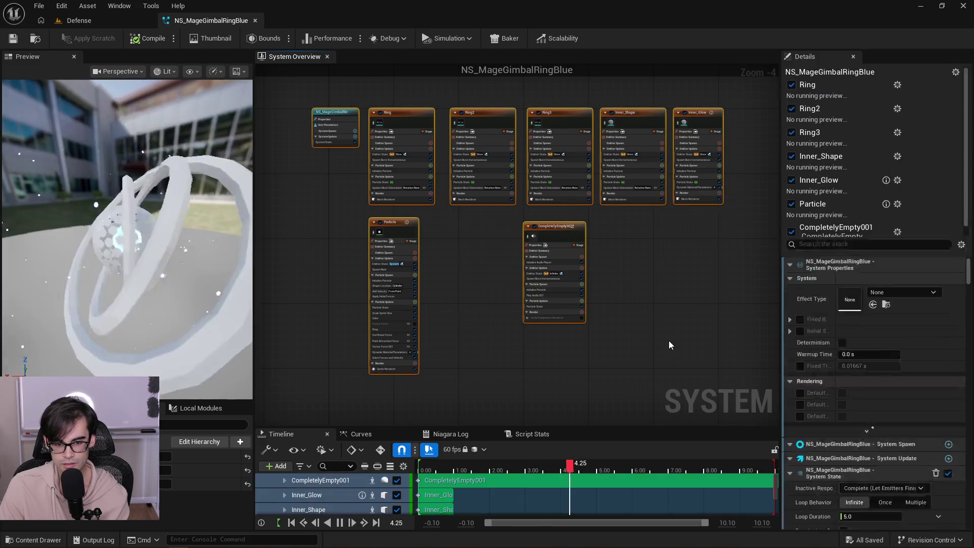
left_click(661, 311)
scroll(364, 208, "up", 4)
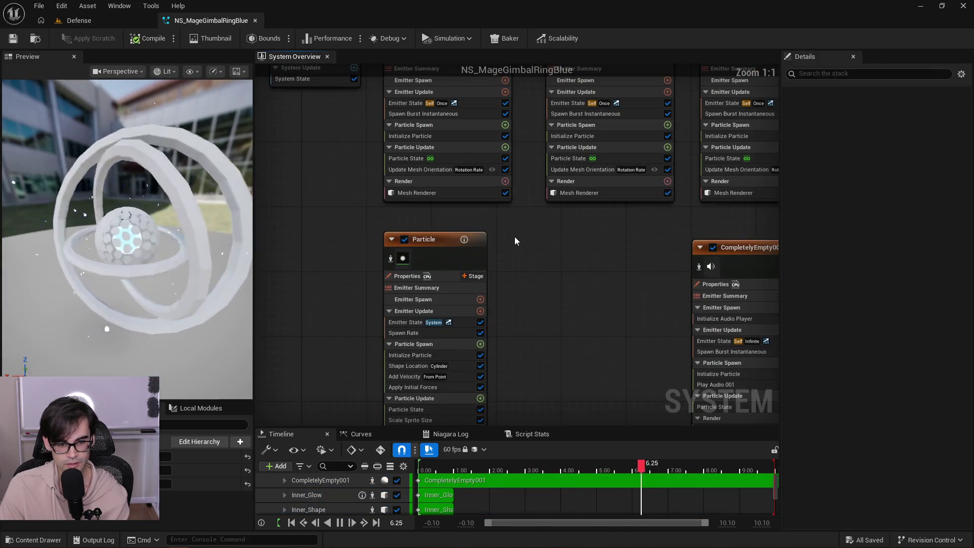
left_click(405, 241)
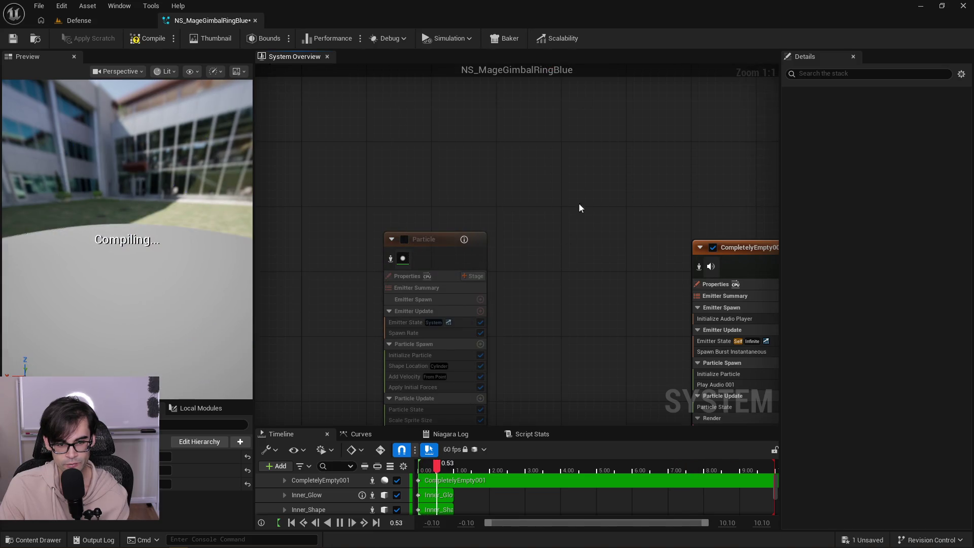
Move the CompletelyEmpty001 node beside the Particle node.
left_click_drag(637, 245, 509, 236)
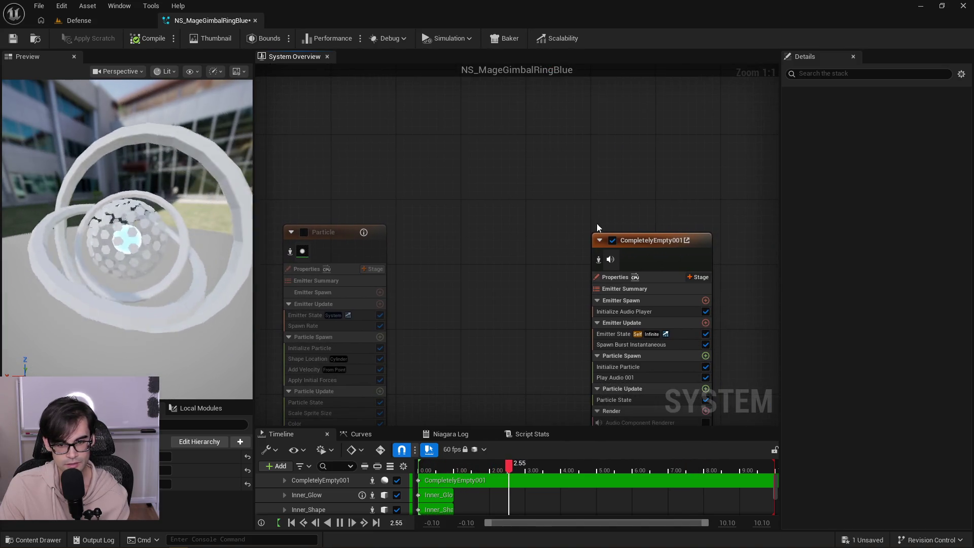
left_click_drag(597, 223, 462, 221)
scroll(447, 219, "down", 4)
mouse_move(363, 228)
left_mouse_down()
mouse_move(446, 257)
mouse_move(550, 217)
mouse_move(409, 209)
mouse_move(407, 193)
mouse_move(452, 270)
left_mouse_up()
scroll(388, 178, "up", 2)
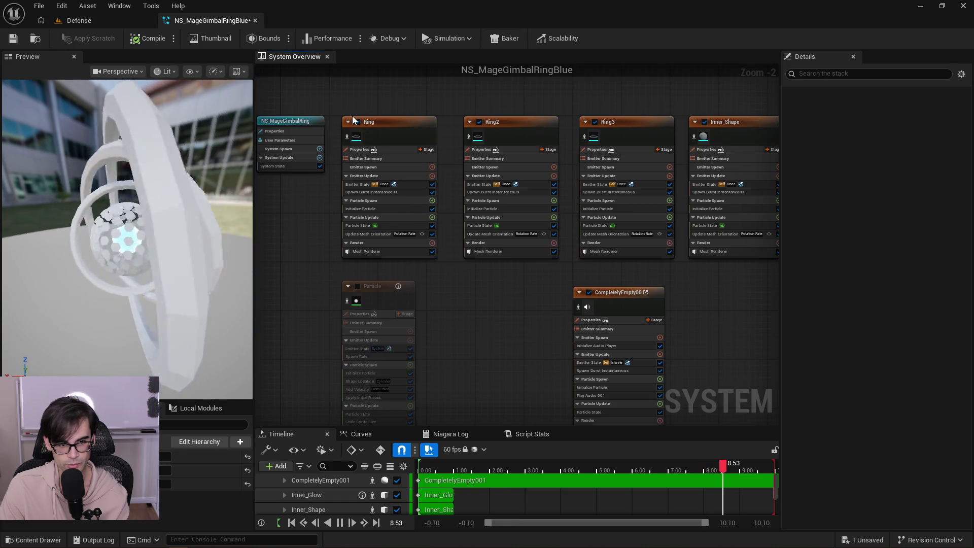
mouse_move(618, 294)
left_mouse_down()
mouse_move(480, 282)
mouse_move(517, 284)
left_mouse_up()
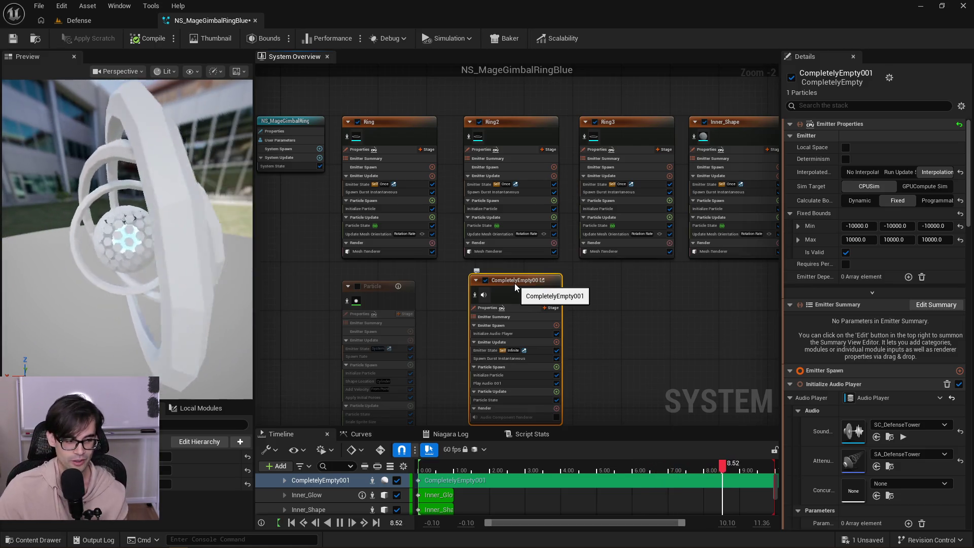
mouse_move(511, 281)
left_mouse_down()
mouse_move(505, 303)
mouse_move(512, 288)
left_mouse_up()
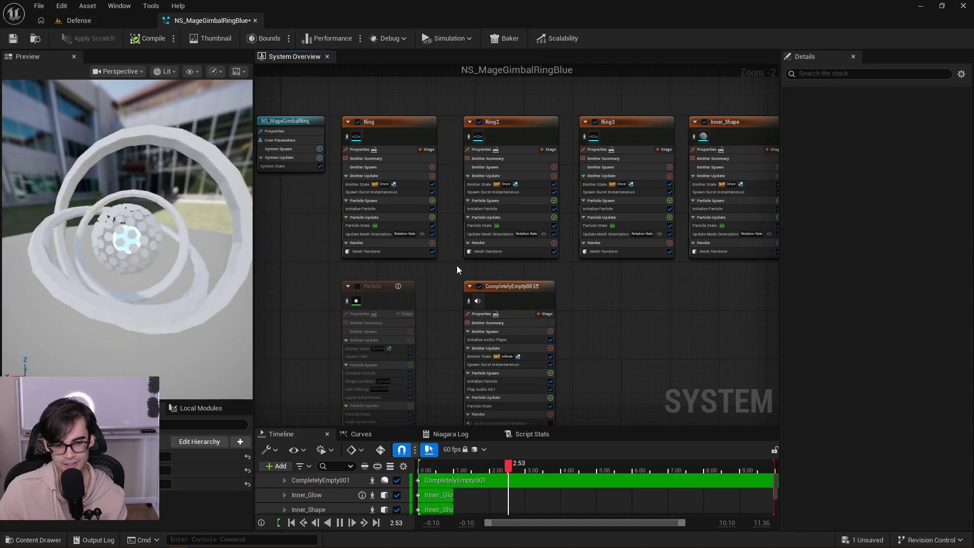
scroll(522, 337, "down", 3)
mouse_move(713, 212)
left_mouse_down()
mouse_move(634, 304)
mouse_move(458, 364)
mouse_move(401, 433)
mouse_move(396, 331)
left_mouse_up()
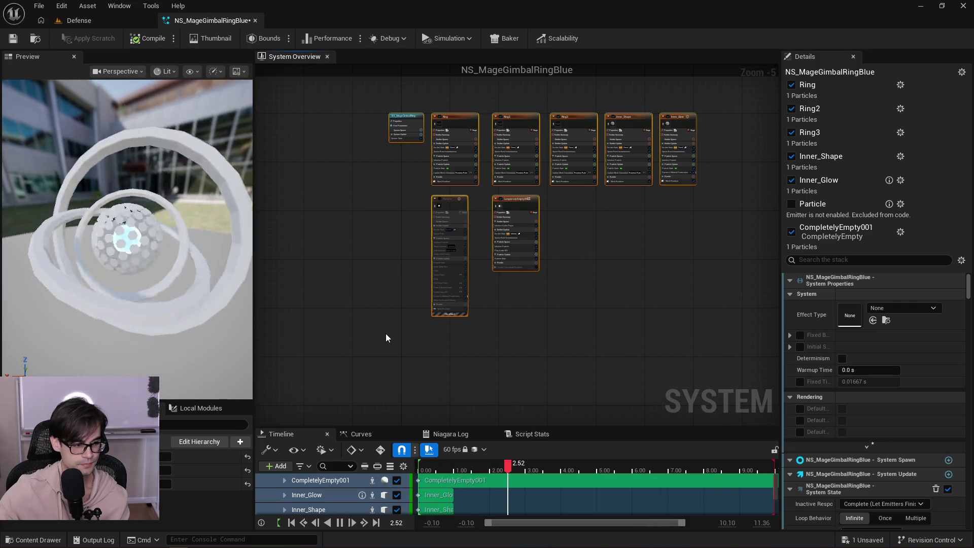
Frame the Ring3, Inner_Shape and Inner_Glow nodes and select Inner_Glow.
left_click(563, 311)
mouse_move(373, 102)
left_mouse_down()
mouse_move(716, 354)
mouse_move(589, 238)
mouse_move(391, 135)
mouse_move(376, 144)
mouse_move(380, 152)
mouse_move(366, 118)
mouse_move(337, 98)
left_mouse_up()
scroll(376, 144, "down", 2)
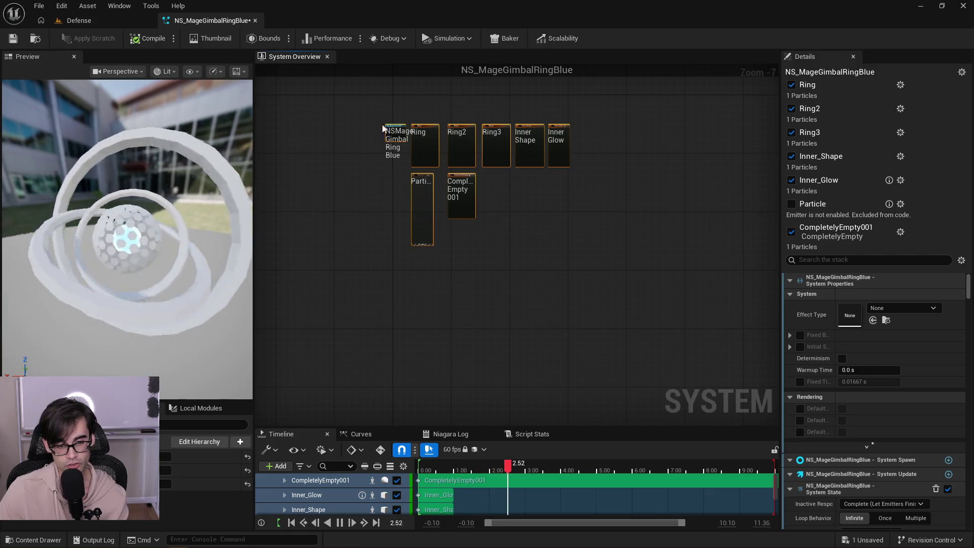
left_click(355, 110)
scroll(355, 114, "up", 3)
left_click_drag(464, 119, 324, 97)
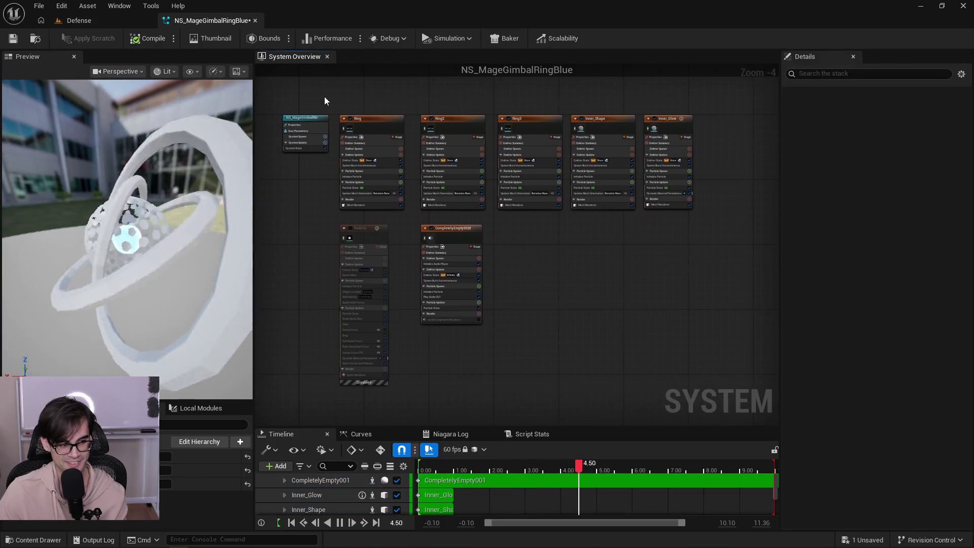
scroll(453, 139, "up", 2)
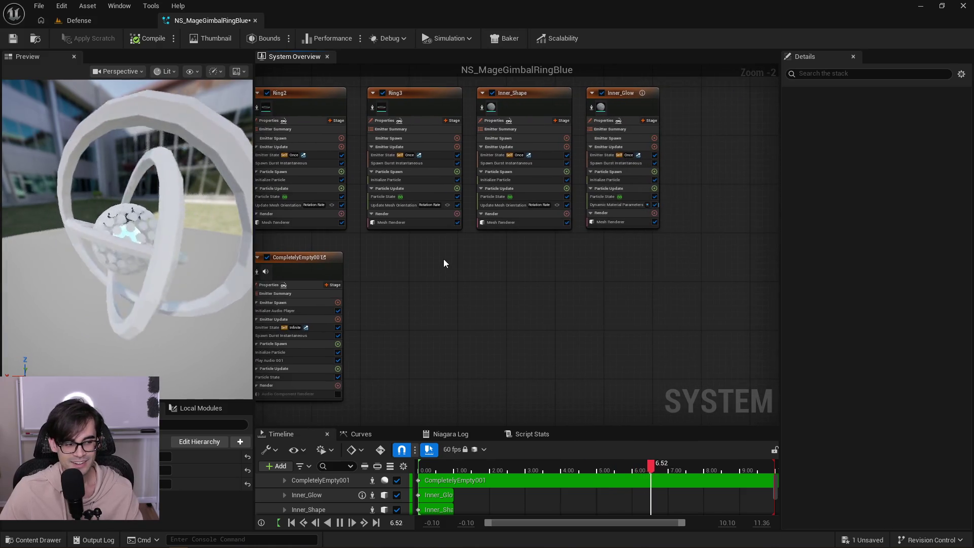
left_click_drag(444, 259, 366, 291)
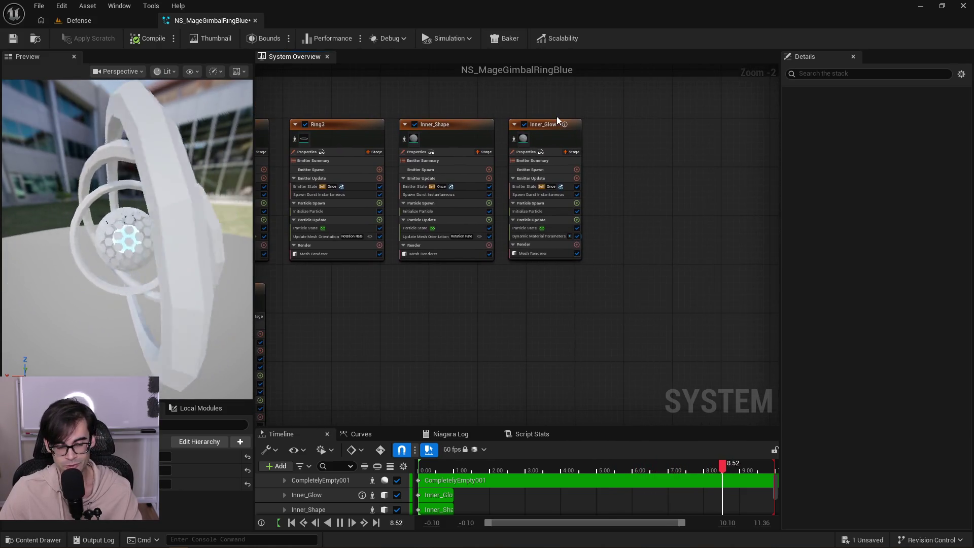
mouse_move(625, 85)
left_mouse_down()
mouse_move(635, 112)
mouse_move(612, 168)
mouse_move(290, 389)
mouse_move(268, 389)
mouse_move(290, 389)
left_mouse_up()
scroll(623, 128, "down", 3)
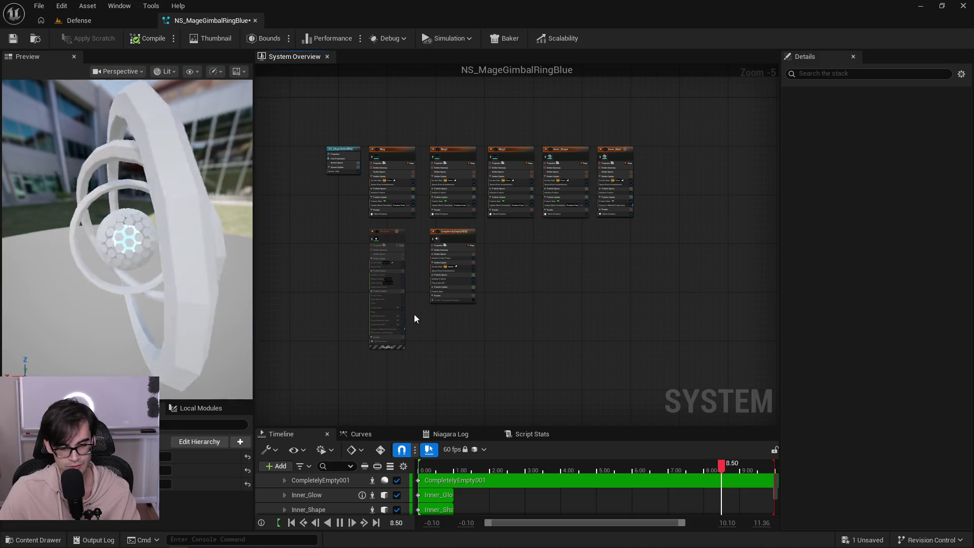
scroll(472, 341, "up", 5)
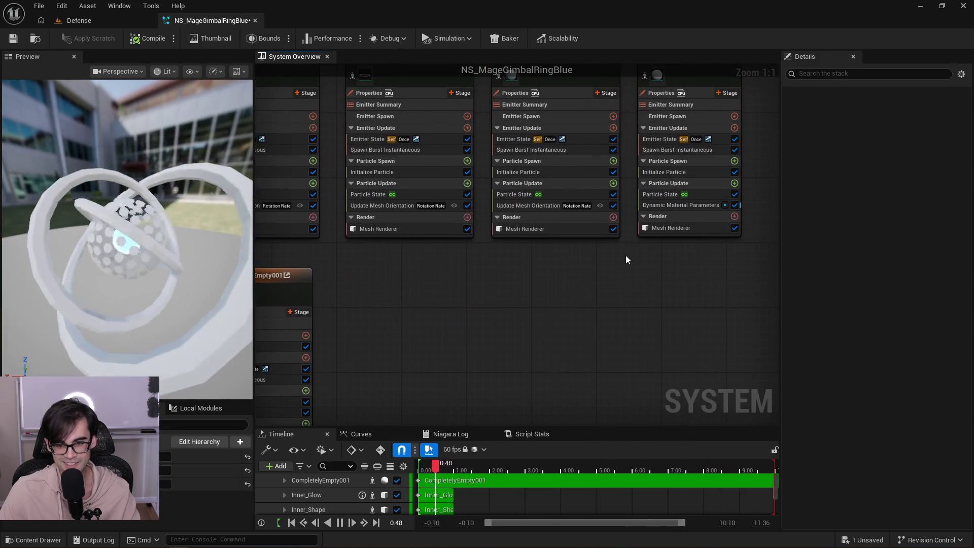
left_click_drag(662, 174, 604, 280)
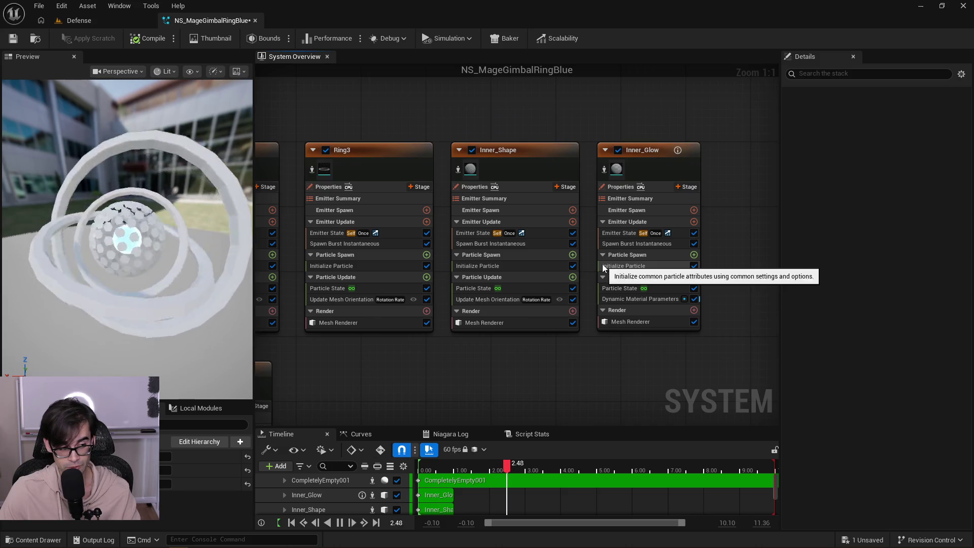
left_click_drag(587, 143, 557, 183)
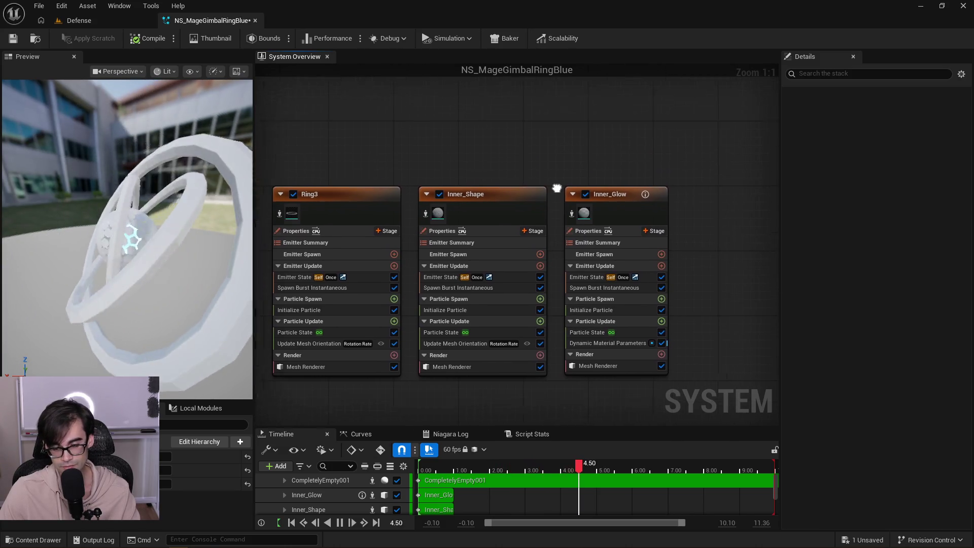
left_click(622, 193)
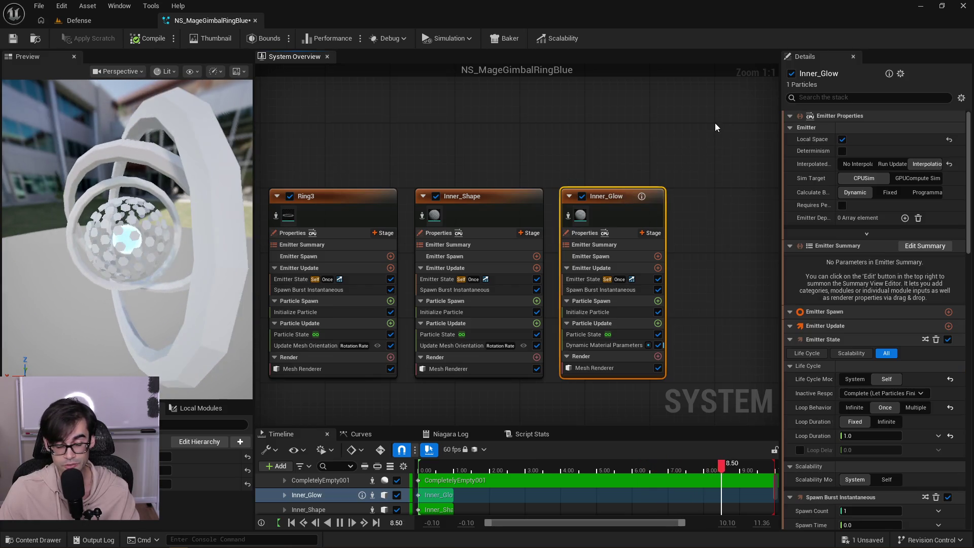
Reframe the emitter nodes and select Inner_Glow again to inspect its settings.
scroll(714, 125, "down", 6)
mouse_move(712, 148)
left_mouse_down()
mouse_move(616, 281)
mouse_move(438, 327)
left_mouse_up()
left_click(652, 262)
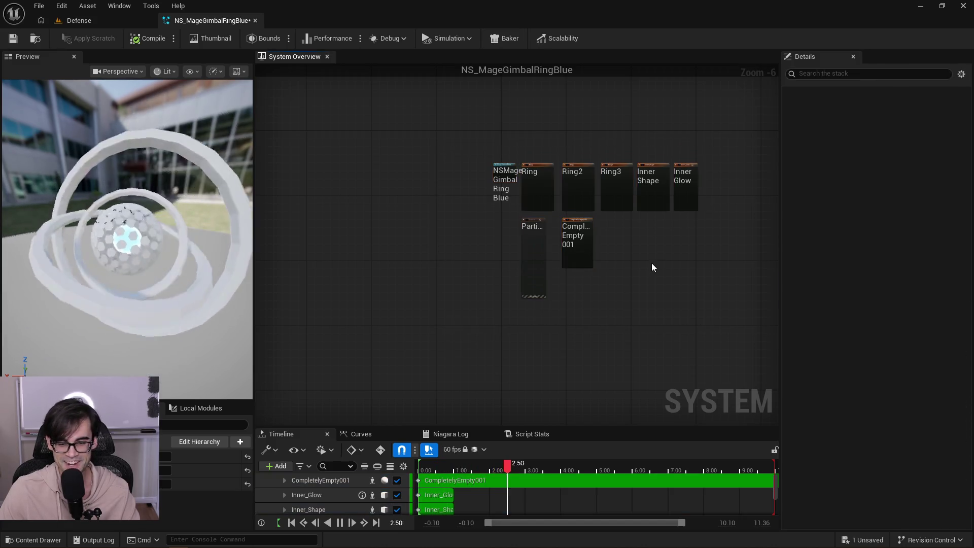
scroll(666, 226, "up", 5)
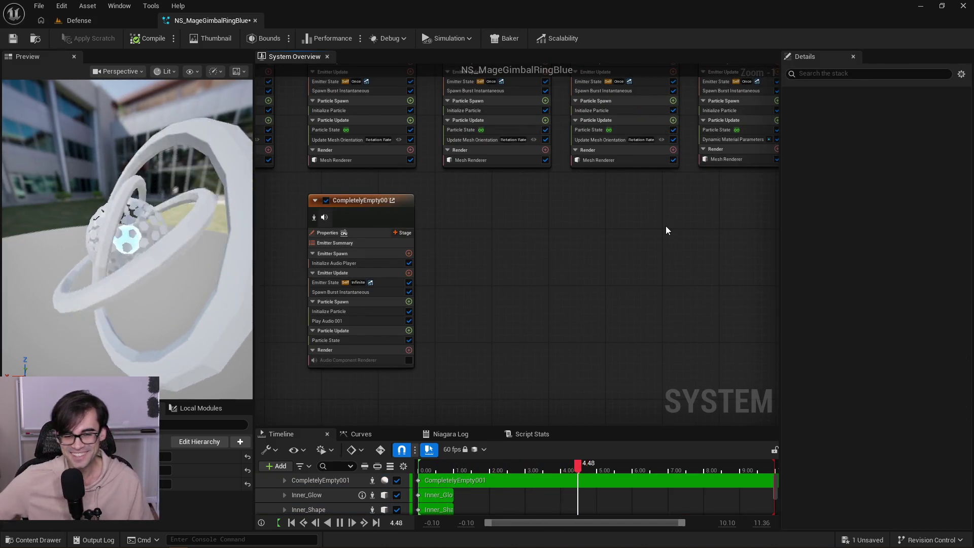
left_click_drag(646, 225, 550, 357)
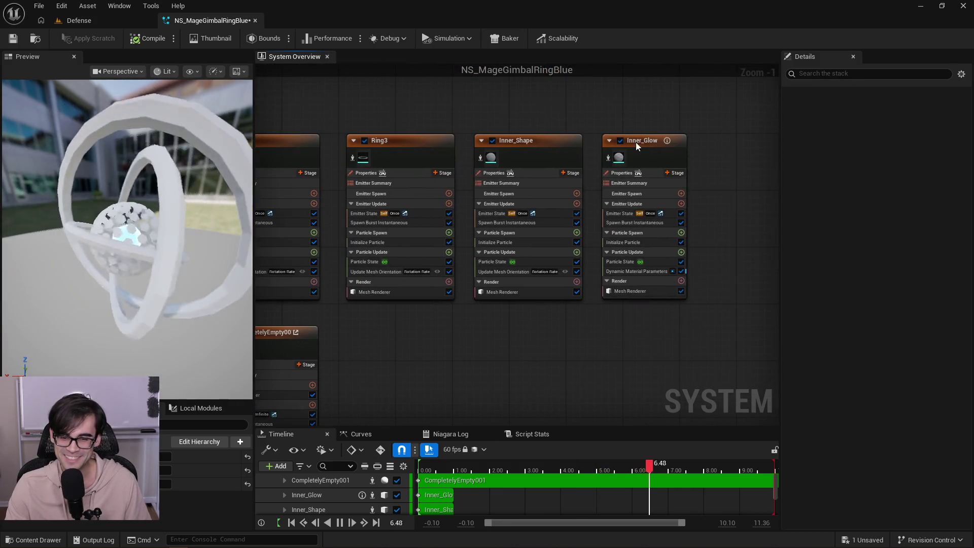
left_click(638, 139)
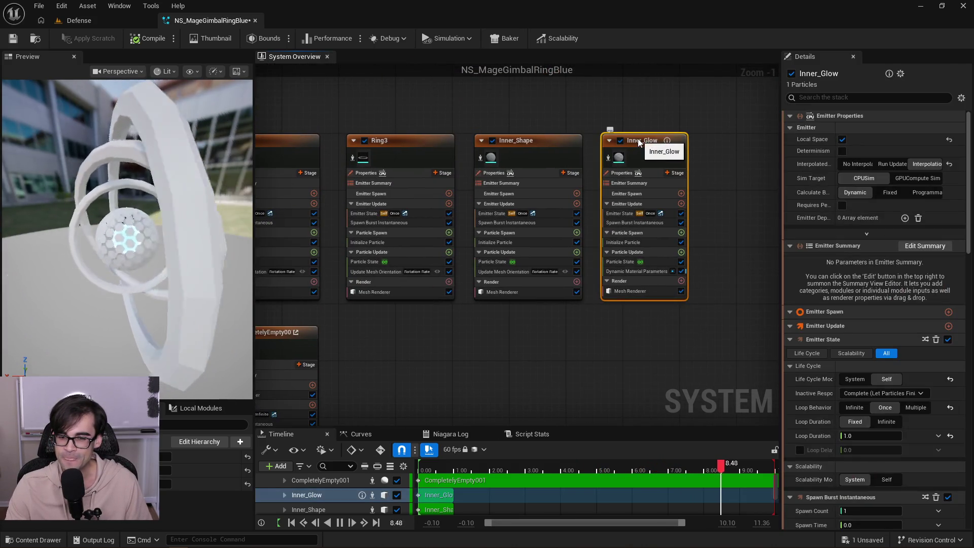
Inspect the settings of Inner_Glow, Particle, Ring, Ring2, Ring3 and Inner_Shape emitters.
left_click(635, 292)
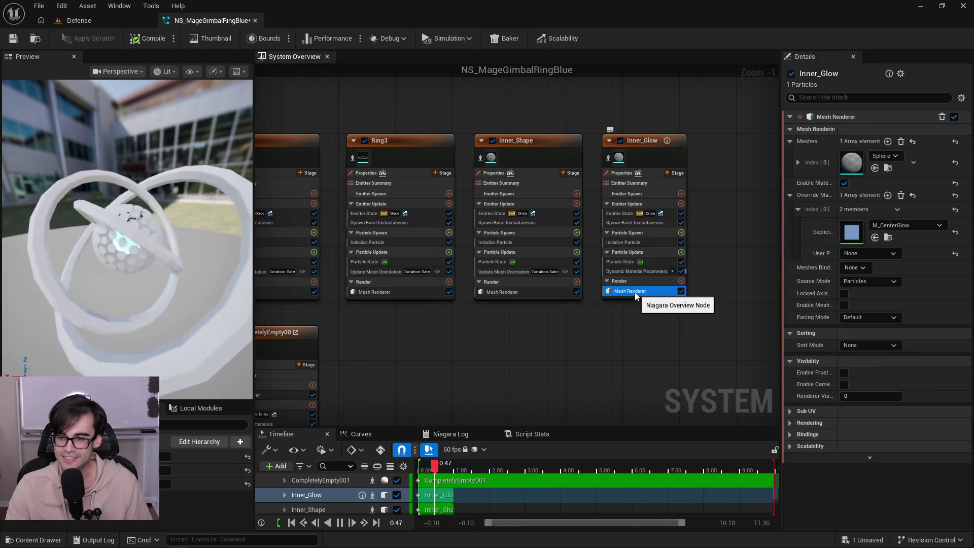
left_click_drag(595, 318, 703, 224)
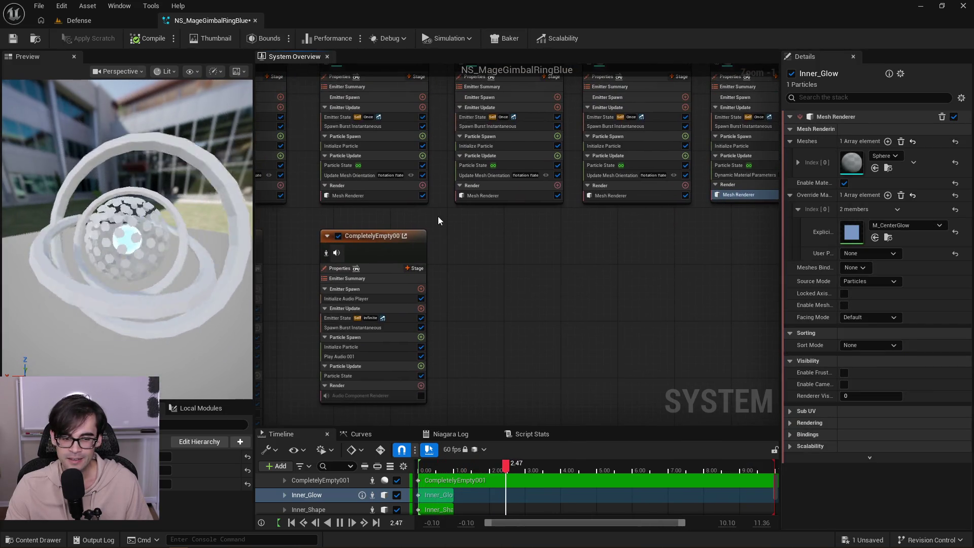
left_click_drag(437, 216, 610, 200)
left_click(382, 228)
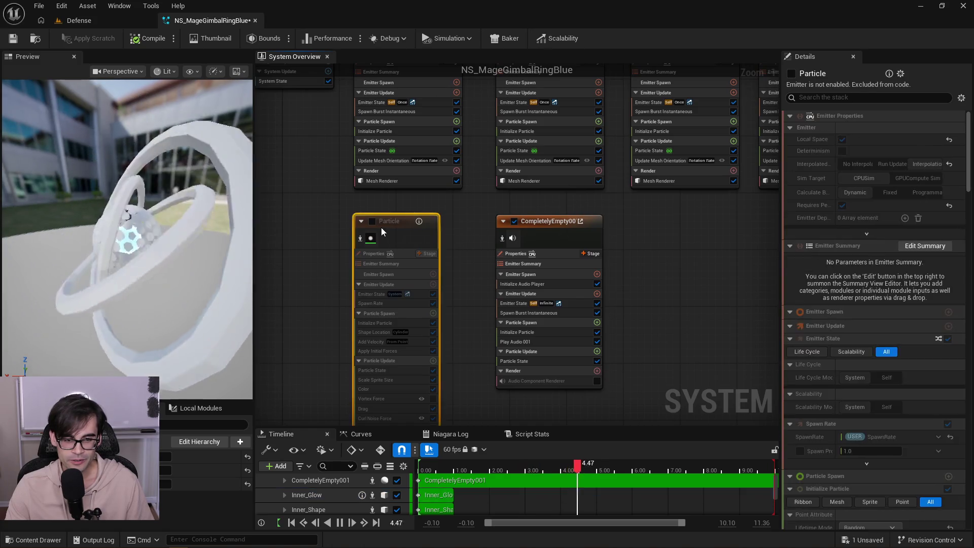
left_click(407, 129)
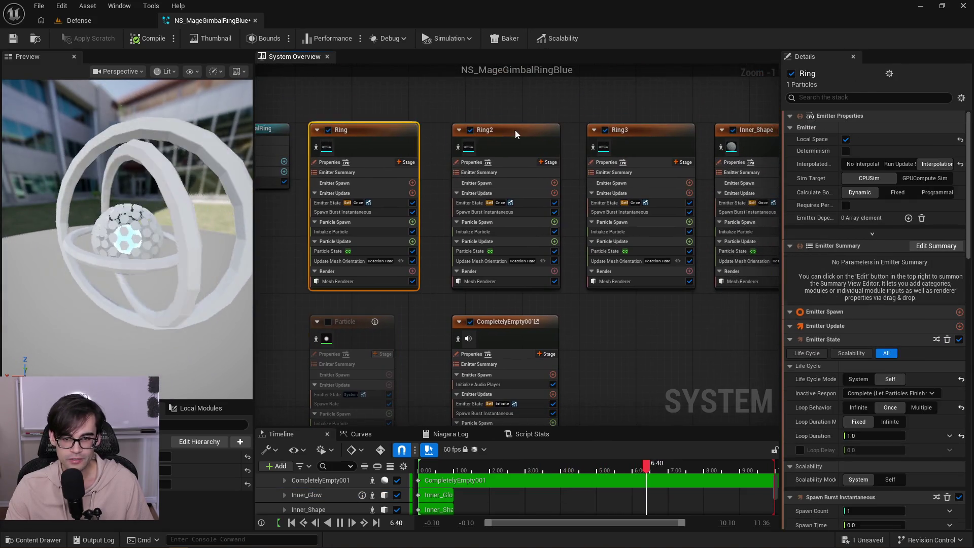
left_click(516, 130)
left_click(644, 131)
left_click(708, 138)
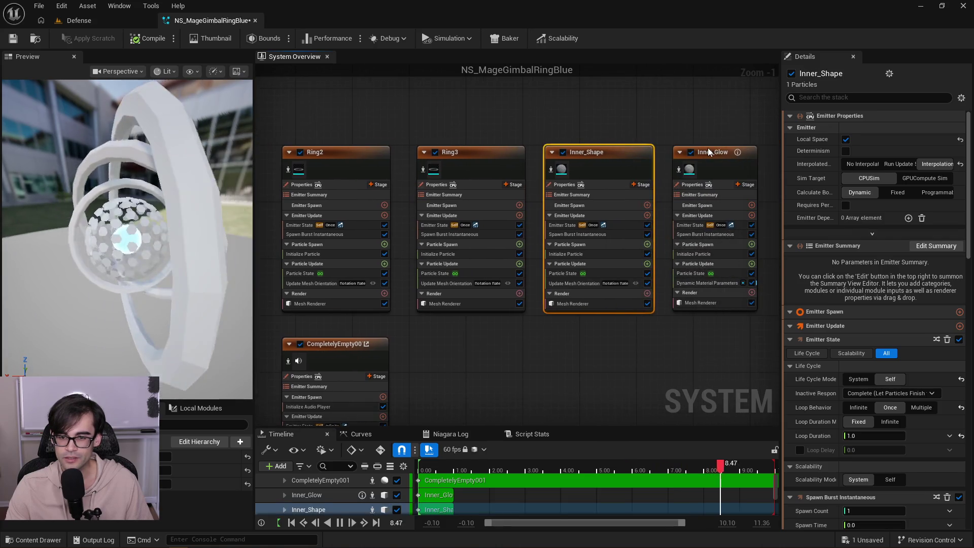
left_click(708, 148)
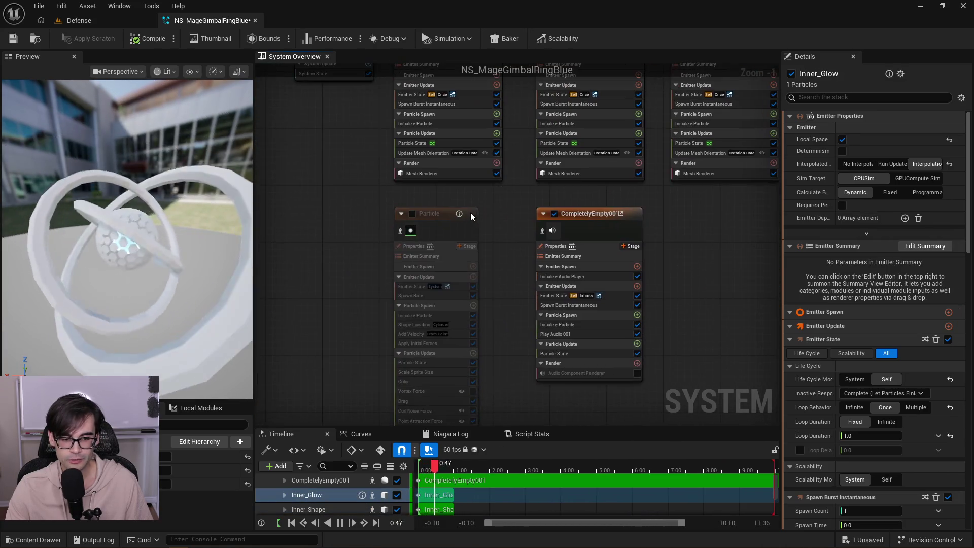
left_click(434, 212)
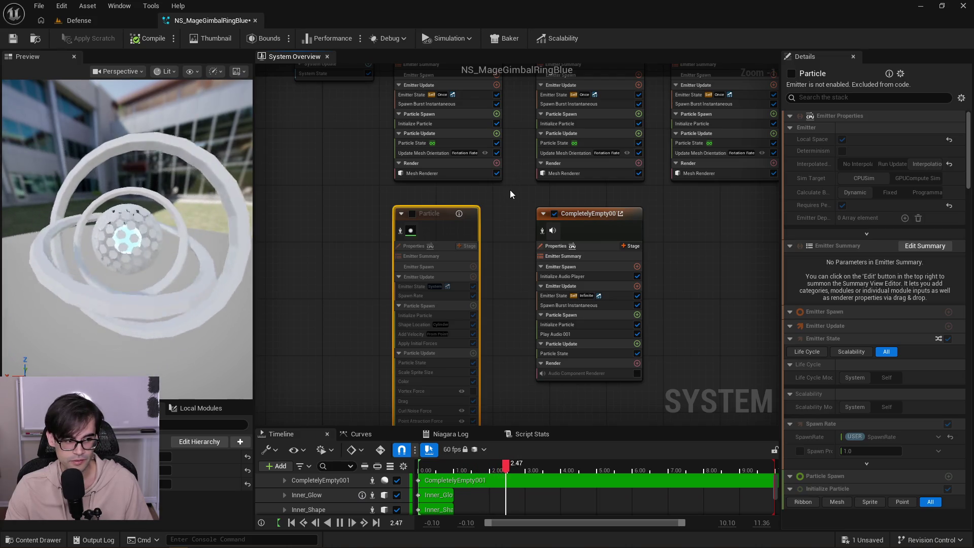
Open Ring's mesh renderer override material M_Ring and wire Substrate Vertical Layer to Front Material.
left_click_drag(510, 190, 397, 291)
left_click(334, 264)
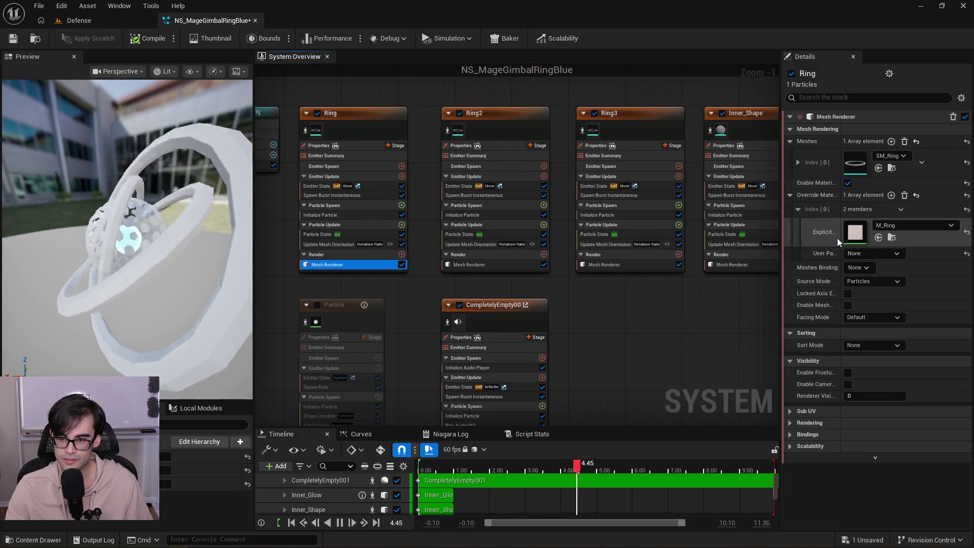
double_click(864, 235)
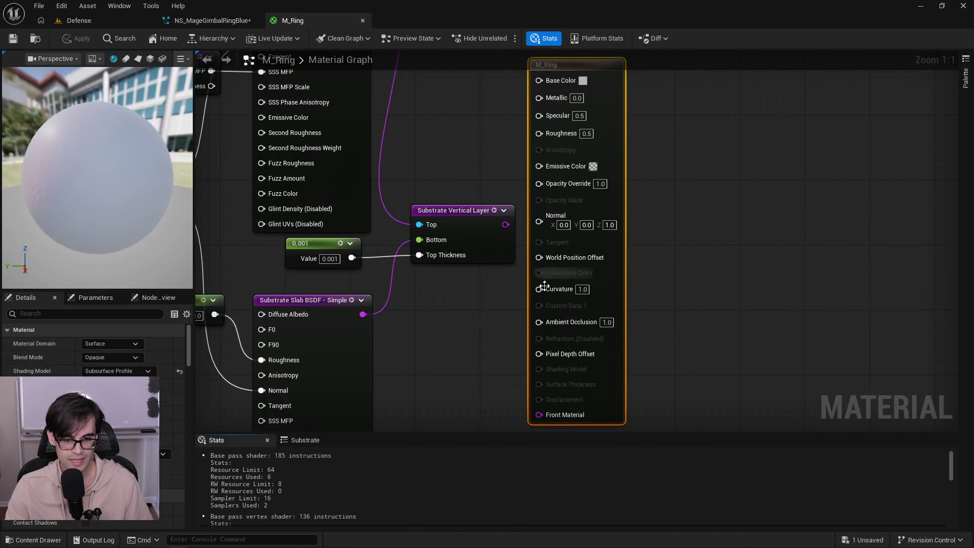
left_click_drag(505, 225, 539, 414)
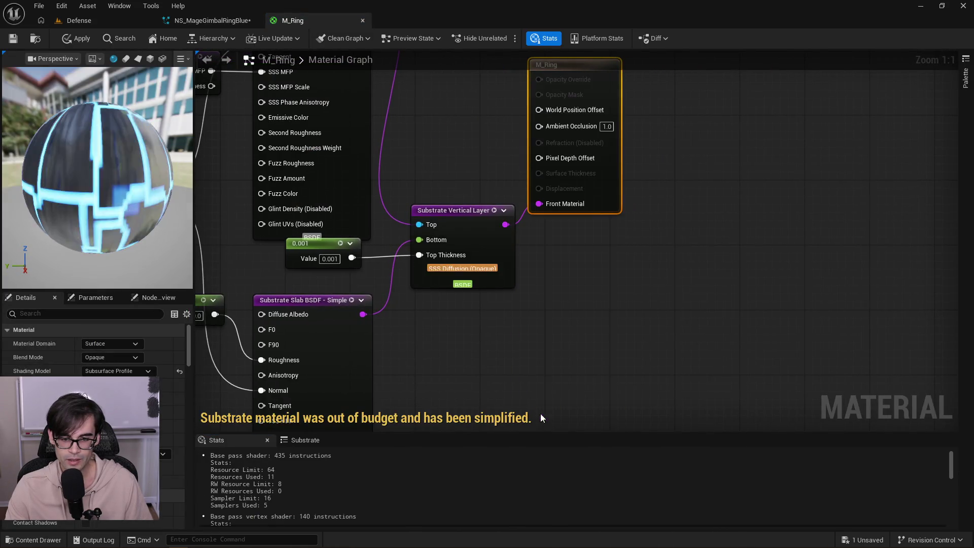
Apply and save the M_Ring material changes, then close its material editor.
left_click(80, 39)
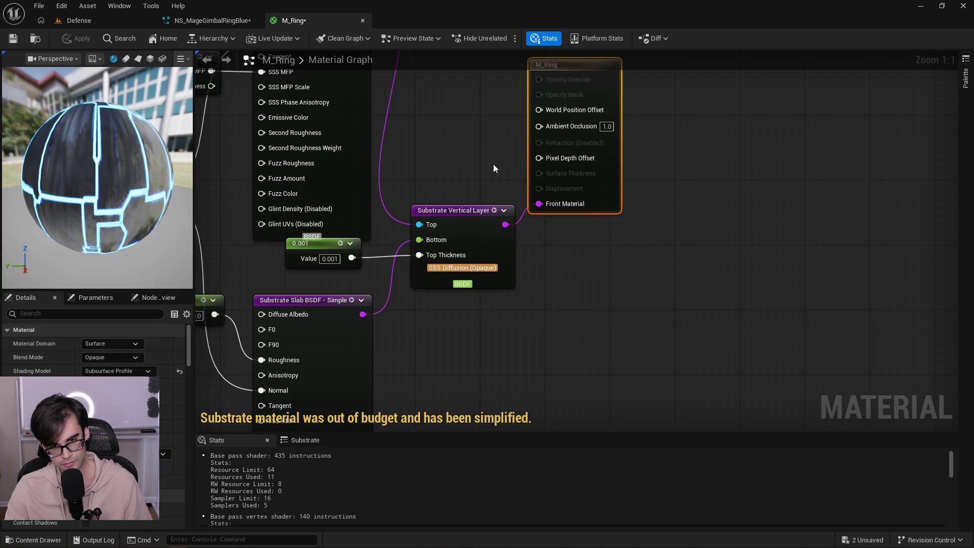
left_click_drag(464, 137, 476, 181)
left_click(13, 39)
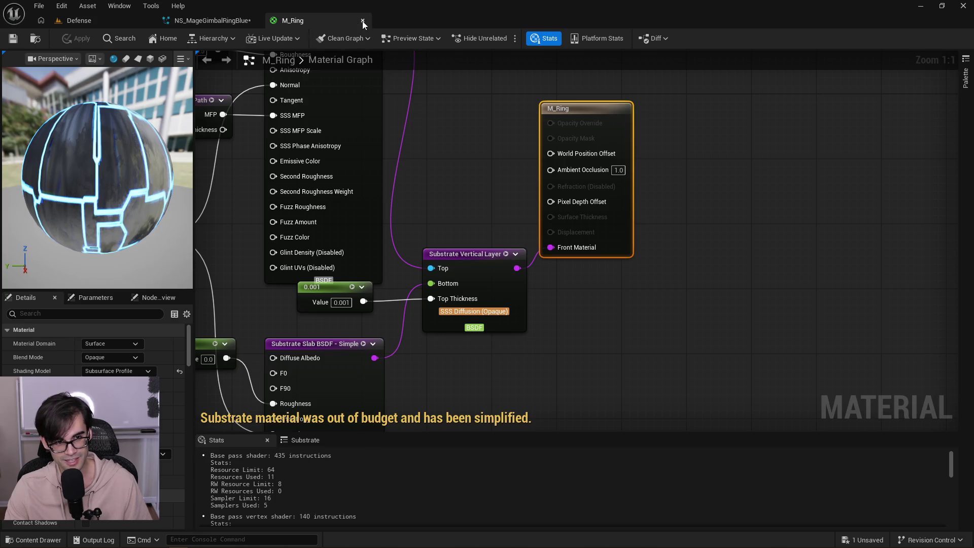
scroll(440, 142, "down", 2)
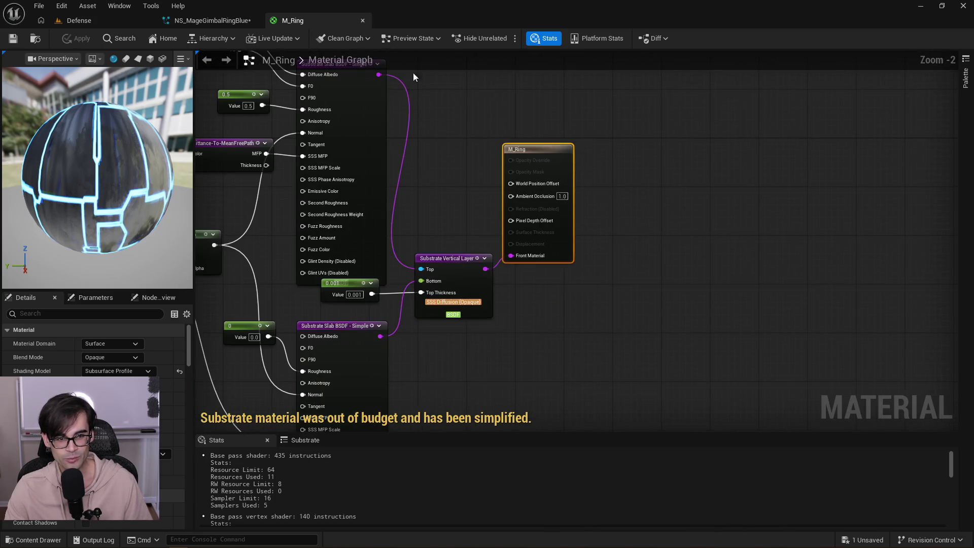
left_click(363, 20)
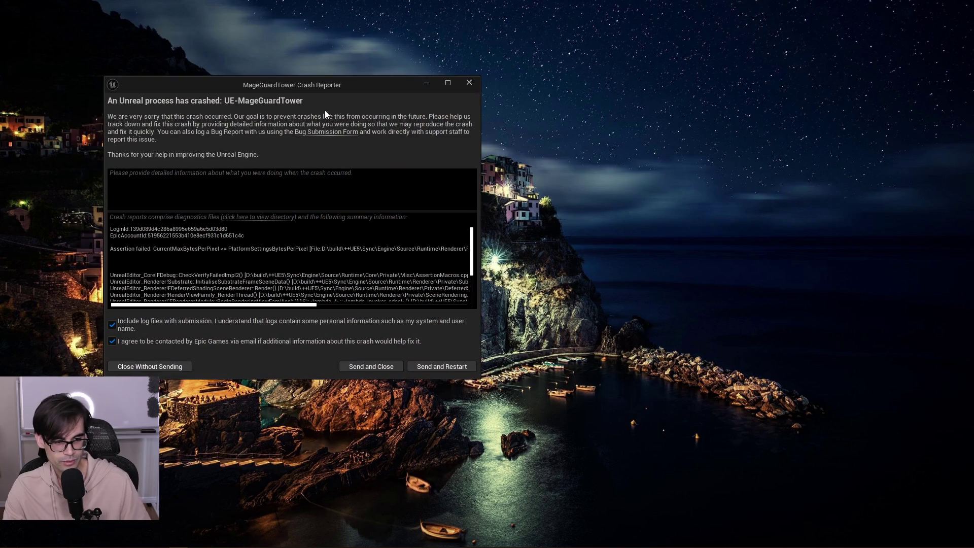
Close the crash report without sending and relaunch MageGuardTower.uproject from the project folder.
left_click(179, 364)
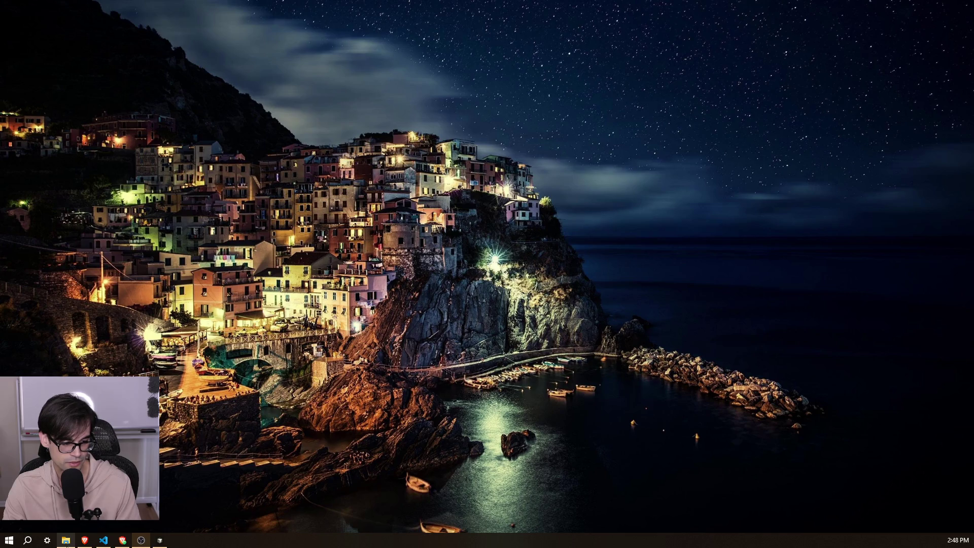
left_click(65, 540)
double_click(196, 311)
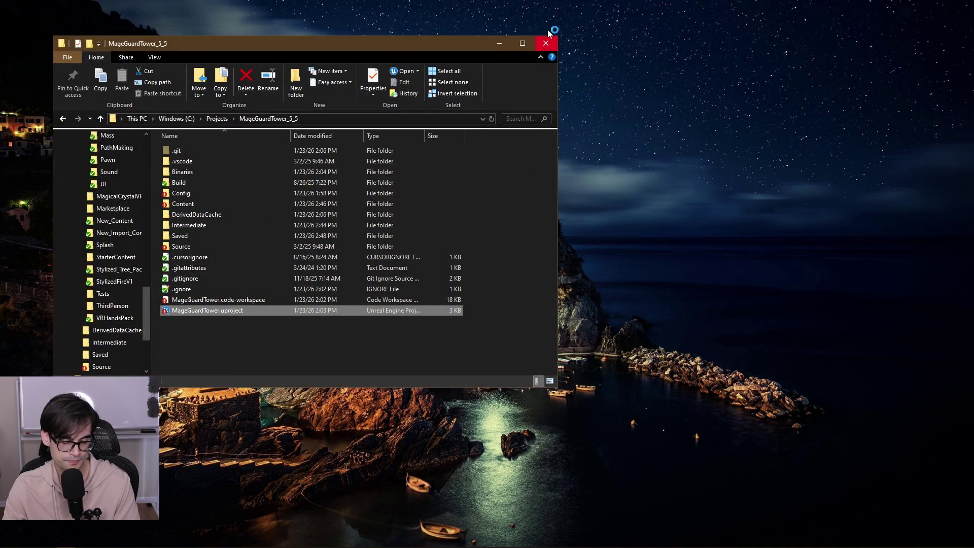
Close the MageGuardTower_5_5 Explorer window while the editor reloads.
left_click(546, 42)
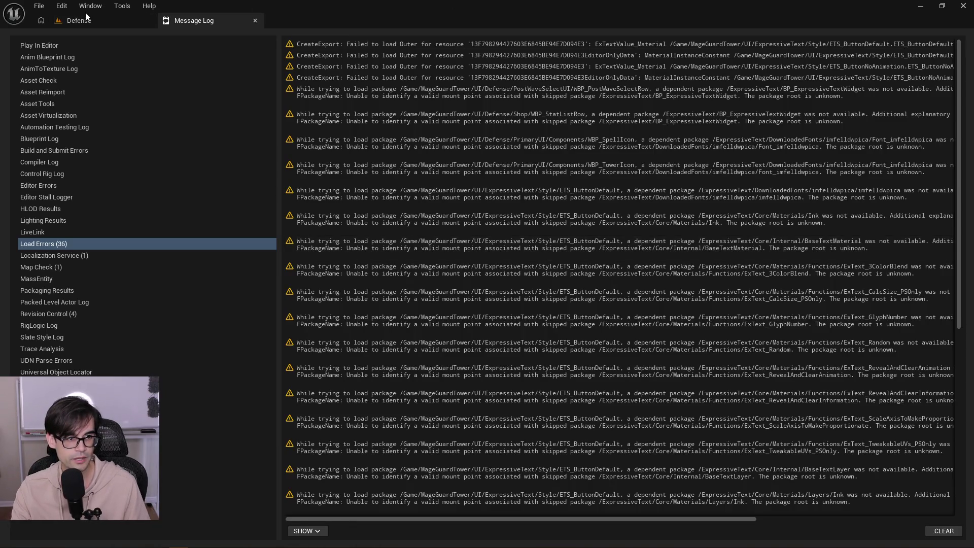
Open the Reference Viewer for NS_MageGimbalRingBlue.
left_click(93, 16)
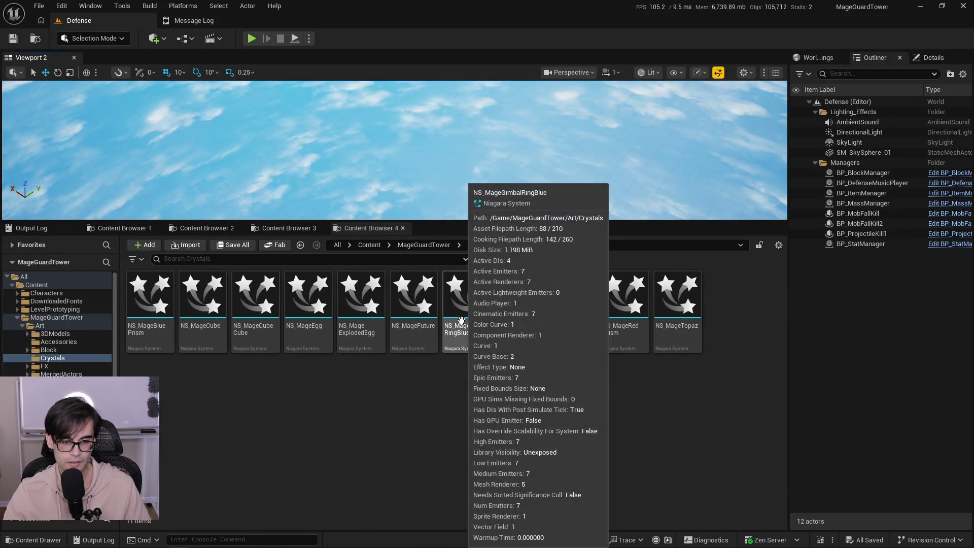
right_click(461, 320)
left_click(532, 247)
scroll(466, 291, "up", 4)
Edit M_Ring and disconnect its Front Material input.
left_click(508, 474)
right_click(436, 349)
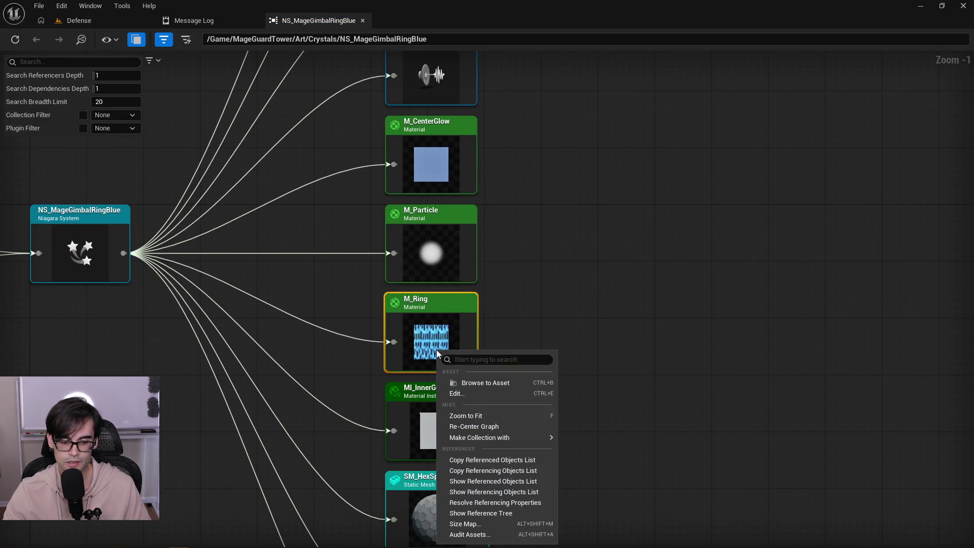
left_click(483, 391)
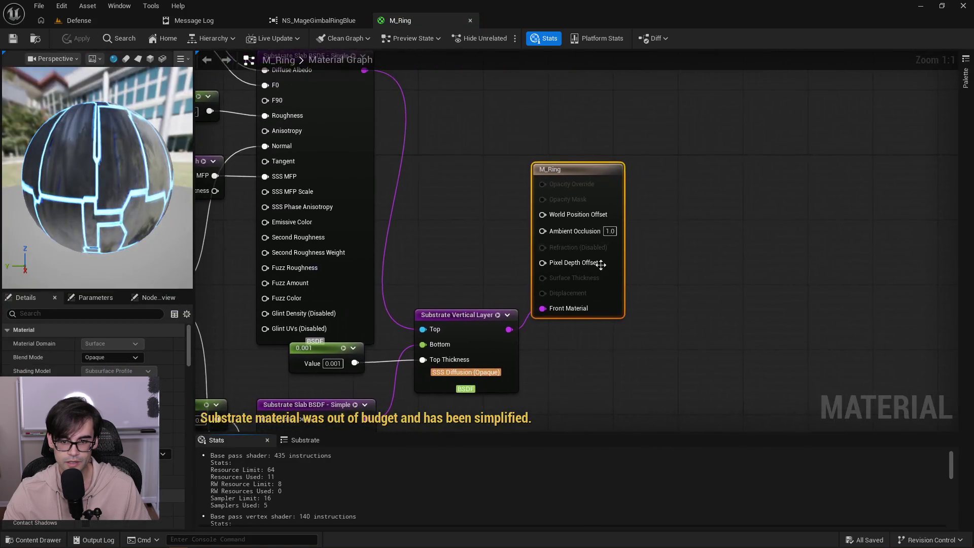
left_click(542, 308, "alt")
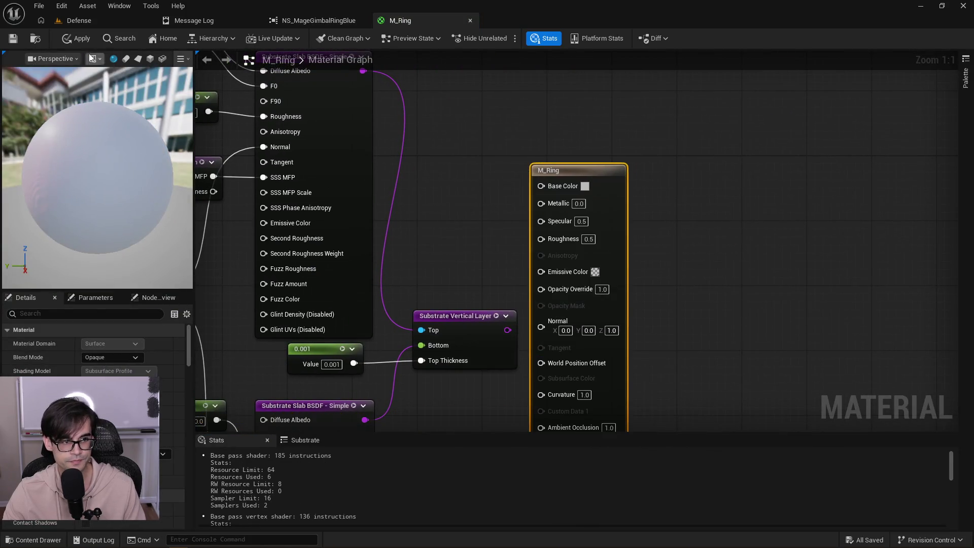
Edit M_CenterGlow from the reference graph and apply its changes.
left_click(88, 22)
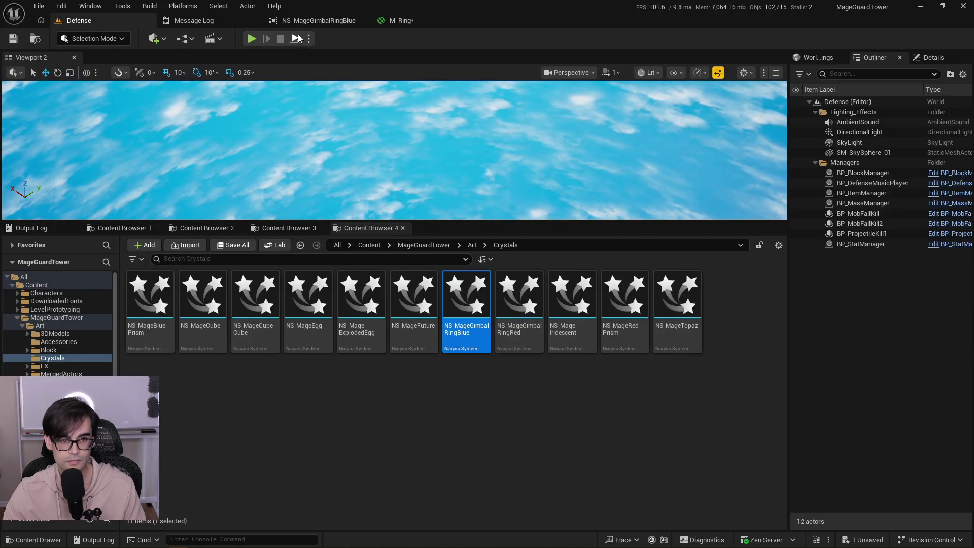
left_click(314, 20)
left_click(447, 276)
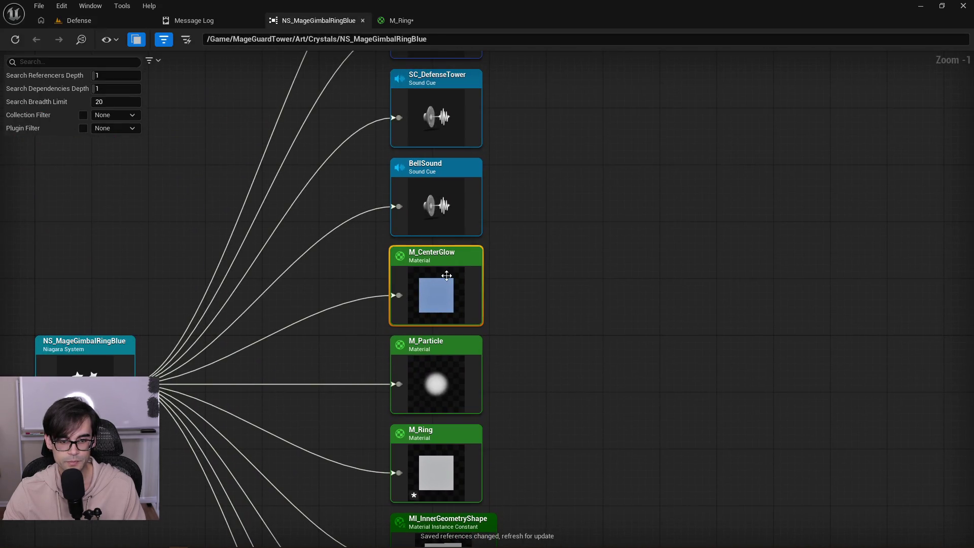
right_click(446, 275)
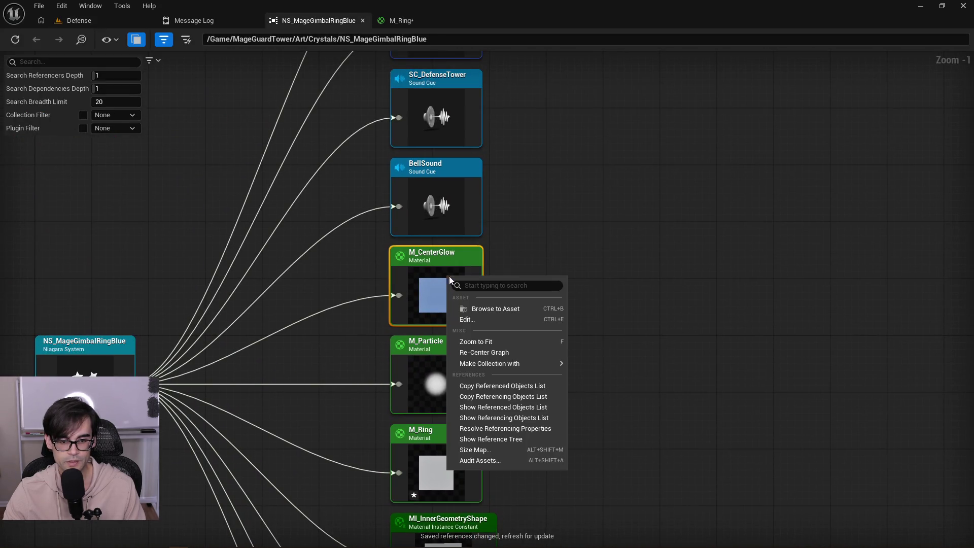
left_click(500, 317)
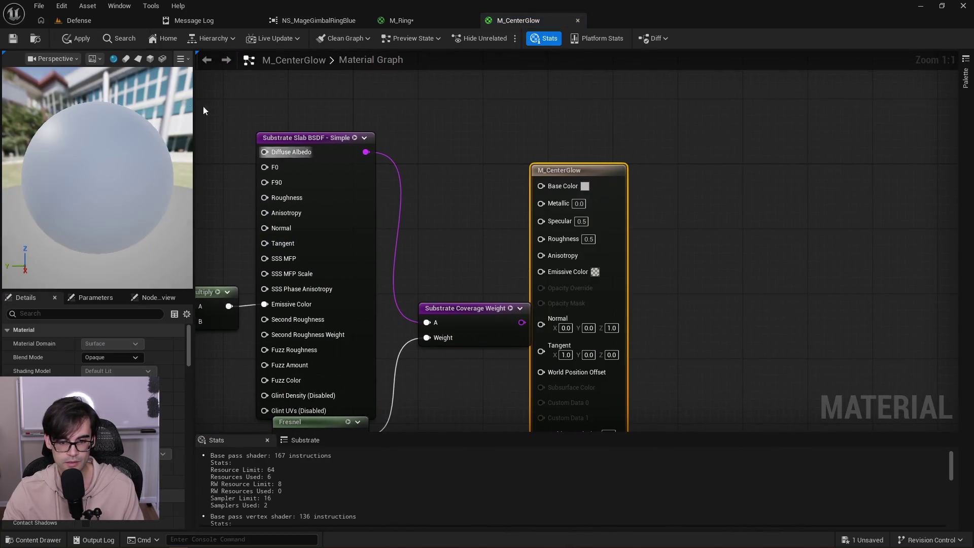
left_click(71, 41)
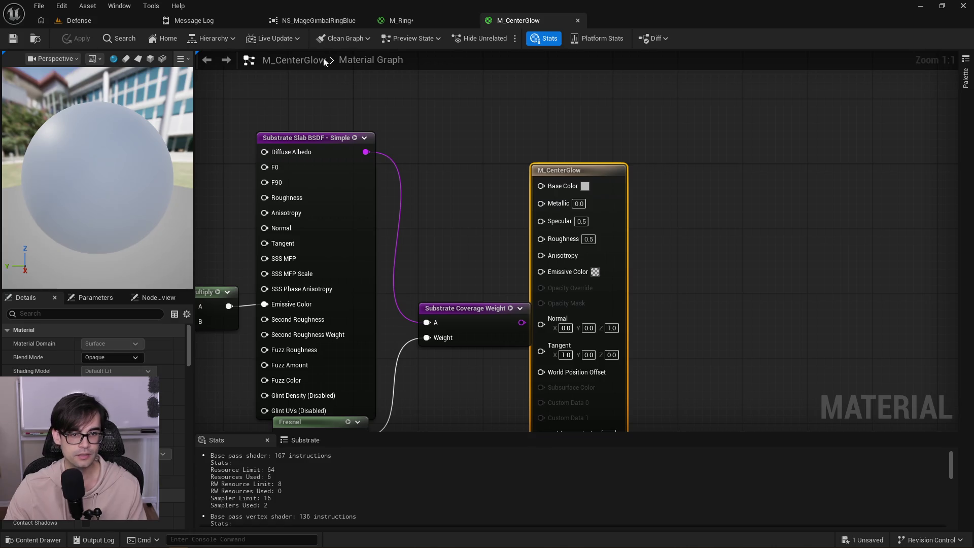
Close the M_Ring, M_CenterGlow and reference graph tabs.
left_click(437, 26)
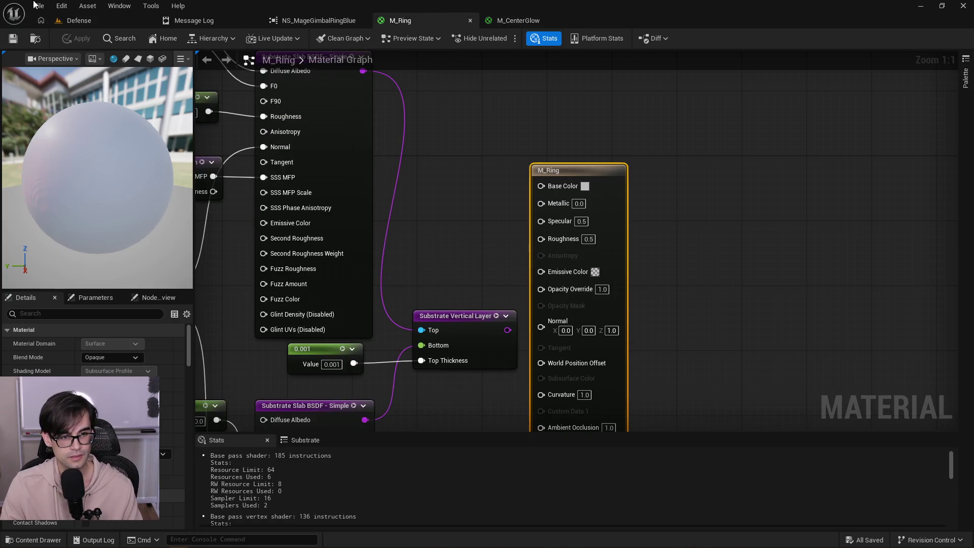
left_click(470, 21)
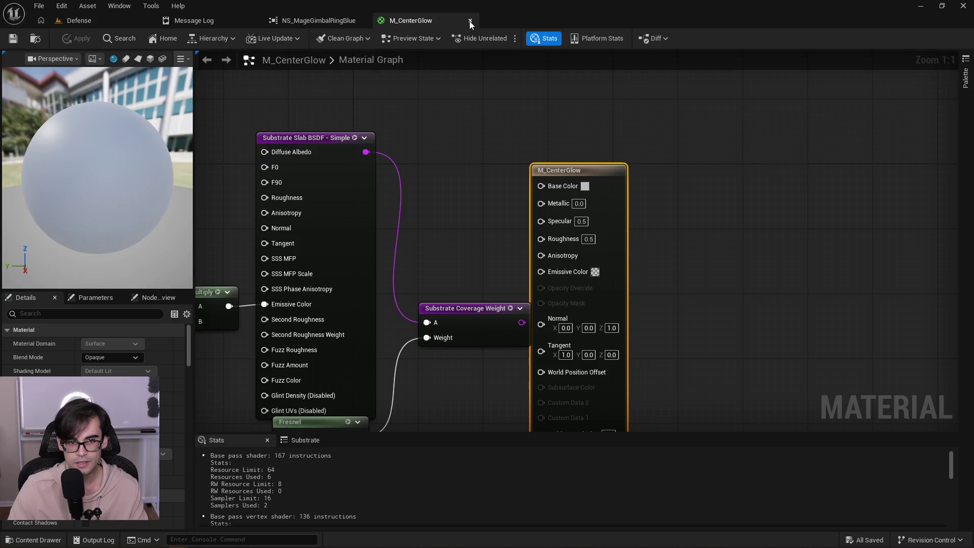
left_click(470, 20)
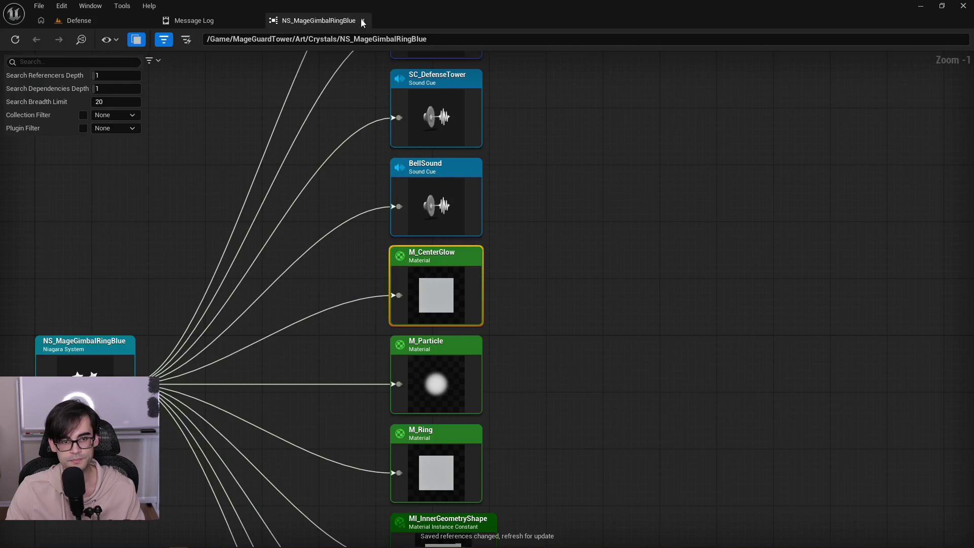
left_click(361, 20)
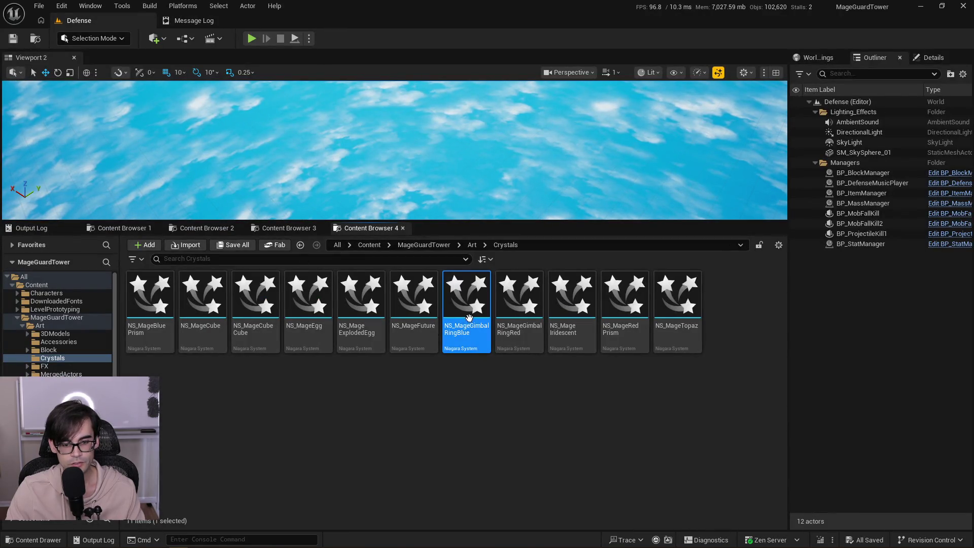
In NS_MageGimbalRingBlue, disable Particle, Inner_Glow, Inner_Shape, Ring3 and Ring2, leaving Ring, and save.
double_click(459, 340)
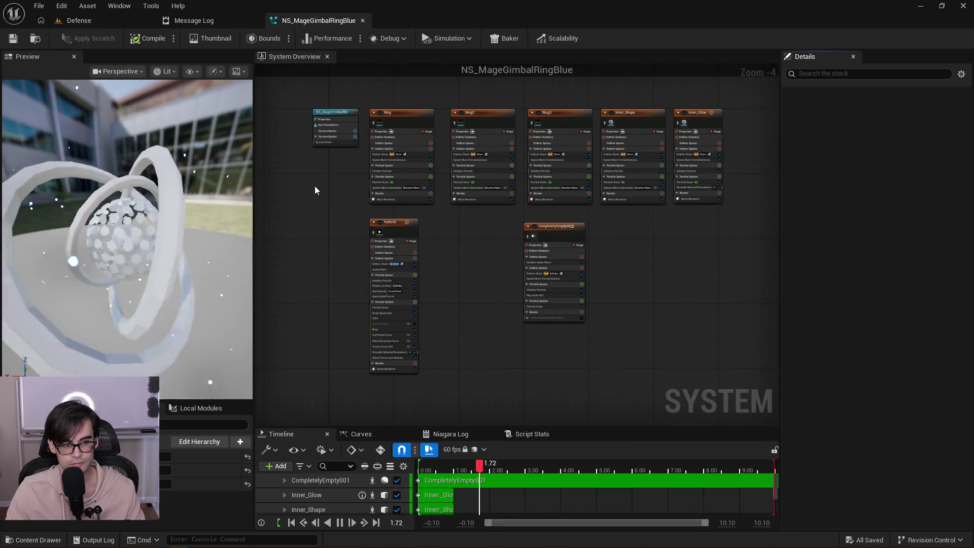
scroll(367, 231, "up", 3)
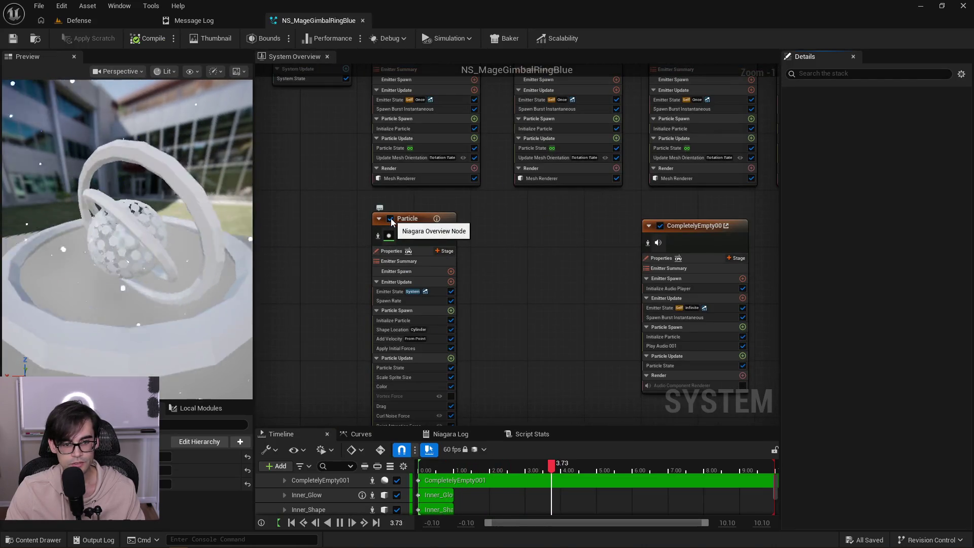
left_click(390, 219)
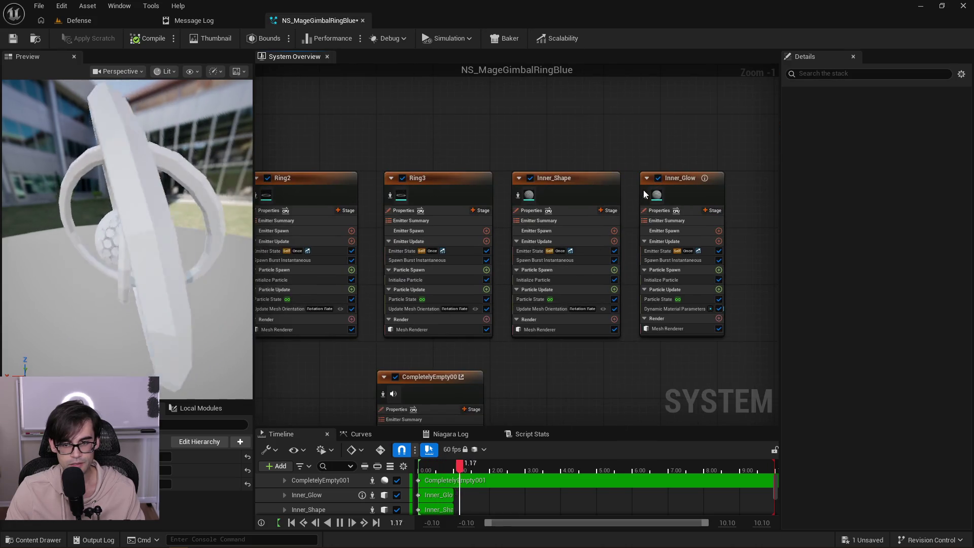
left_click(657, 178)
left_click(530, 178)
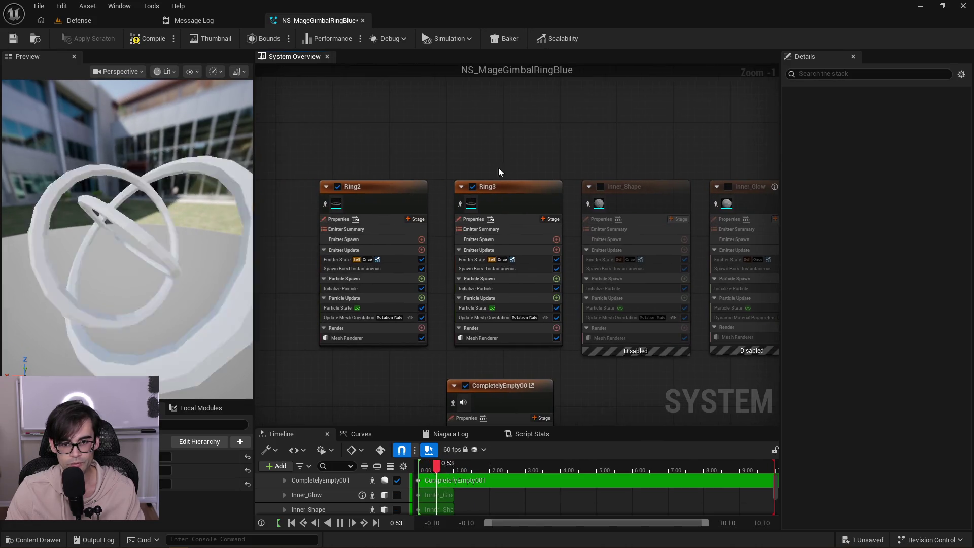
left_click(473, 186)
left_click(419, 187)
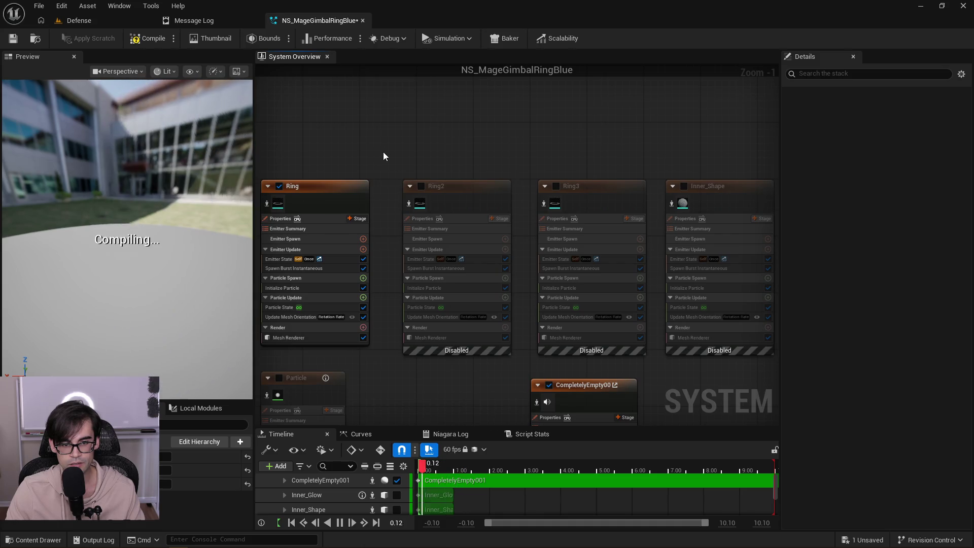
left_click(434, 194)
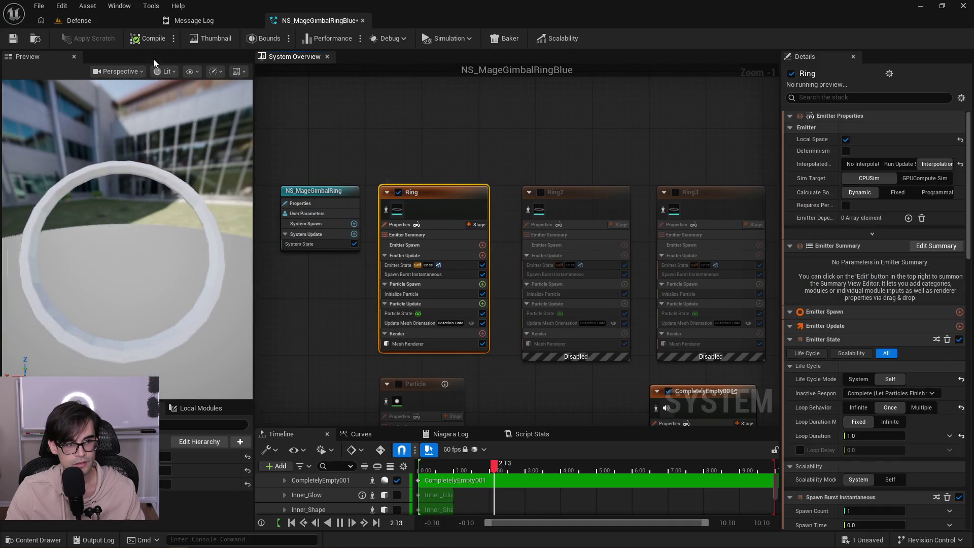
left_click(15, 39)
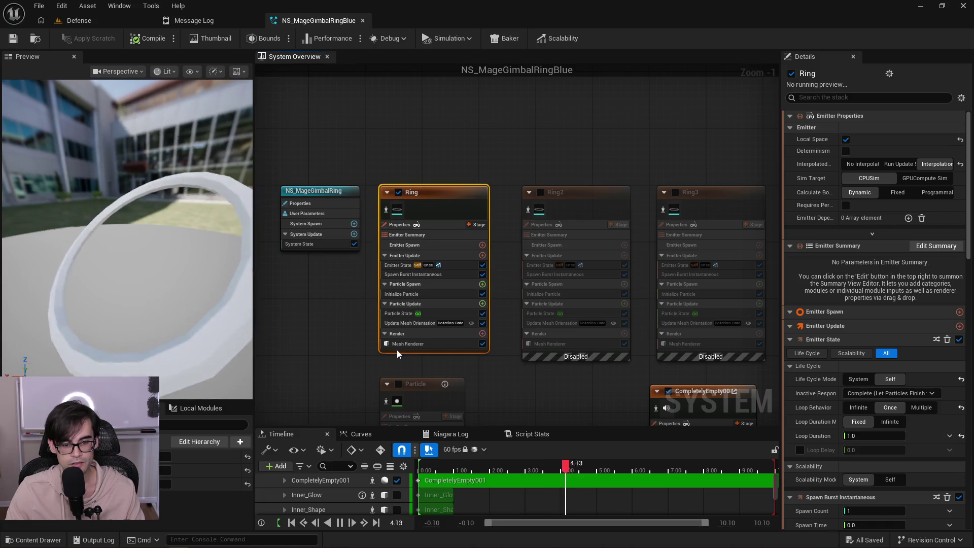
Wire M_Ring's Substrate Vertical Layer to Front Material, apply, and close the material.
left_click(411, 344)
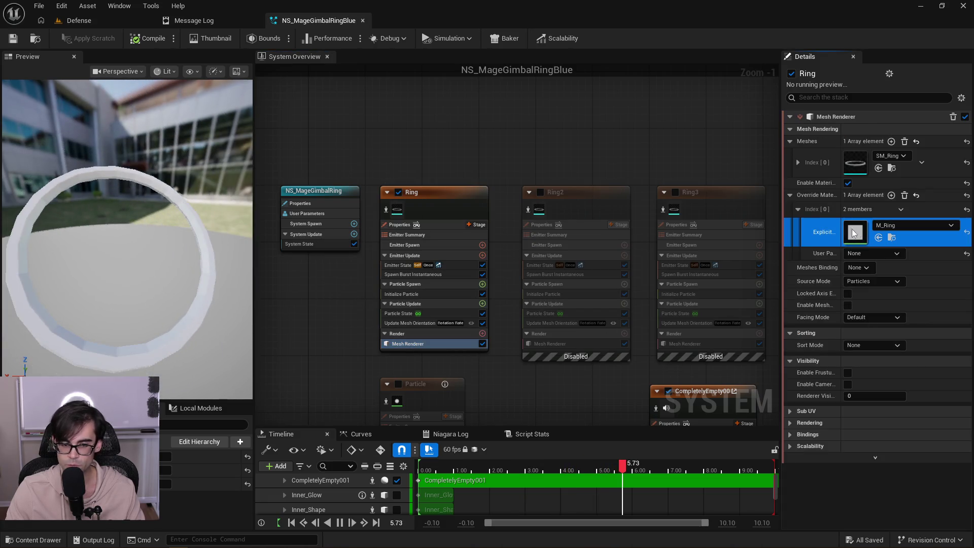
double_click(858, 233)
left_click_drag(506, 224, 544, 412)
left_click(72, 40)
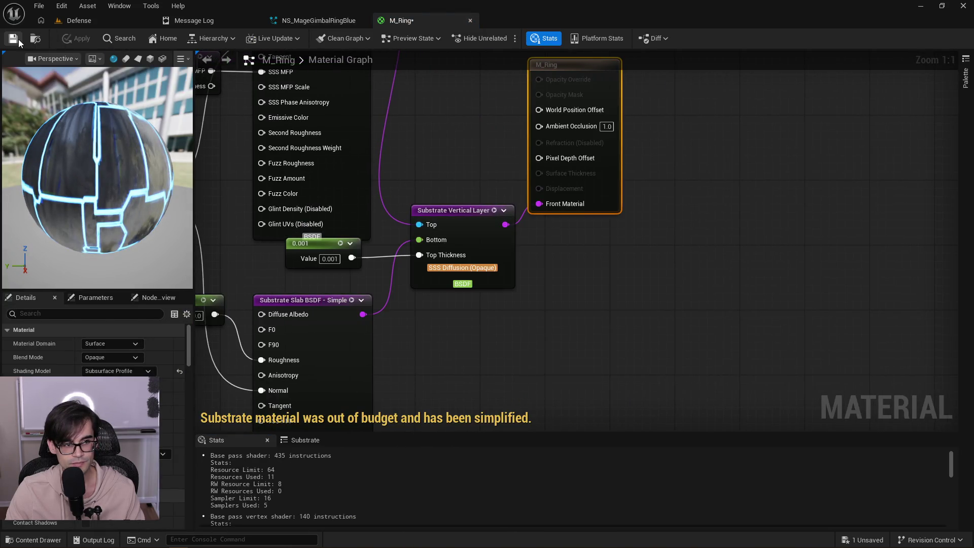
left_click(470, 20)
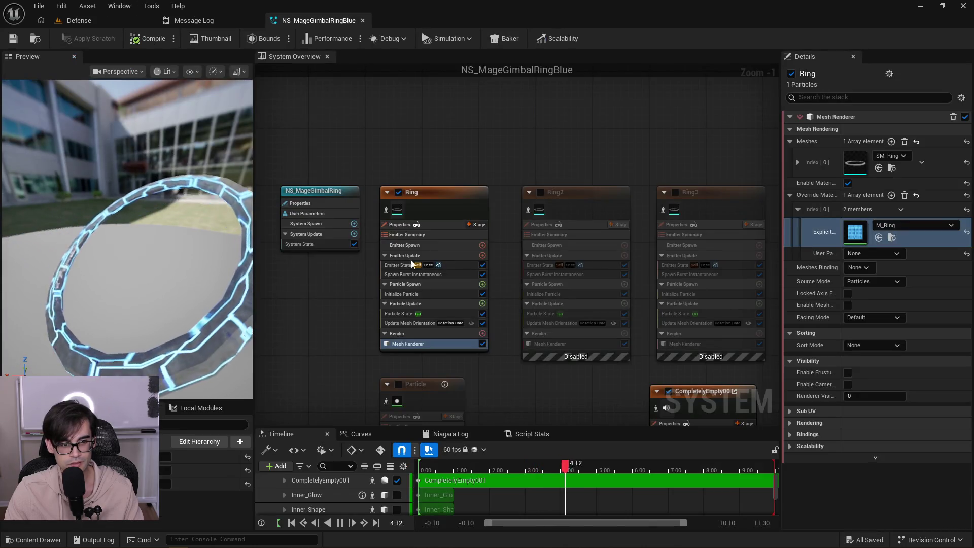
Re-enable the Ring2 and Ring3 emitters.
left_click_drag(565, 193, 484, 185)
left_click(459, 184)
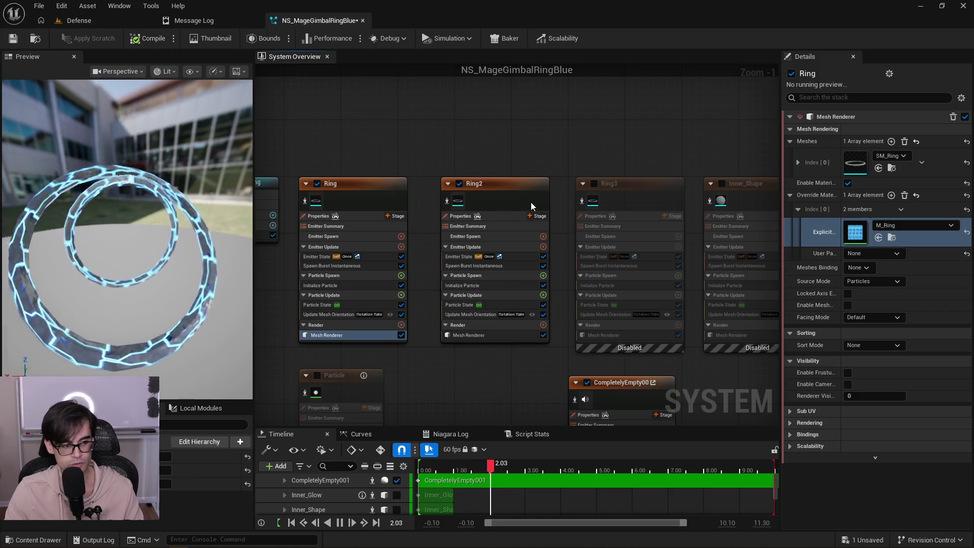
left_click_drag(531, 202, 430, 208)
left_click(493, 191)
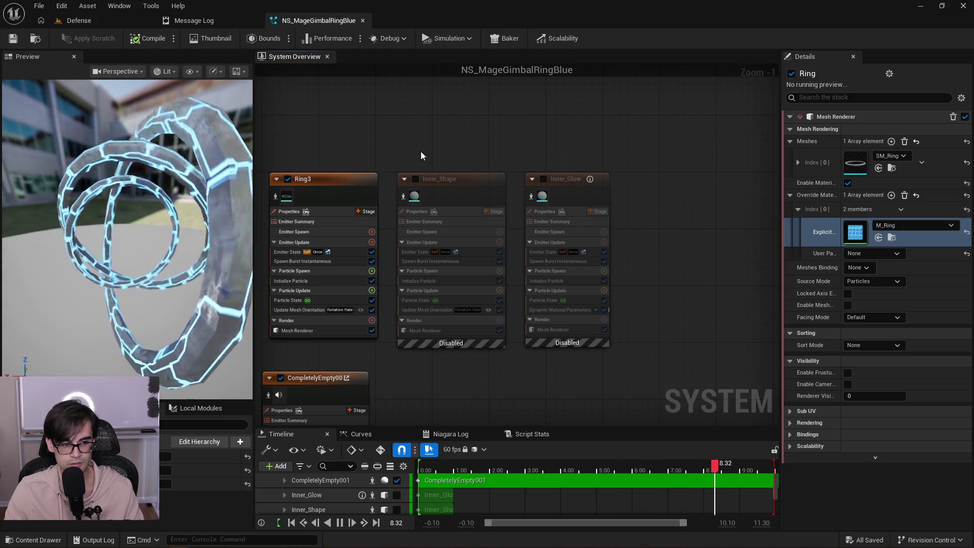
Re-enable Inner_Shape, save, and open its MI_InnerGeometryShape material instance.
left_click(414, 180)
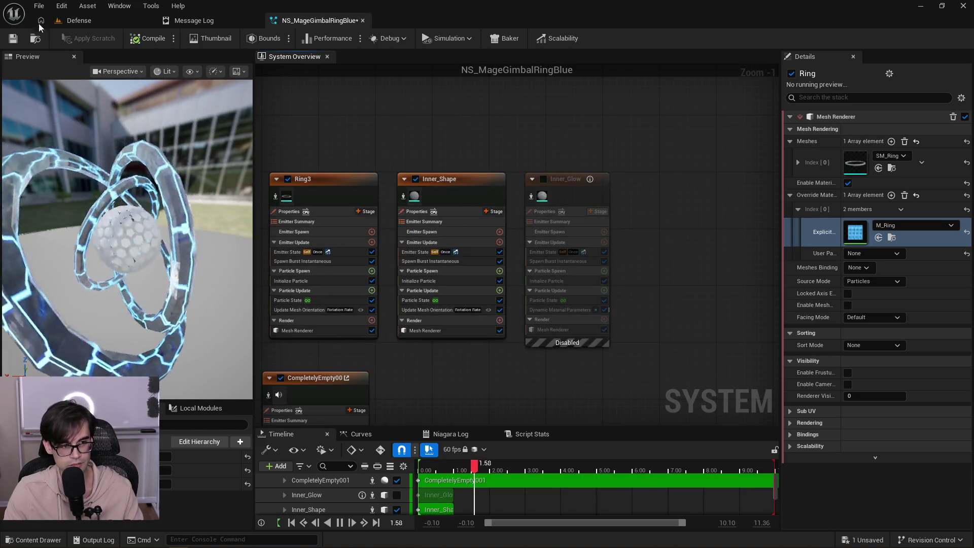
left_click(15, 39)
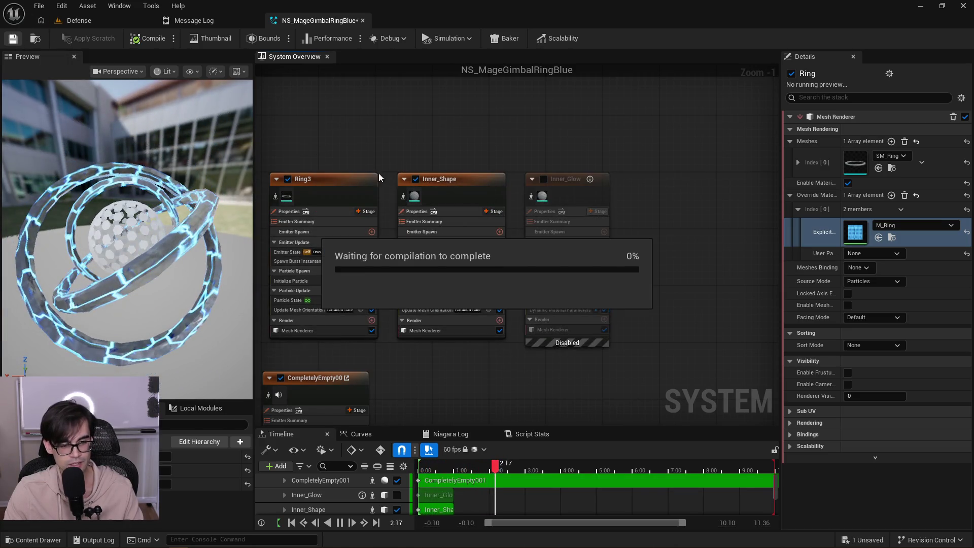
left_click(456, 330)
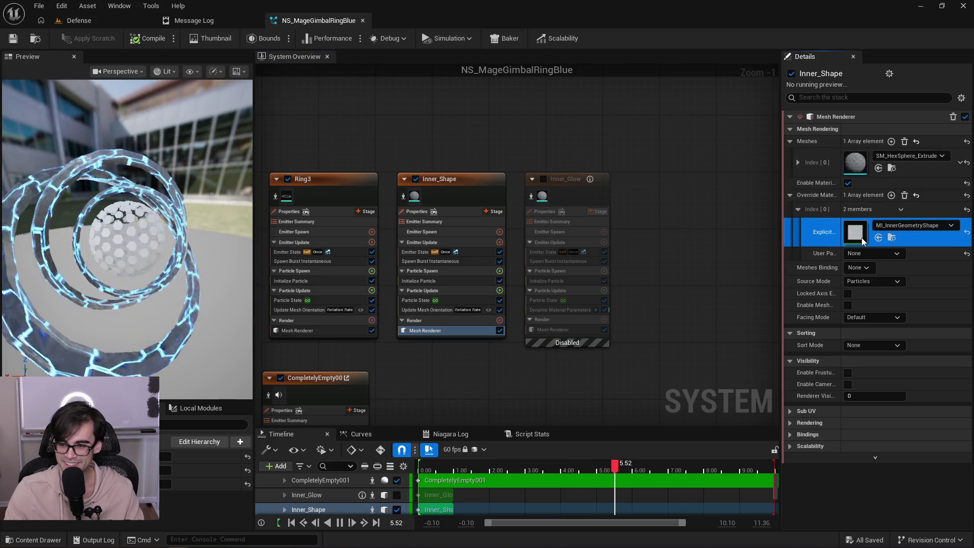
double_click(860, 239)
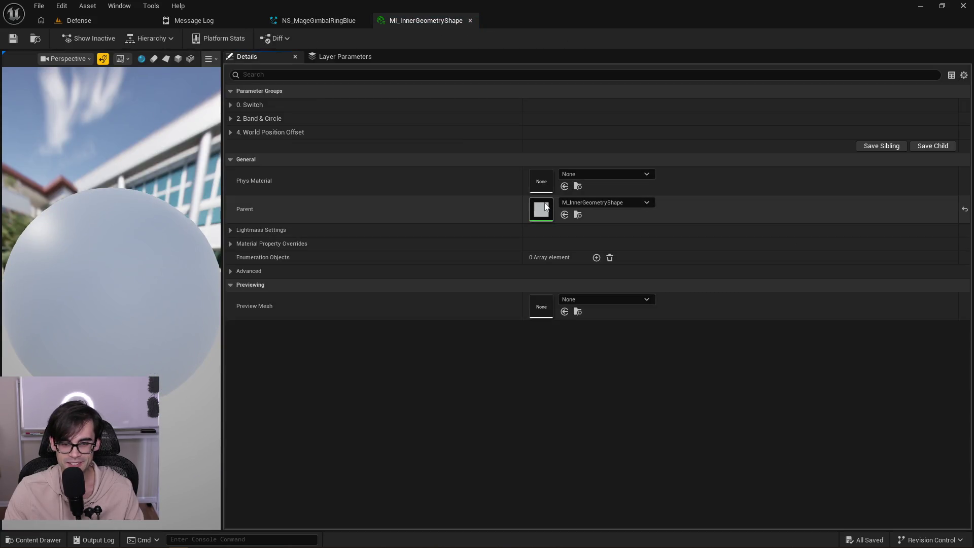
In parent M_InnerGeometryShape, wire Substrate Slab to Front Material, apply and save.
double_click(546, 206)
mouse_move(455, 155)
left_mouse_down()
mouse_move(505, 184)
mouse_move(522, 302)
left_mouse_up()
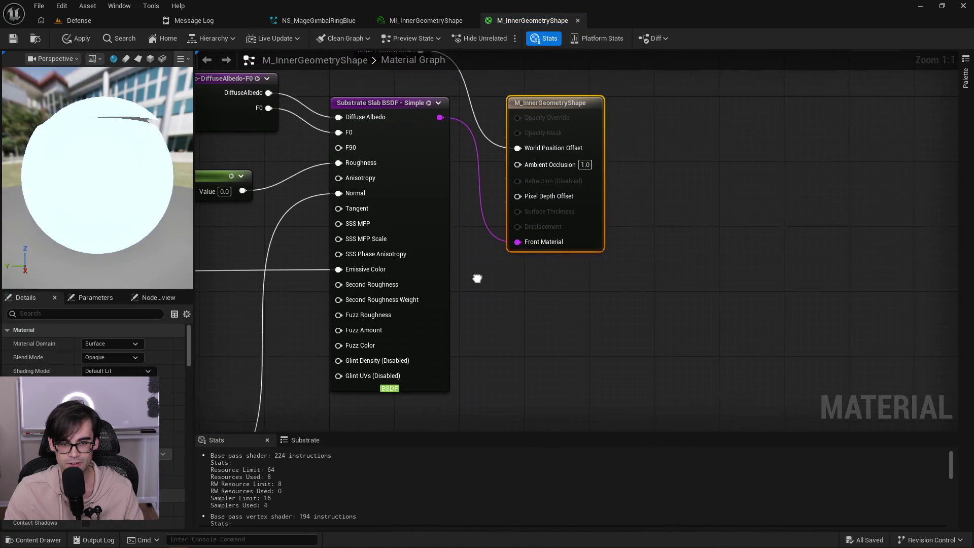
left_click(81, 40)
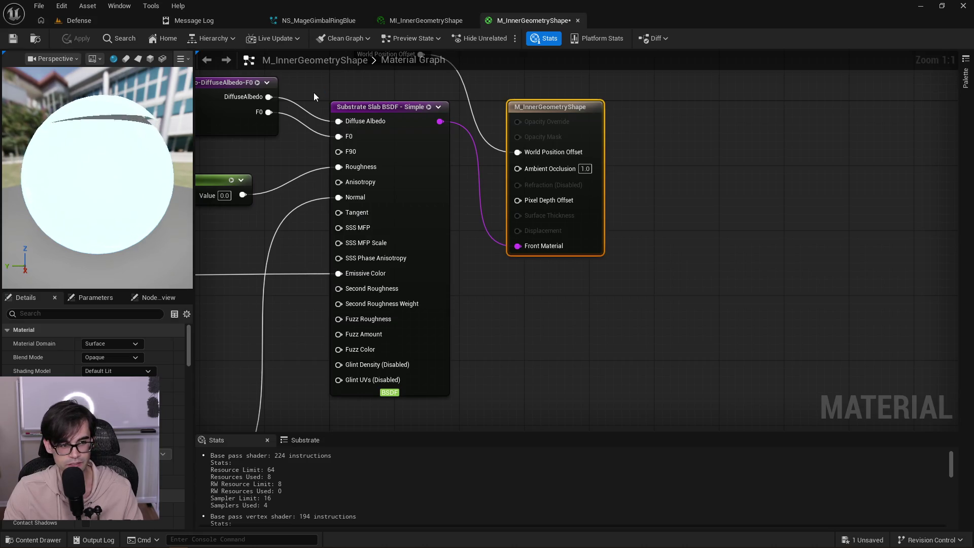
key("ctrl+s")
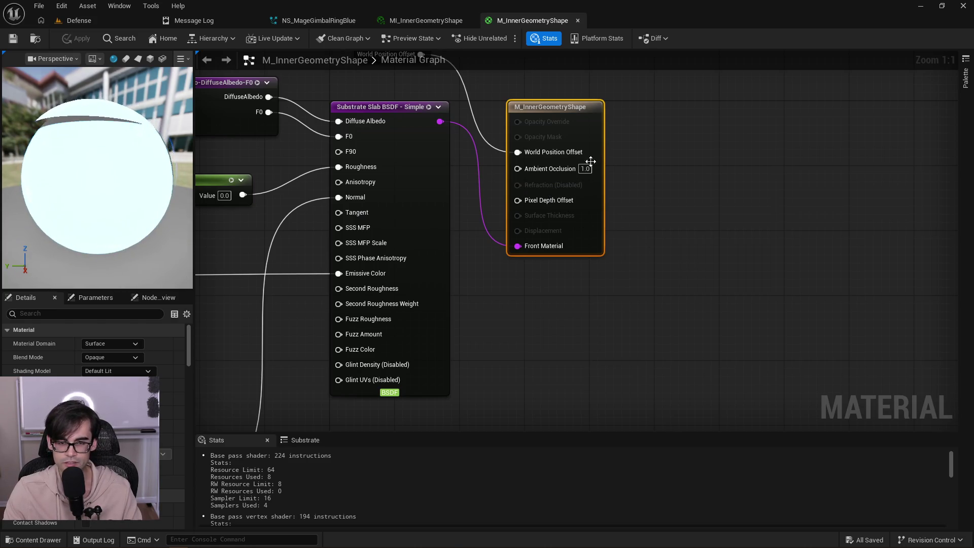
Select the material's result node, then close M_InnerGeometryShape and return to NS_MageGimbalRingBlue.
mouse_move(498, 88)
left_mouse_down()
mouse_move(521, 108)
mouse_move(628, 278)
mouse_move(655, 296)
left_mouse_up()
mouse_move(656, 298)
left_mouse_down()
mouse_move(666, 340)
mouse_move(683, 347)
mouse_move(501, 109)
left_mouse_up()
scroll(674, 345, "down", 2)
left_click(652, 114)
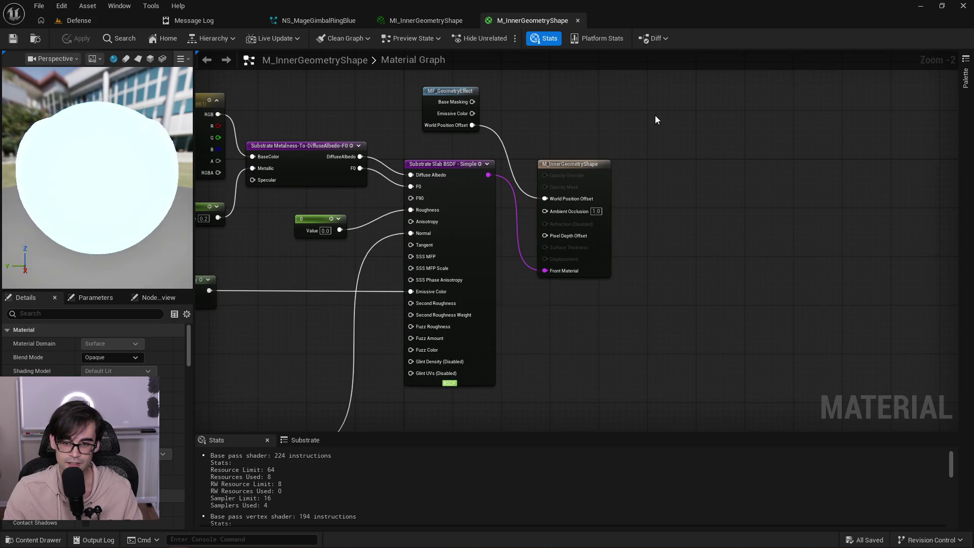
left_click_drag(647, 112, 501, 305)
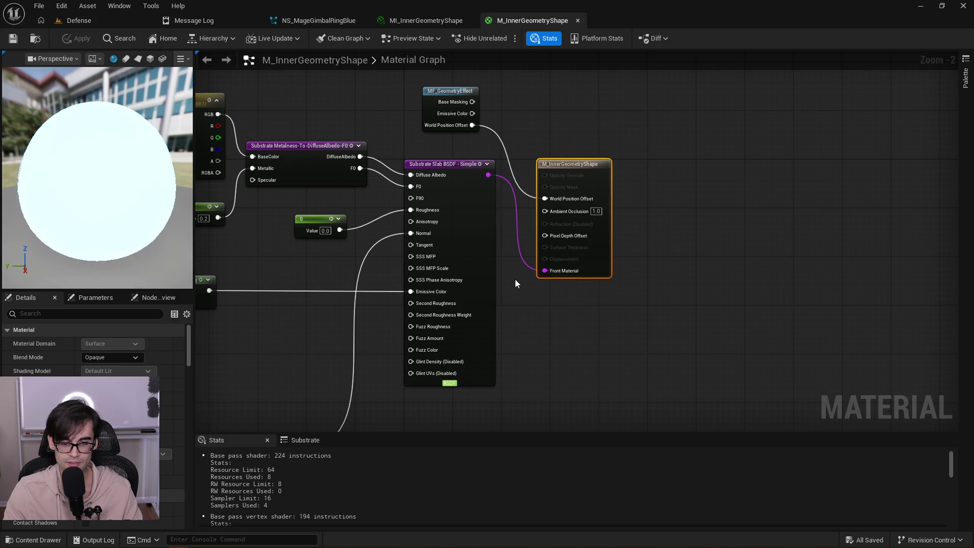
left_click(577, 21)
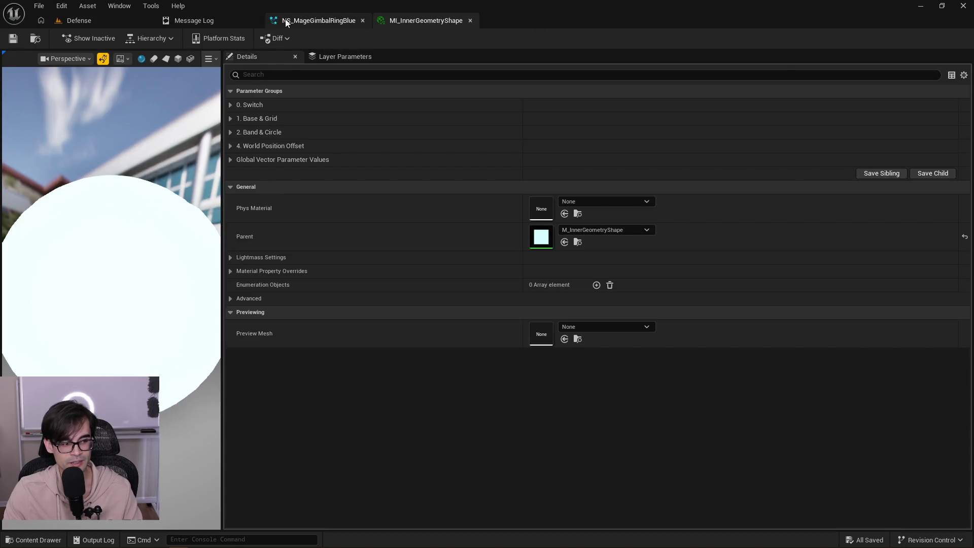
left_click(289, 20)
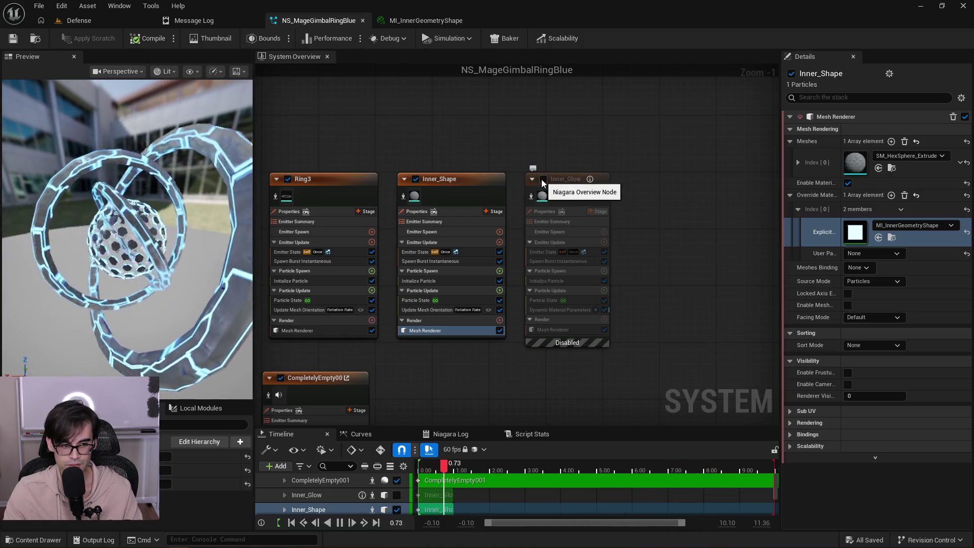
Check the Inner_Glow and Inner_Shape mesh renderers, re-enable Inner_Glow, and frame the whole effect.
left_click(566, 333)
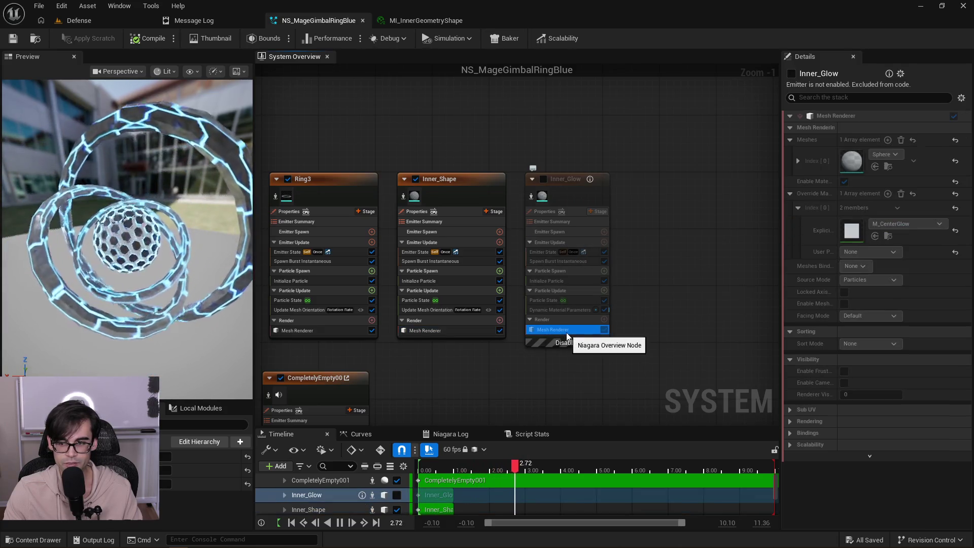
left_click(464, 332)
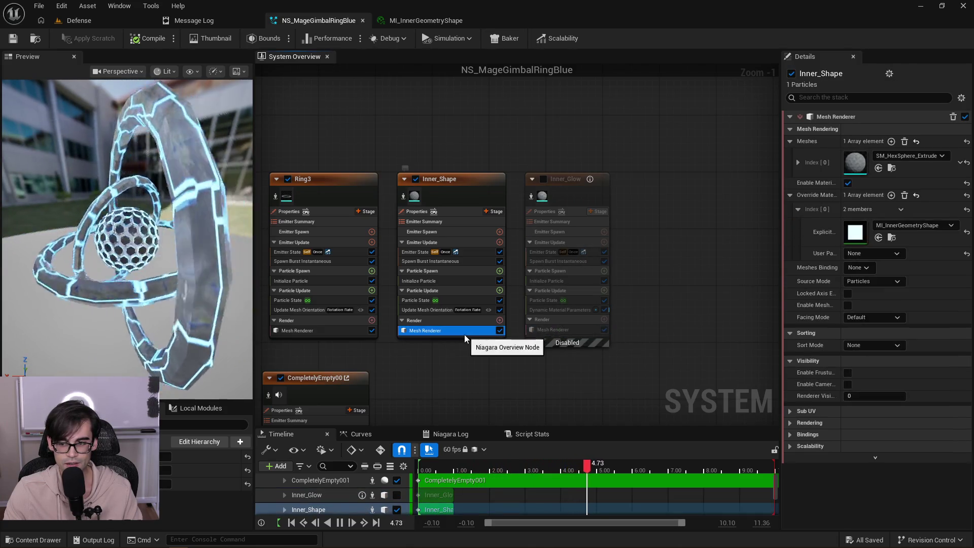
left_click(565, 329)
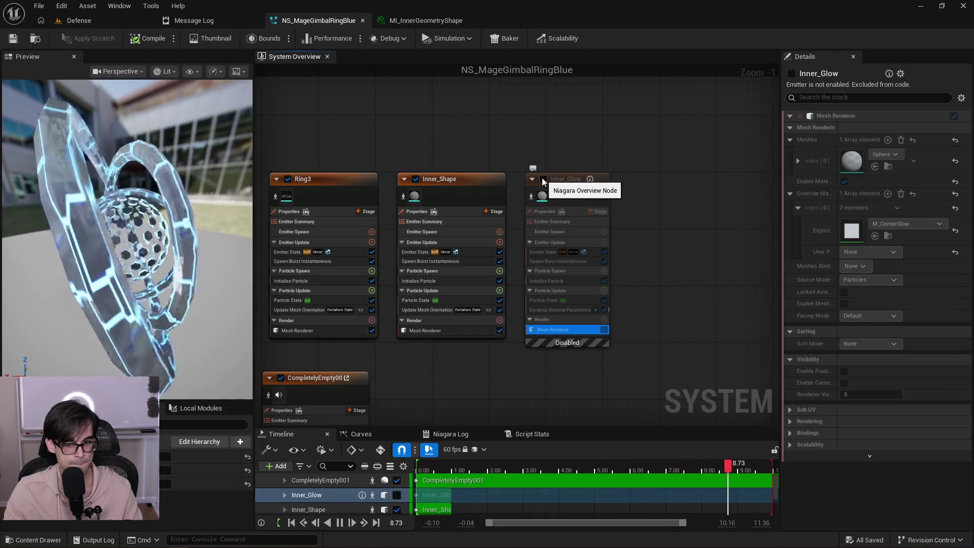
left_click(543, 179)
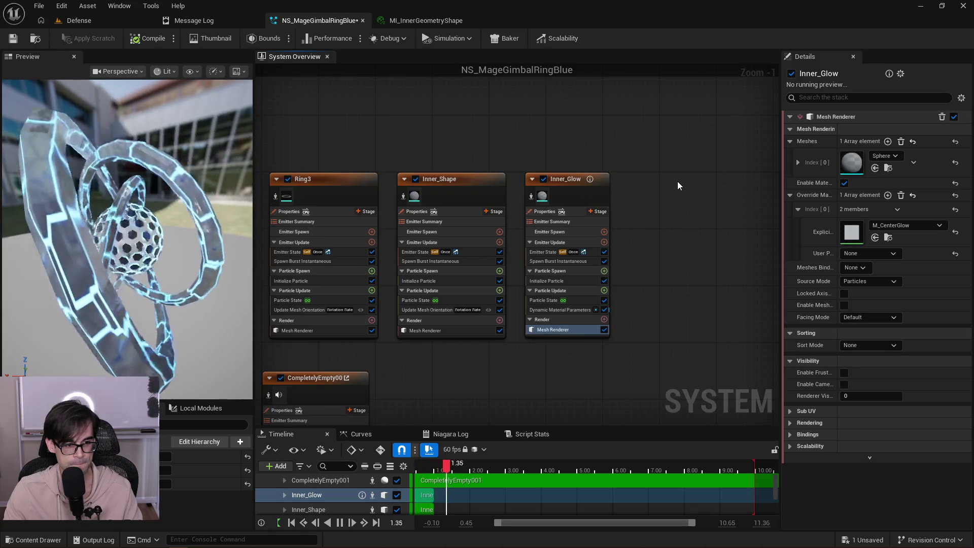
key("f")
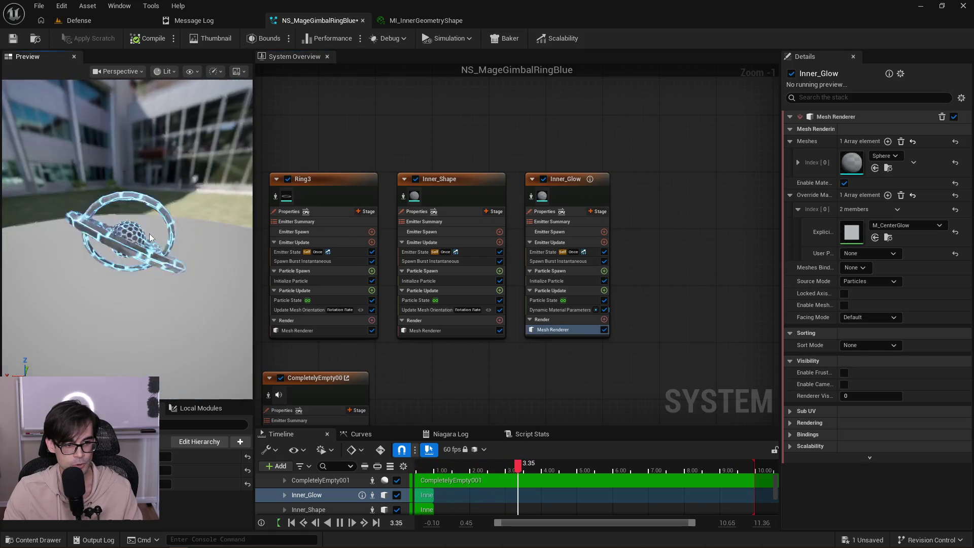
In M_CenterGlow, wire Substrate Coverage Weight into Front Material and apply the change.
double_click(851, 232)
mouse_move(518, 214)
left_mouse_down()
mouse_move(546, 421)
mouse_move(555, 385)
left_mouse_up()
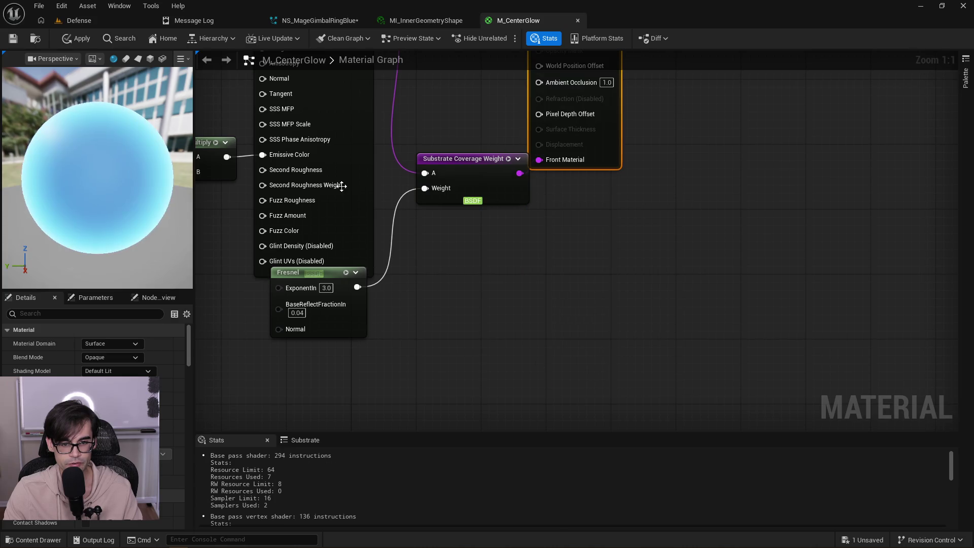
left_click(72, 41)
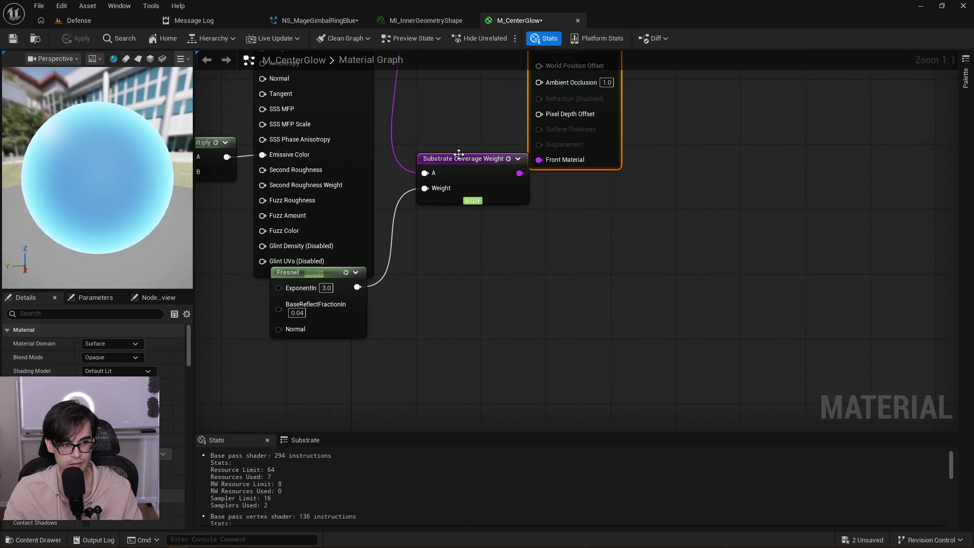
left_click(320, 20)
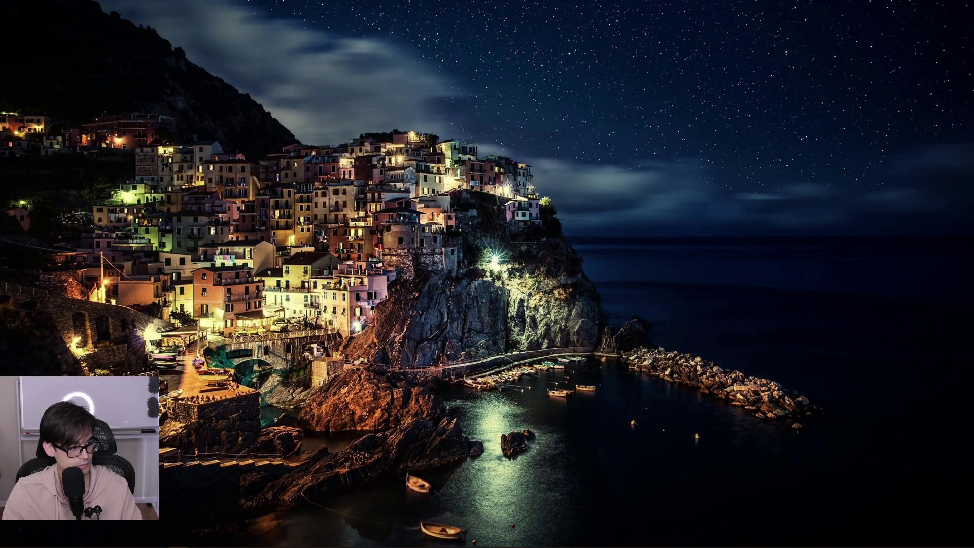
Open the MageGuardTower_5_5 project folder in File Explorer from the taskbar.
mouse_move(297, 545)
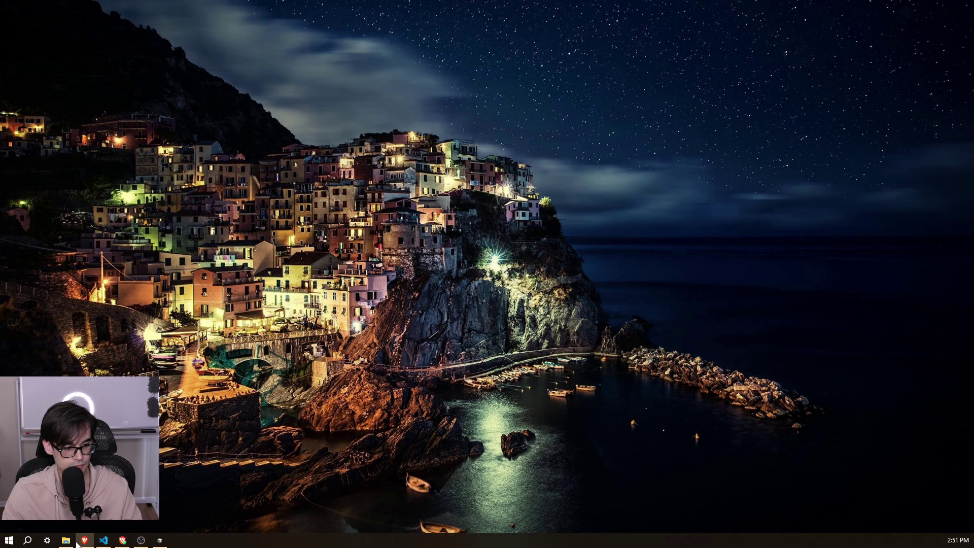
left_click(65, 540)
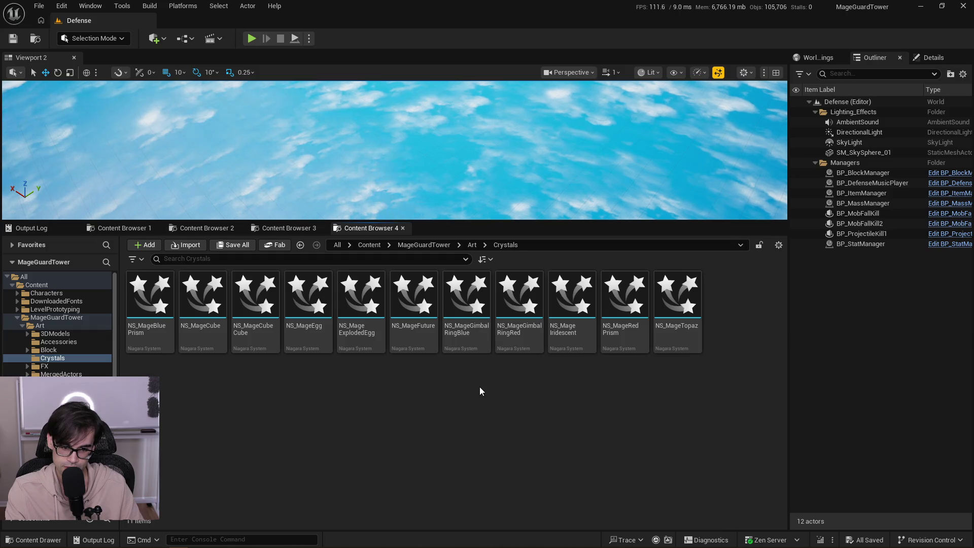
Open NS_MageGimbalRingBlue from Crystals, check the Particle emitter's Sprite Renderer, and re-enable that emitter.
left_click(459, 312)
double_click(458, 311)
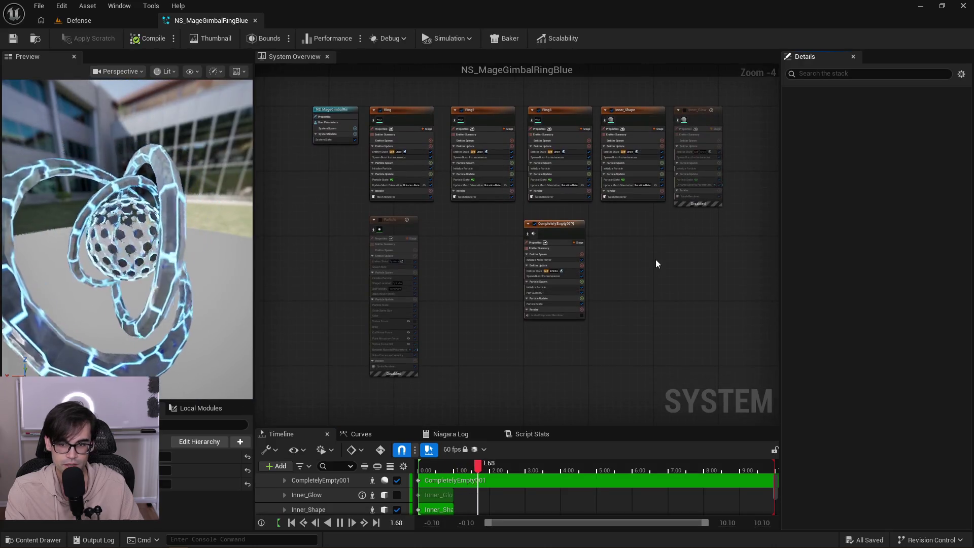
scroll(540, 330, "up", 2)
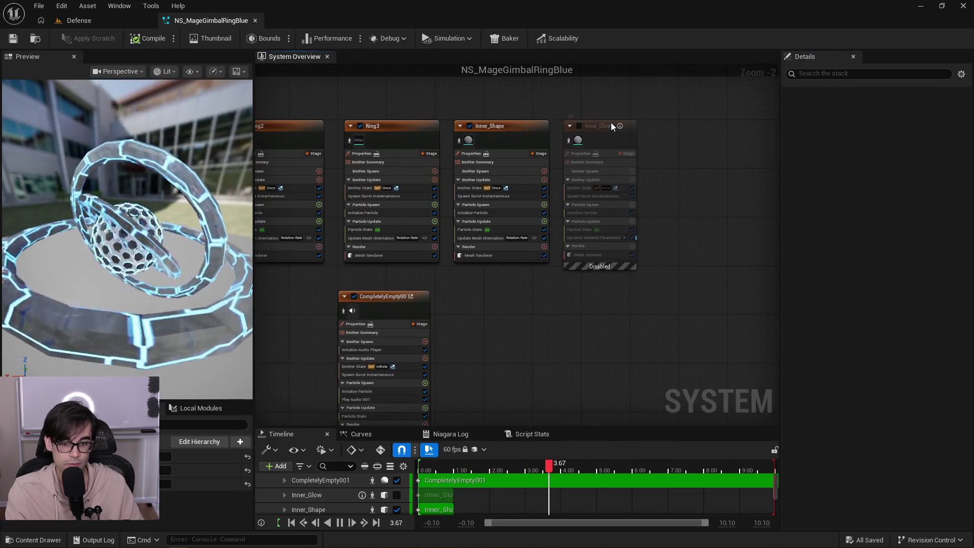
left_click_drag(488, 322, 690, 273)
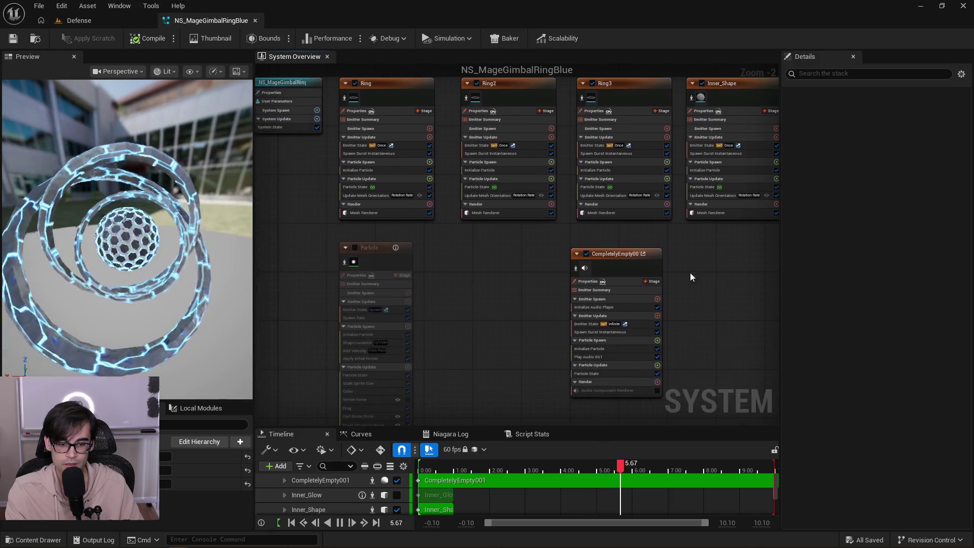
mouse_move(425, 266)
left_mouse_down()
mouse_move(484, 216)
mouse_move(526, 283)
left_mouse_up()
left_click(421, 412)
left_click(414, 228)
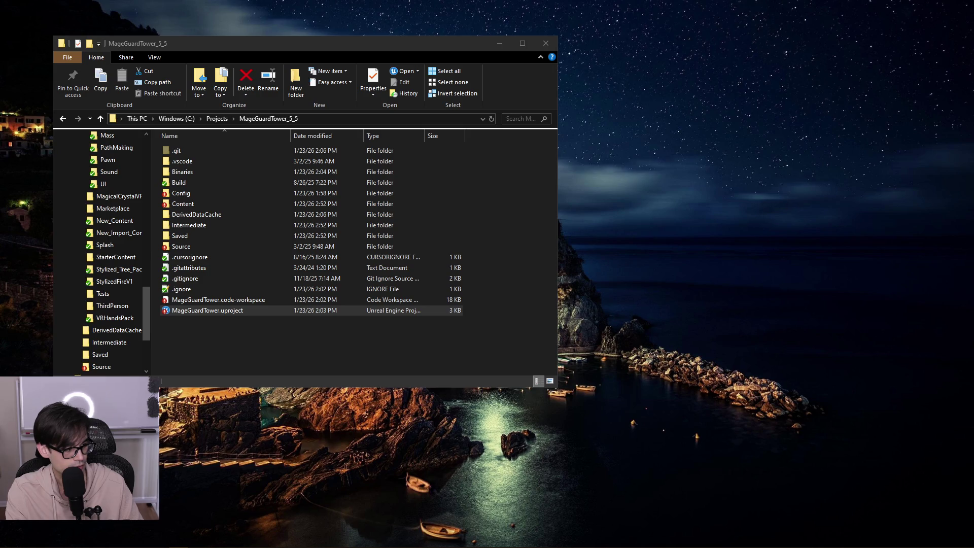
Relaunch MageGuardTower.uproject, dismiss the Message Log, and reopen NS_MageGimbalRingBlue.
double_click(189, 311)
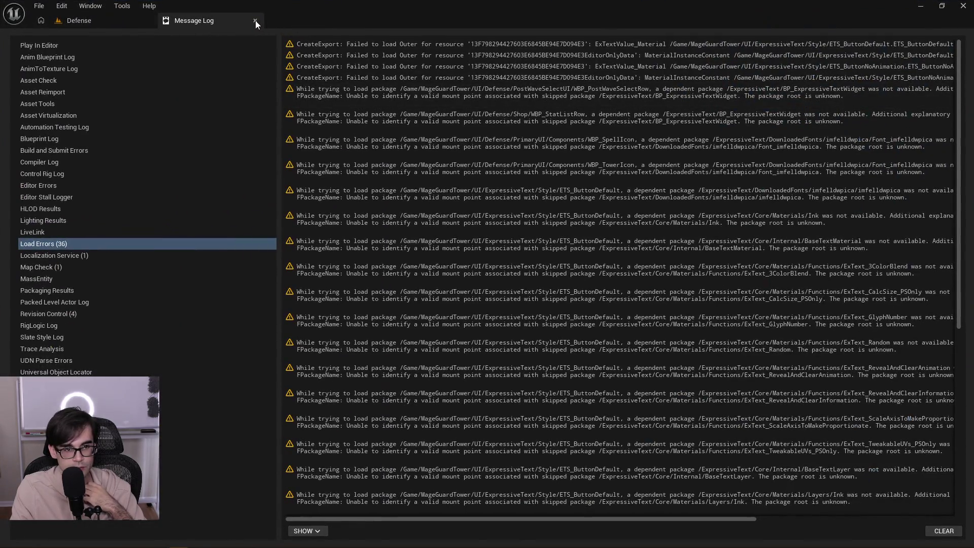
left_click(254, 20)
double_click(476, 328)
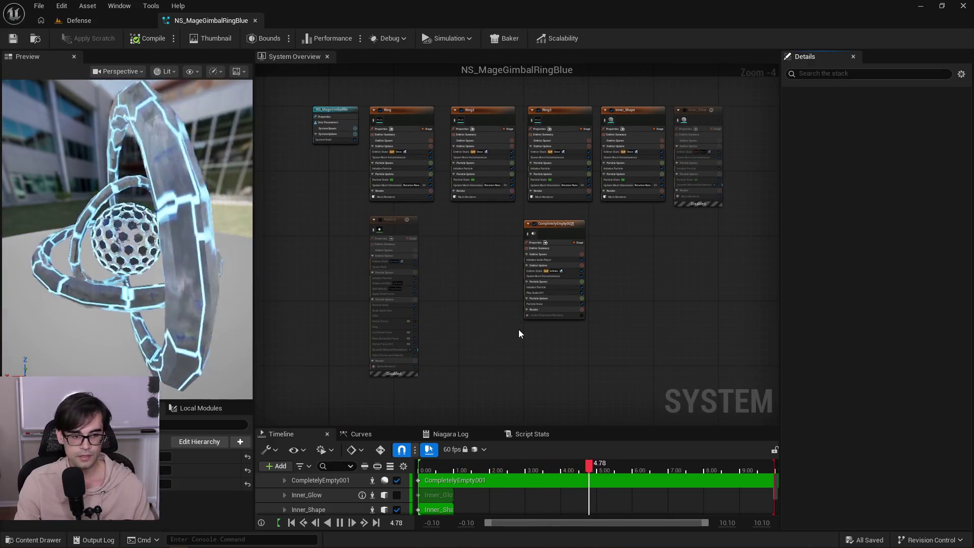
Open NS_MageCubeCube from the Defense level's content browser as a reference system.
scroll(519, 333, "up", 2)
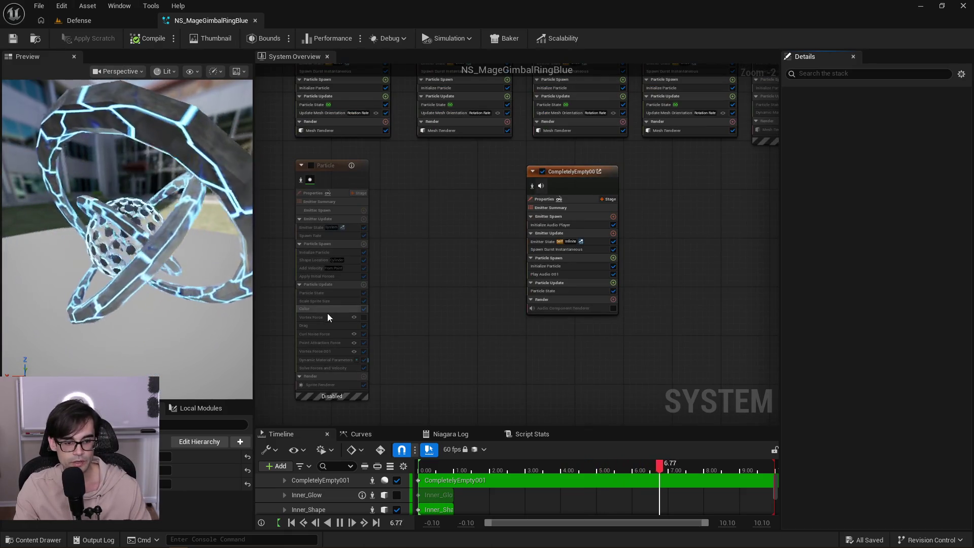
scroll(327, 317, "up", 2)
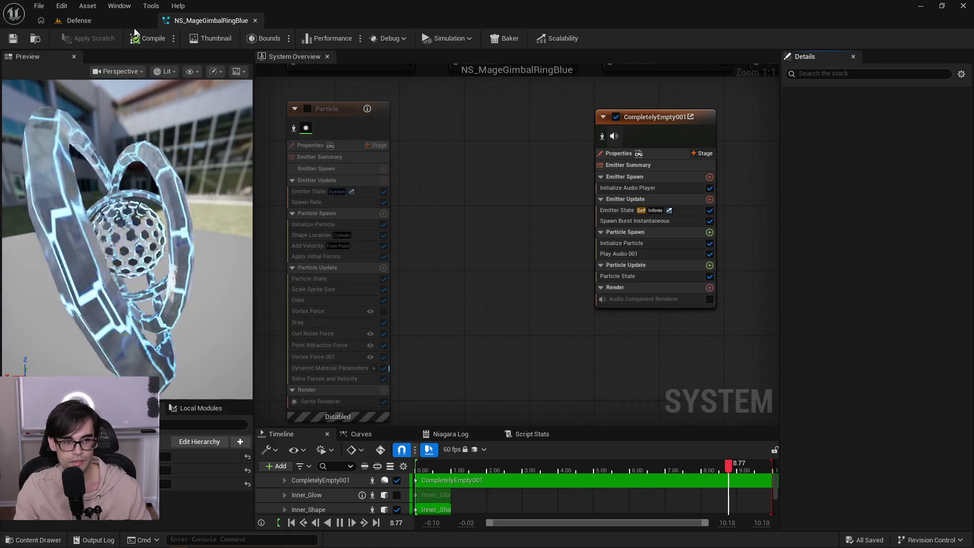
left_click(118, 26)
left_click(264, 308)
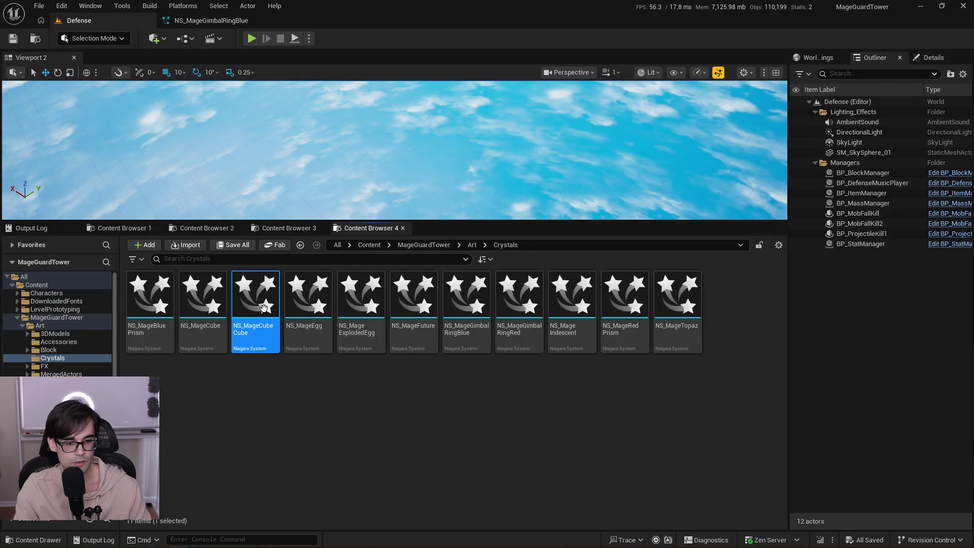
key("Return")
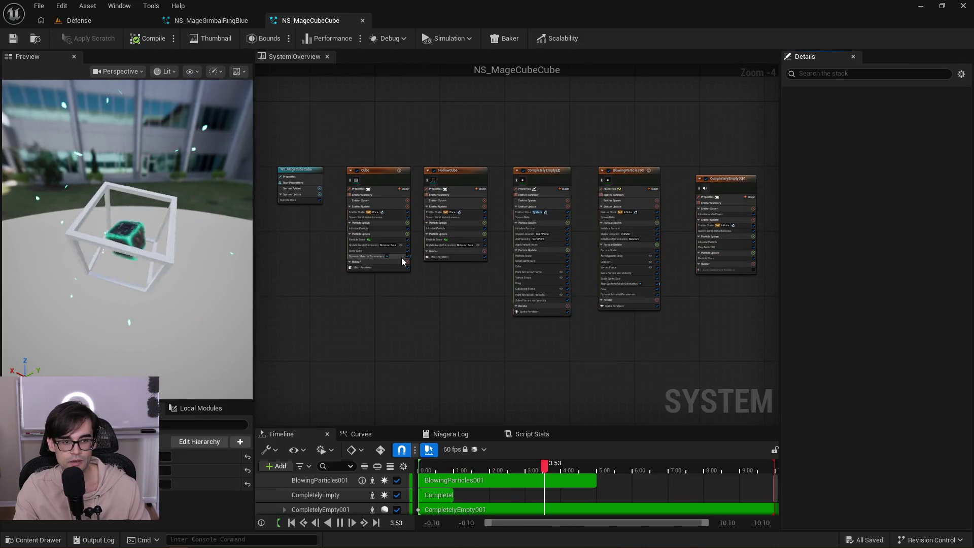
Inspect NS_MageCubeCube's CompletelyEmpty emitter and its Sprite Renderer material, back in NS_MageGimbalRingBlue afterwards.
scroll(502, 281, "up", 1)
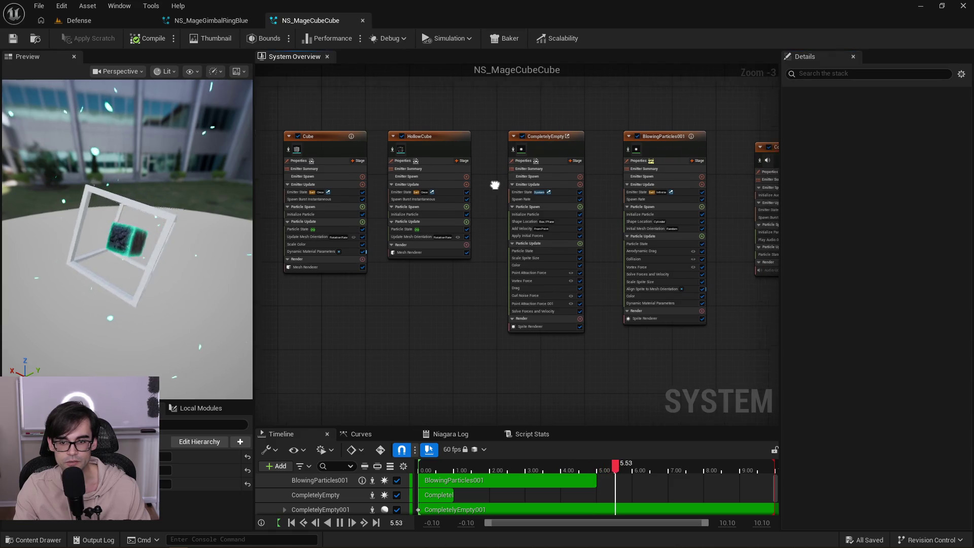
left_click_drag(496, 182, 665, 169)
scroll(500, 296, "up", 2)
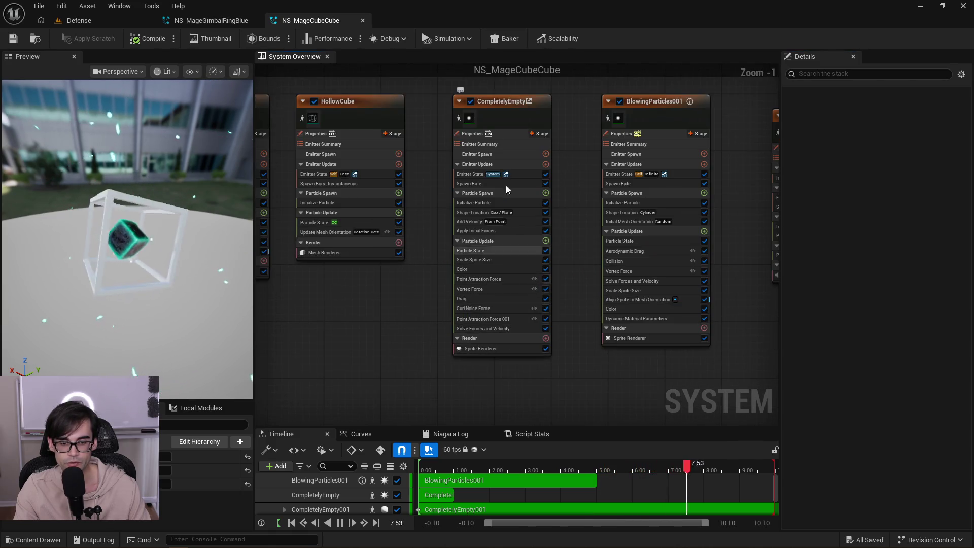
left_click(490, 102)
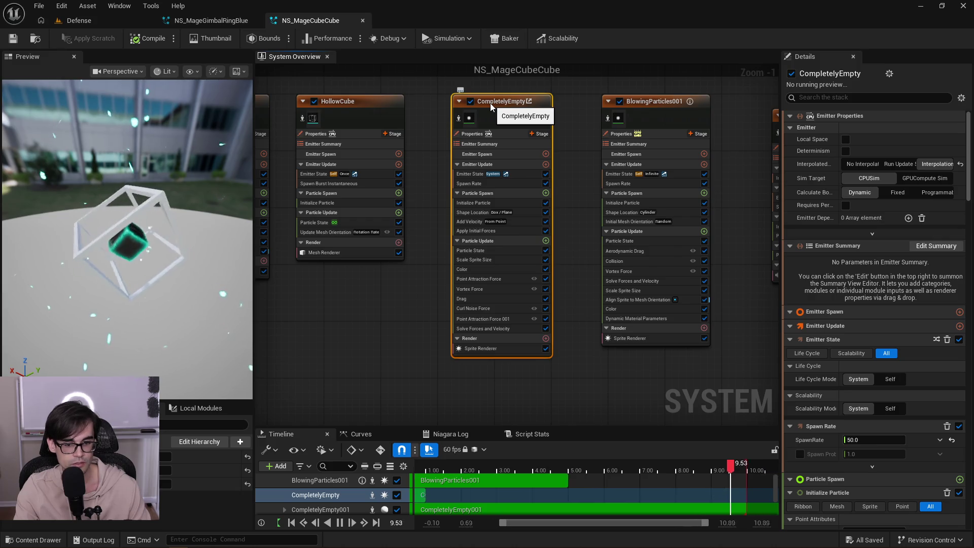
left_click(506, 349)
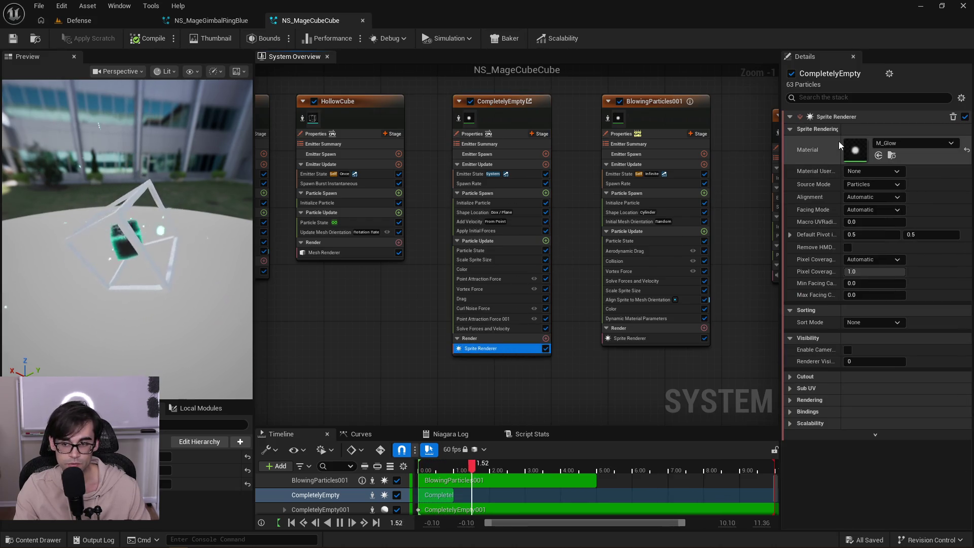
left_click(203, 20)
scroll(462, 202, "down", 3)
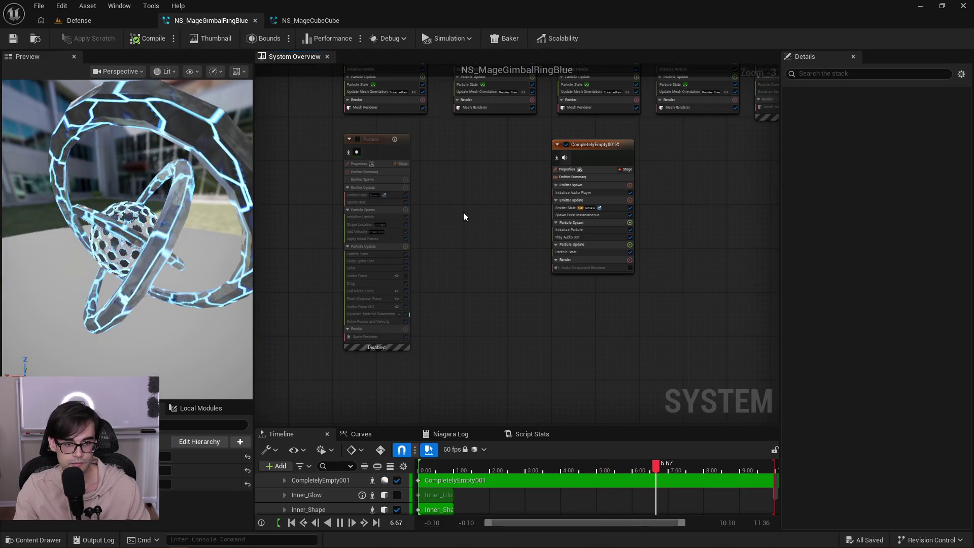
Paste a copy of the CompletelyEmpty emitter into NS_MageGimbalRingBlue beside the Particle emitter.
key("ctrl+v")
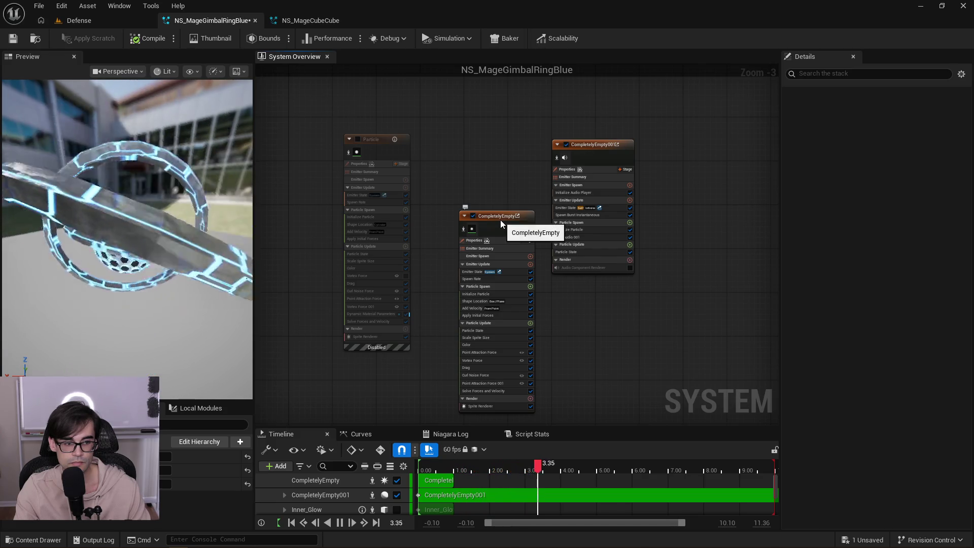
left_click_drag(500, 220, 474, 142)
scroll(392, 271, "up", 3)
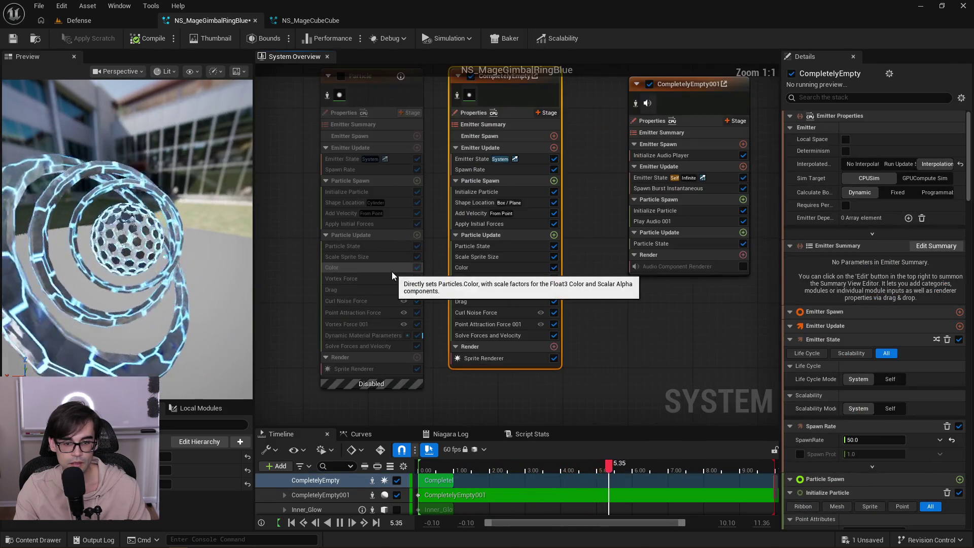
Set the new emitter's Point Attraction Force strength to 100, matching the Particle emitter.
left_click(374, 315)
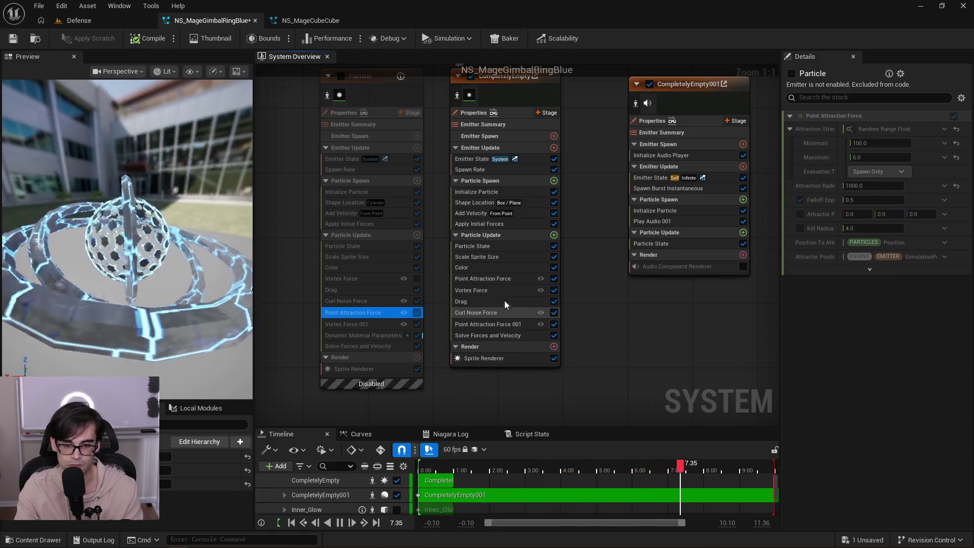
left_click(504, 281)
left_click(863, 131)
type("100")
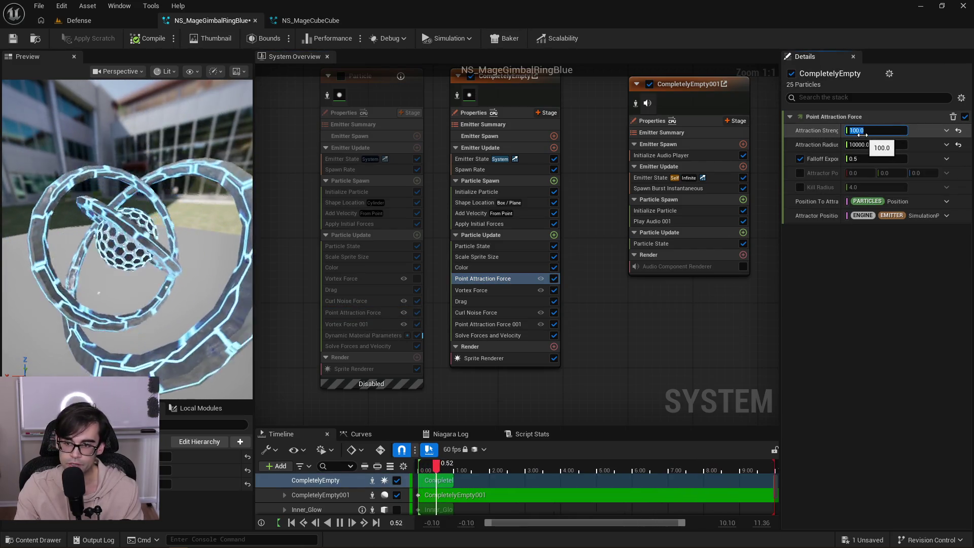
key("Return")
Set the new emitter's Point Attraction Force radius to 1000.
left_click(364, 325)
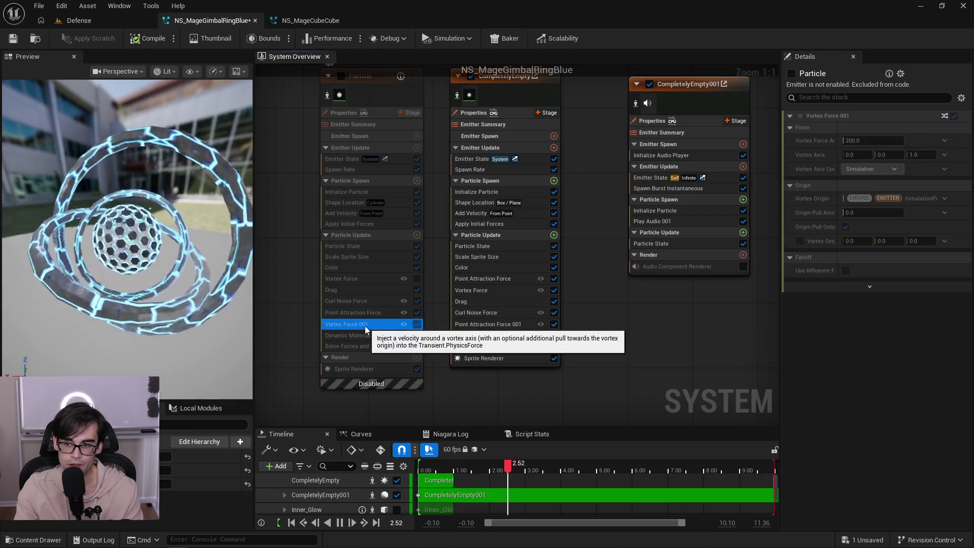
left_click(366, 313)
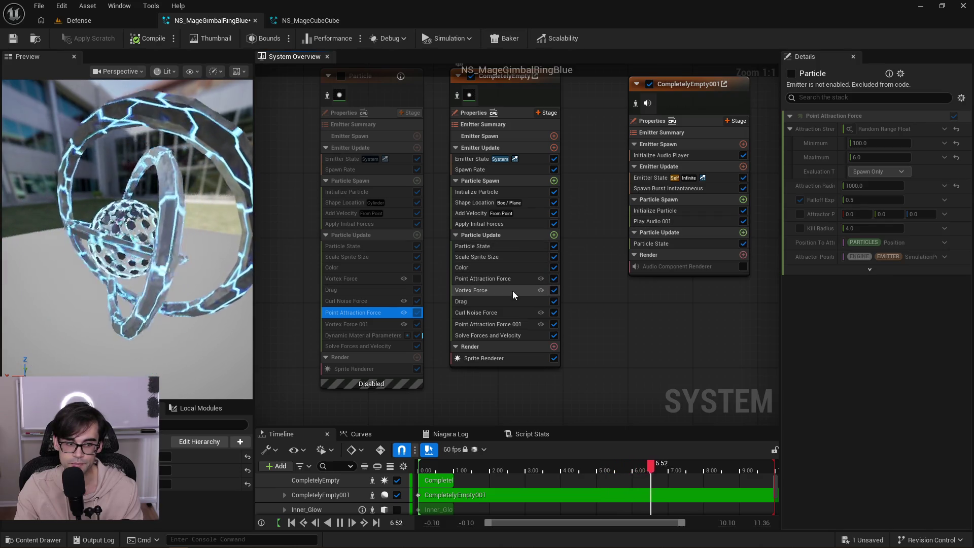
left_click(510, 279)
left_click(874, 145)
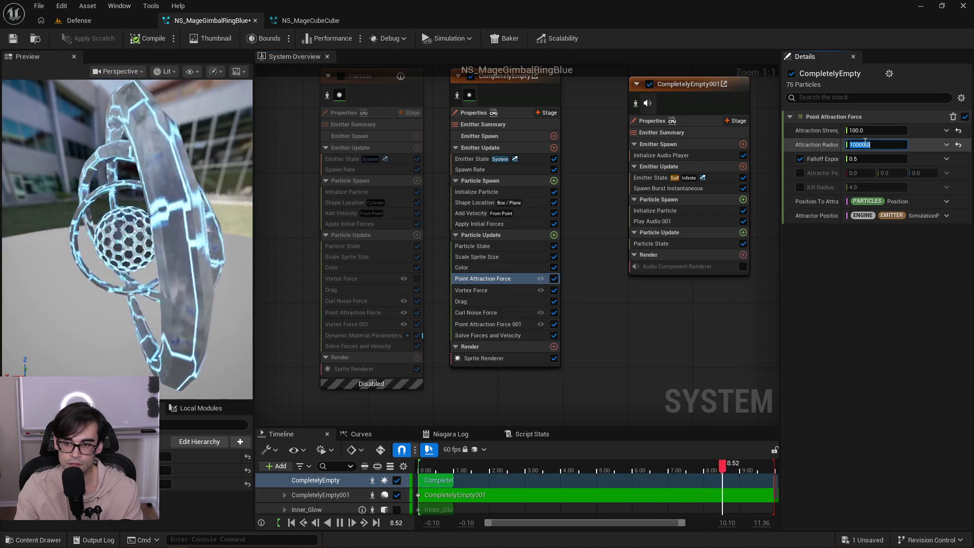
type("1000")
key("Return")
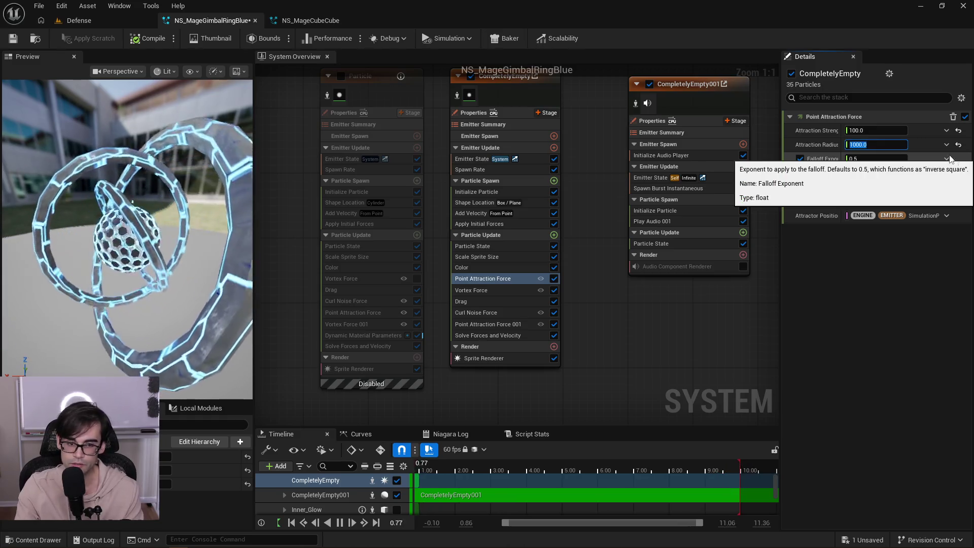
Compare the old emitter's point attraction and Vortex Force 001 with CompletelyEmpty's vortex force.
left_click(378, 313)
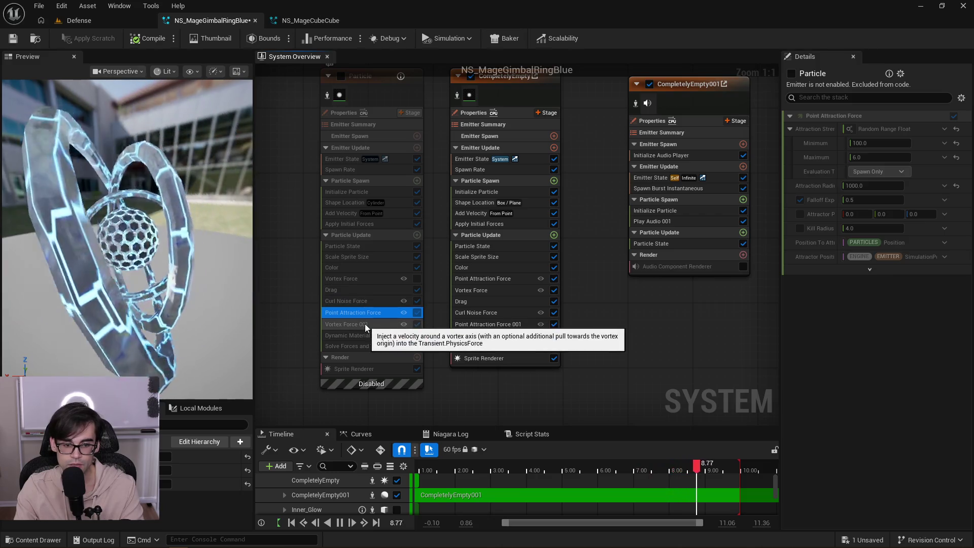
left_click(365, 325)
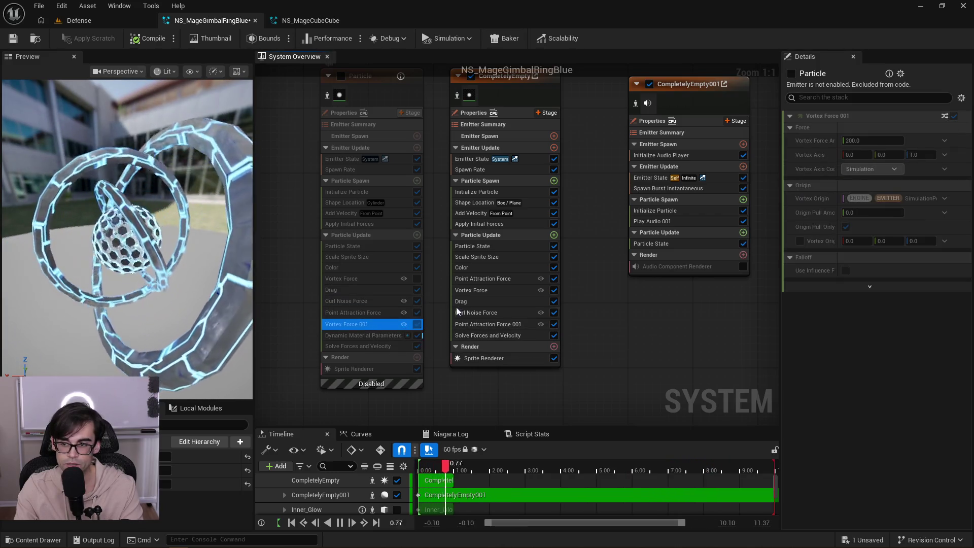
left_click(491, 293)
Set CompletelyEmpty's Vortex Force amount to 200.
left_click(887, 143)
type("200")
key("Return")
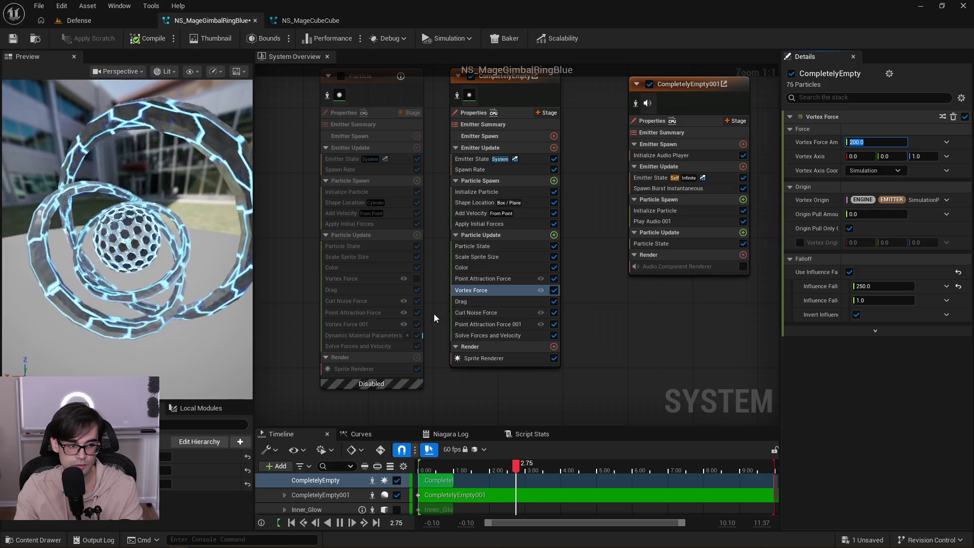
left_click(360, 277)
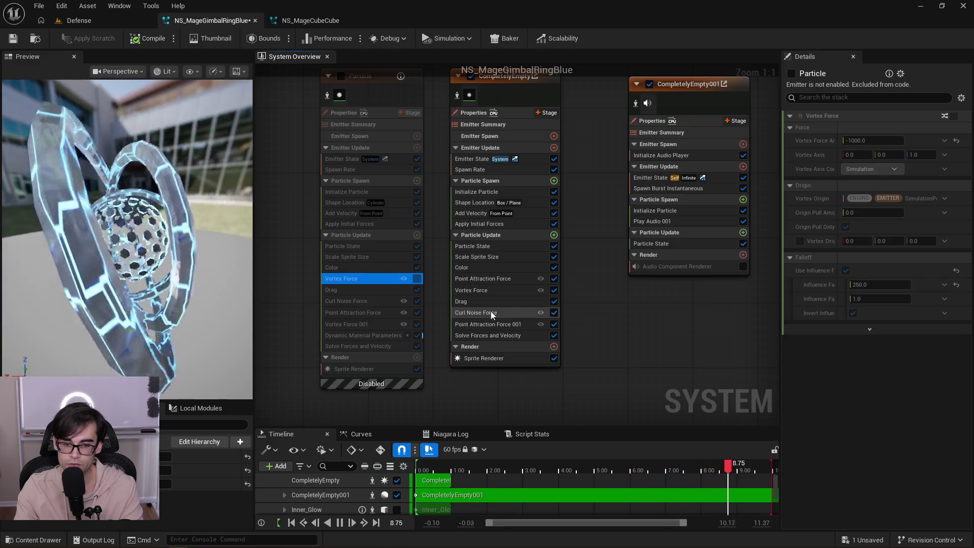
left_click(498, 291)
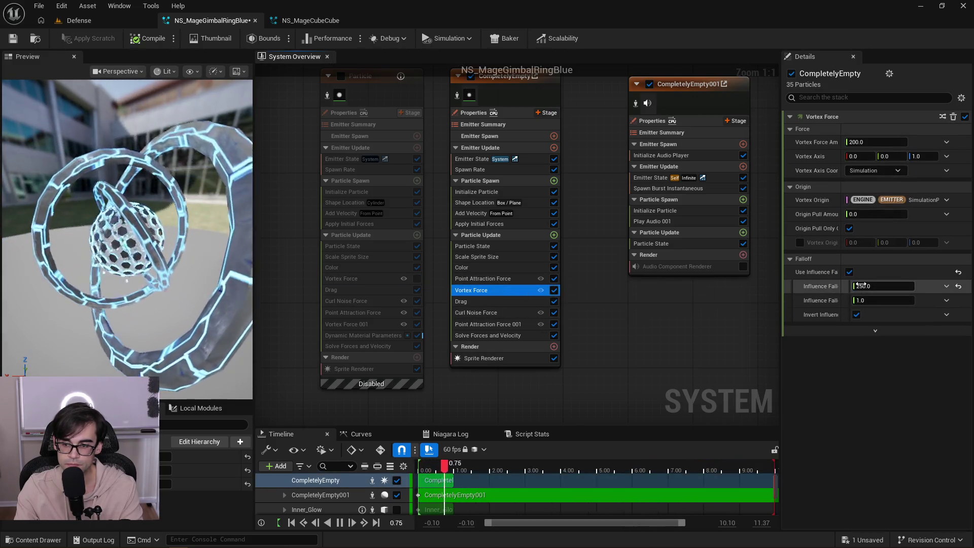
Compare particle state, sprite size curves and colour modules between the old and new emitters.
left_click(358, 246)
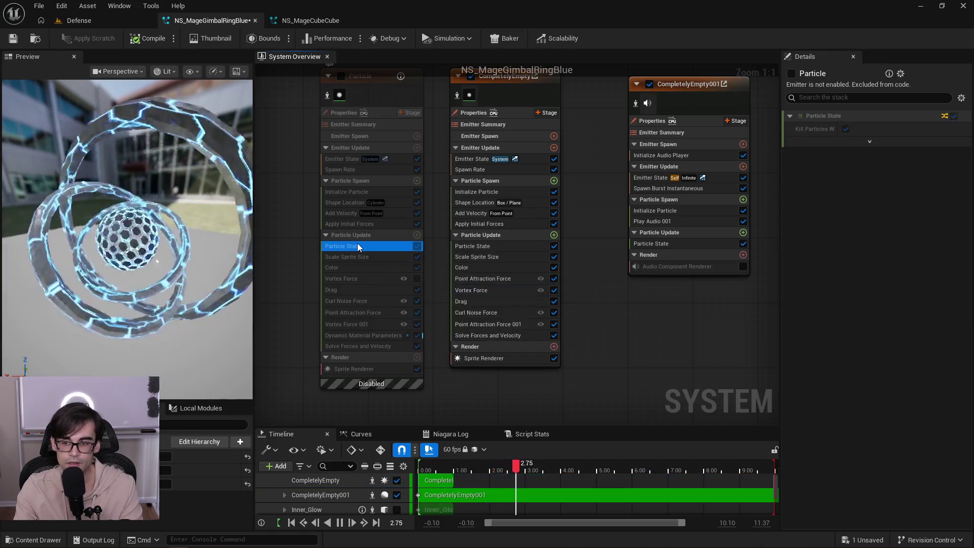
left_click(373, 258)
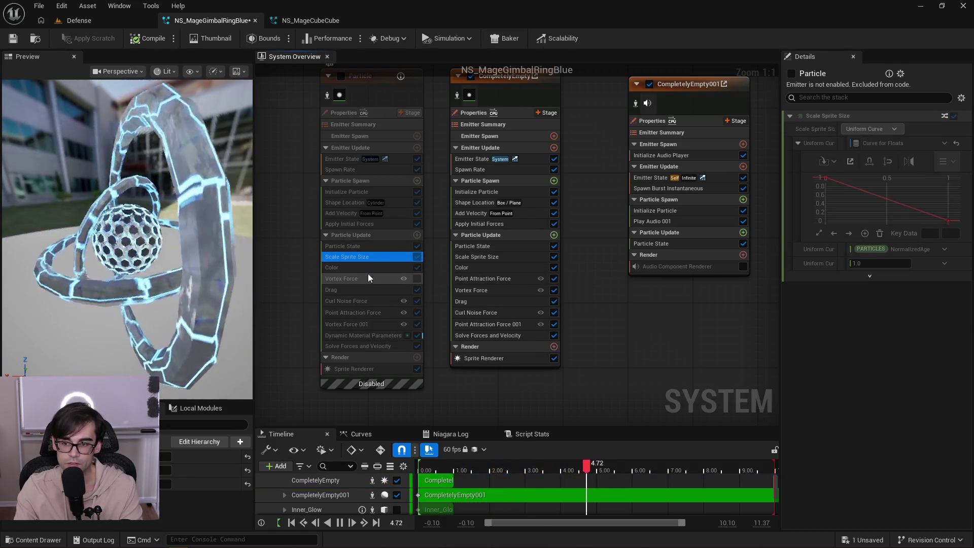
left_click(465, 258)
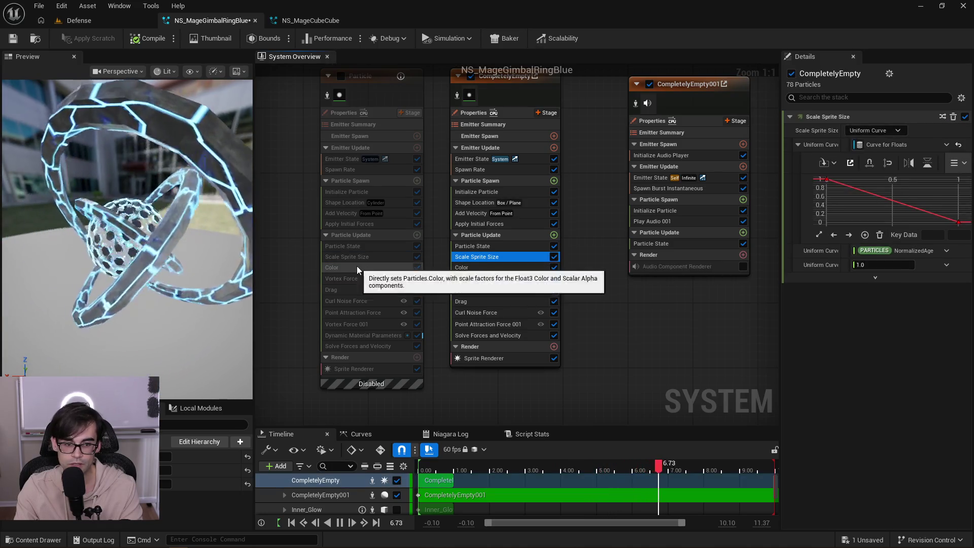
left_click(357, 267)
left_click(486, 268)
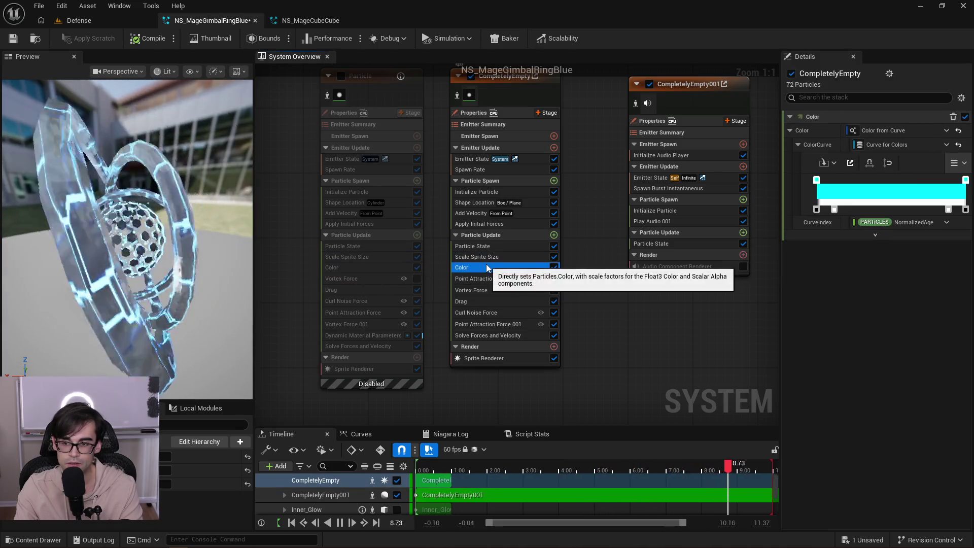
left_click(358, 268)
Copy the Particle emitter's colour curve onto CompletelyEmpty's Color, then move Vortex Force and Drag below it.
right_click(921, 129)
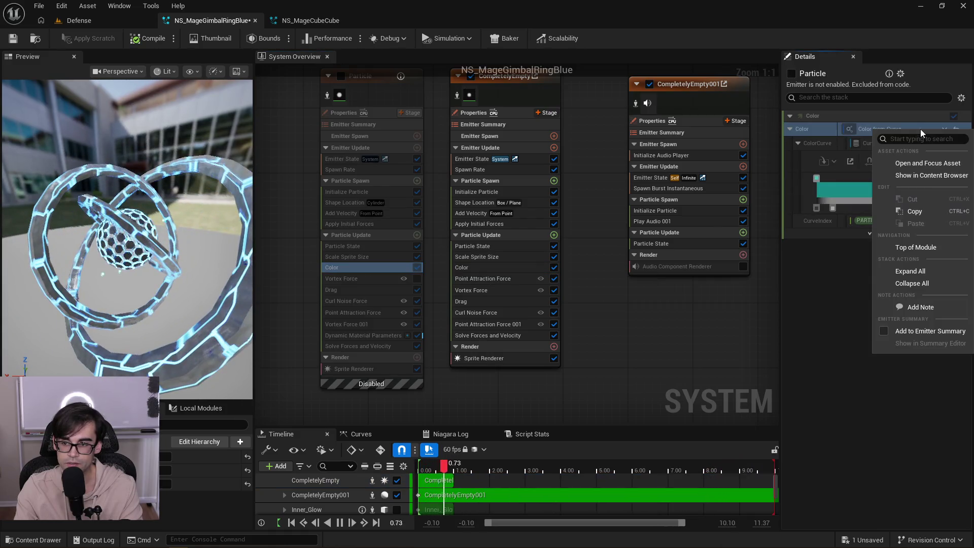
left_click(924, 215)
left_click(506, 269)
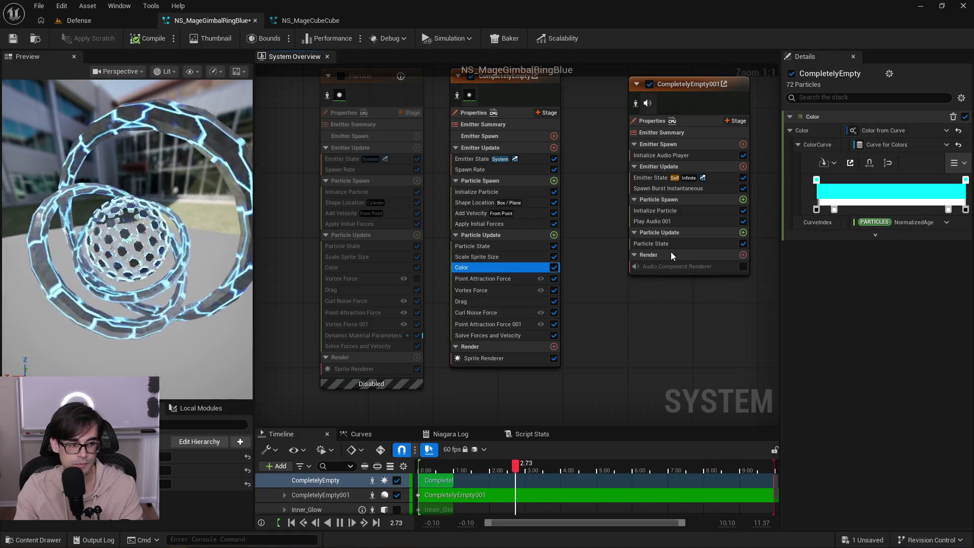
right_click(925, 129)
left_click(934, 224)
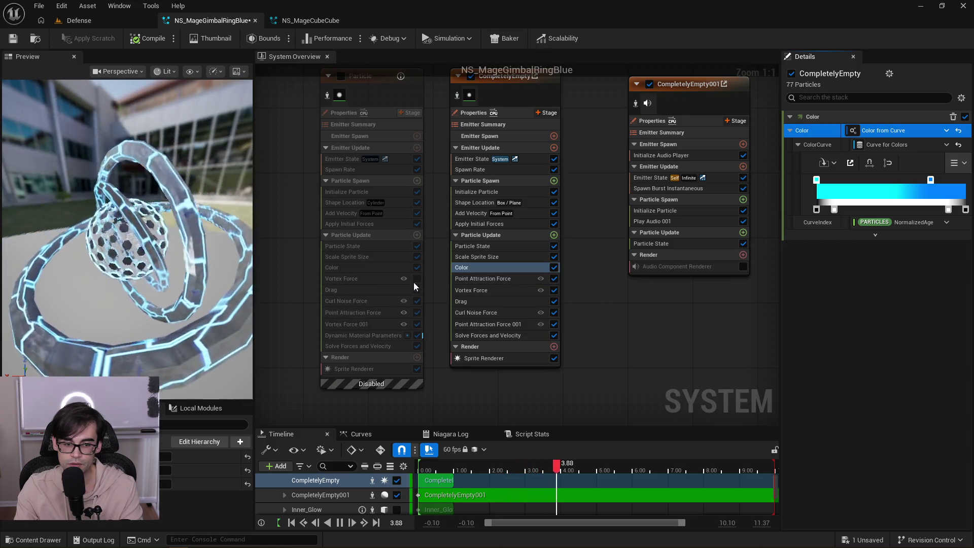
left_click_drag(386, 282, 473, 290)
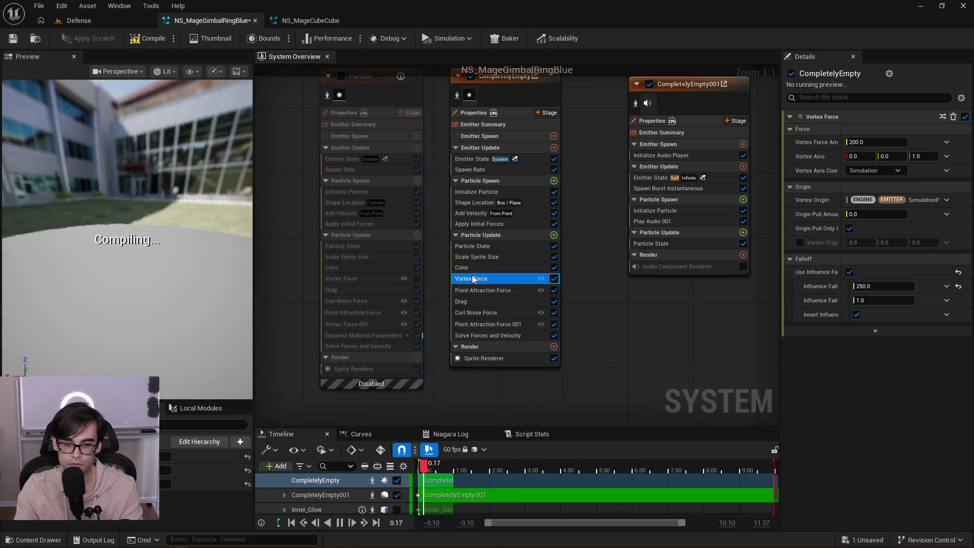
mouse_move(369, 290)
left_mouse_down()
mouse_move(464, 300)
mouse_move(471, 284)
left_mouse_up()
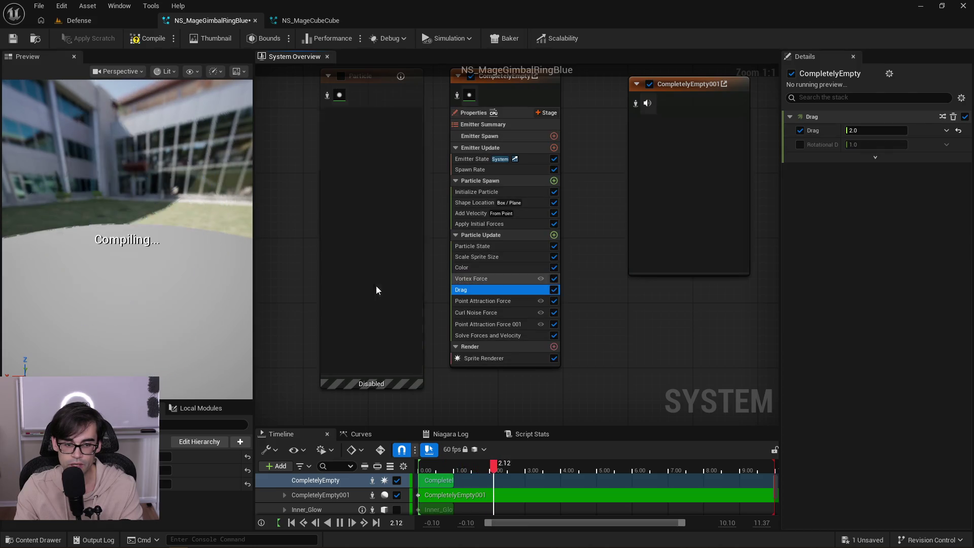
Compare curl noise, Vortex Force 001, Dynamic Material Parameters and sprite renderer between both emitters.
left_click(373, 300)
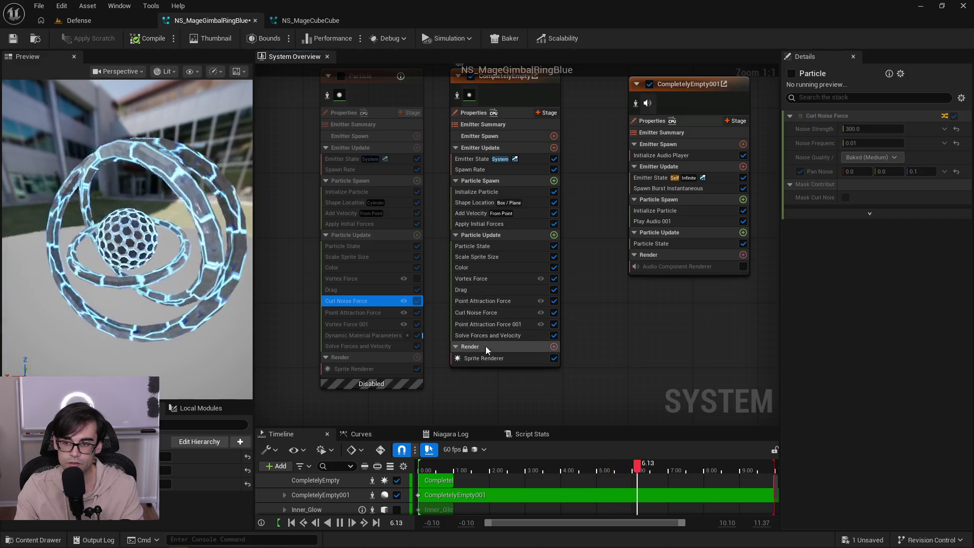
left_click(515, 312)
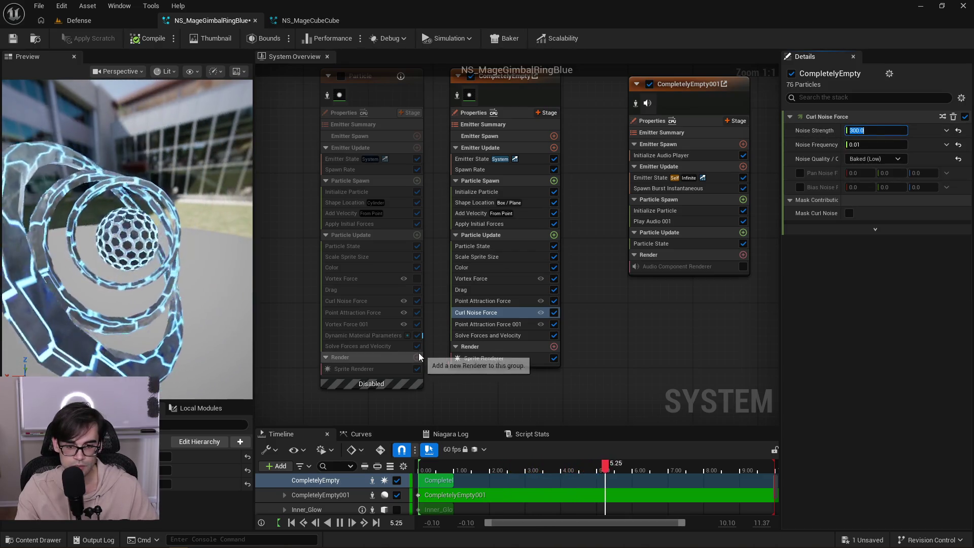
left_click(380, 327)
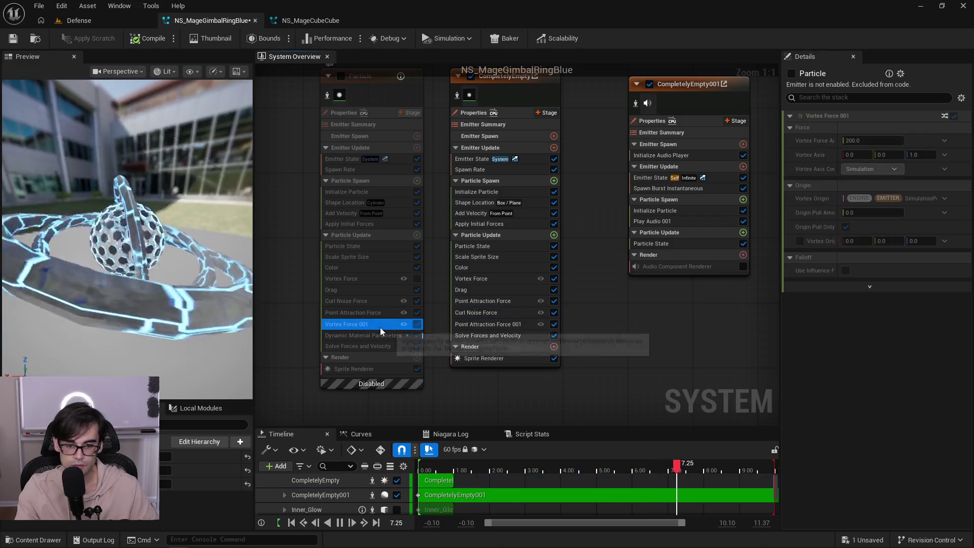
left_click(376, 336)
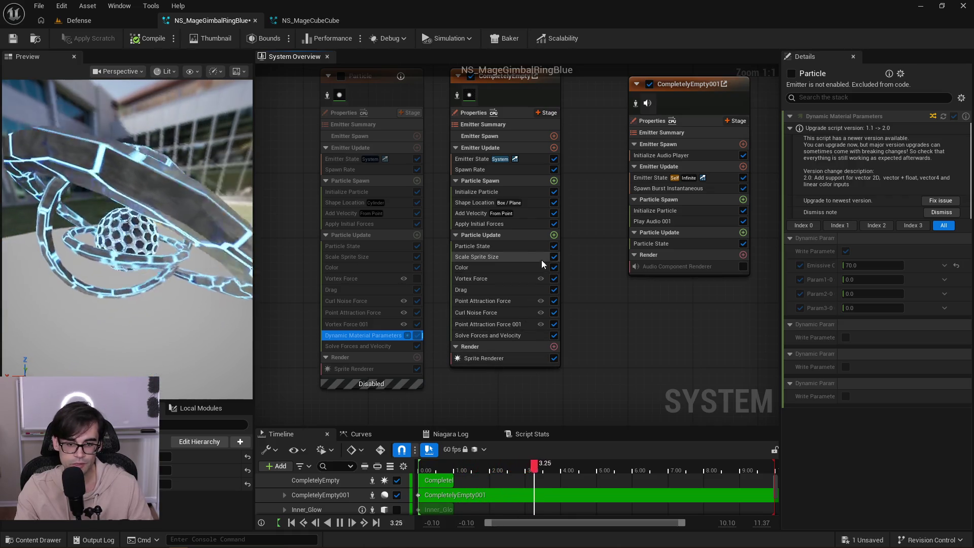
left_click(374, 366)
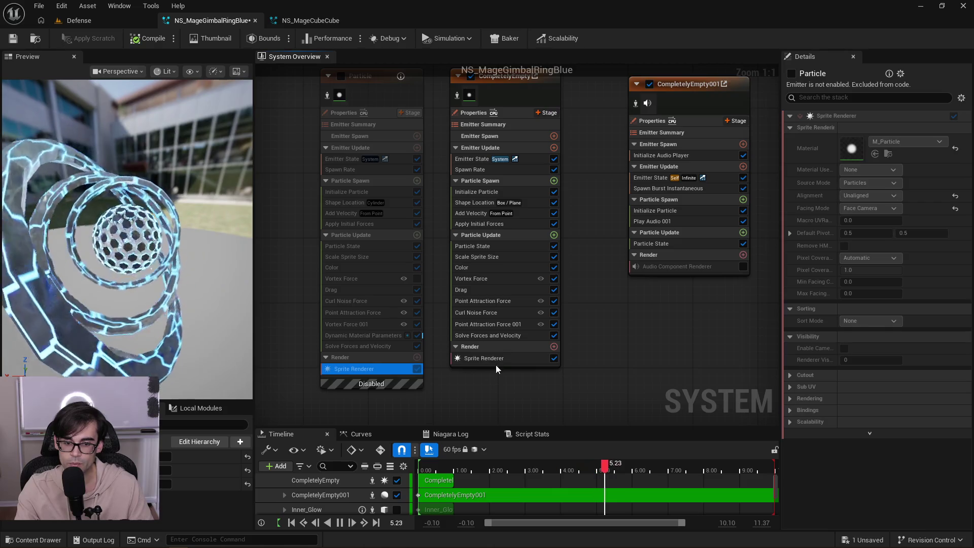
left_click(499, 358)
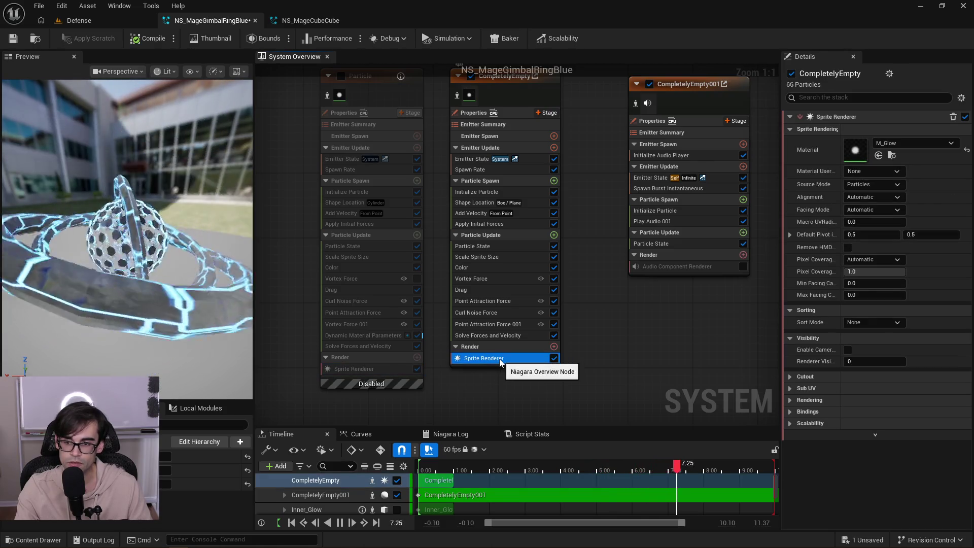
Add a Dynamic Material Parameters module to CompletelyEmpty's Particle Update by searching 'dynamic'.
left_click(554, 236)
type("dynamic")
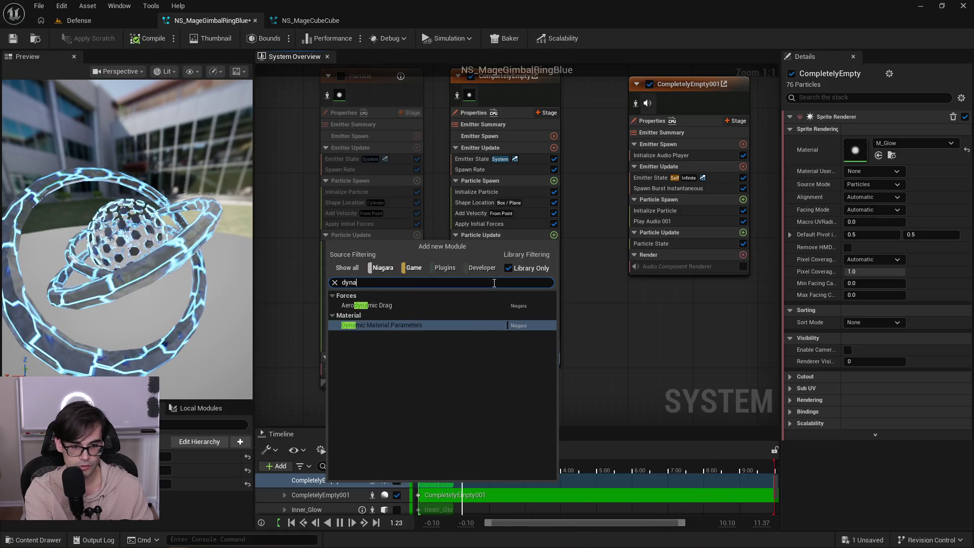
key("Return")
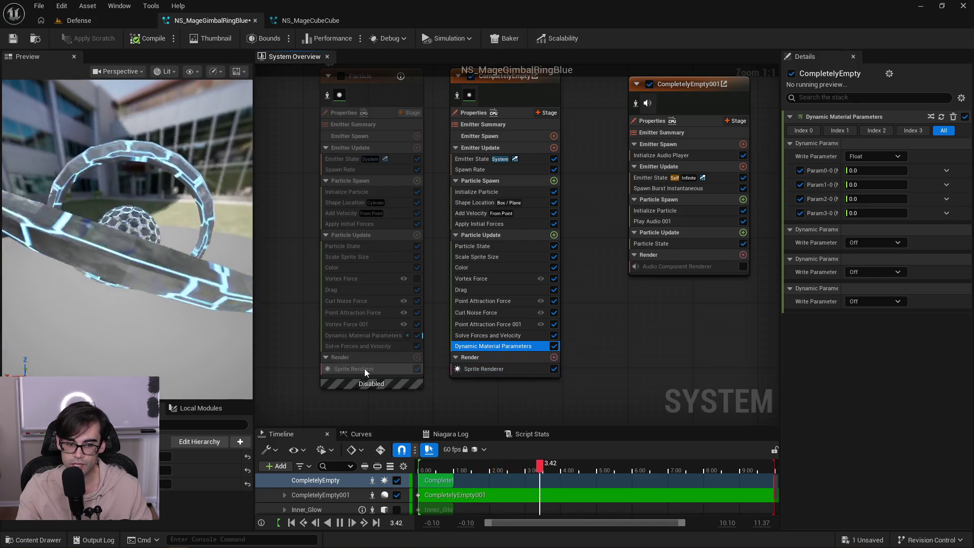
Check CompletelyEmpty's Dynamic Material Parameters (Param0 70) against the old emitter's values.
left_click(372, 338)
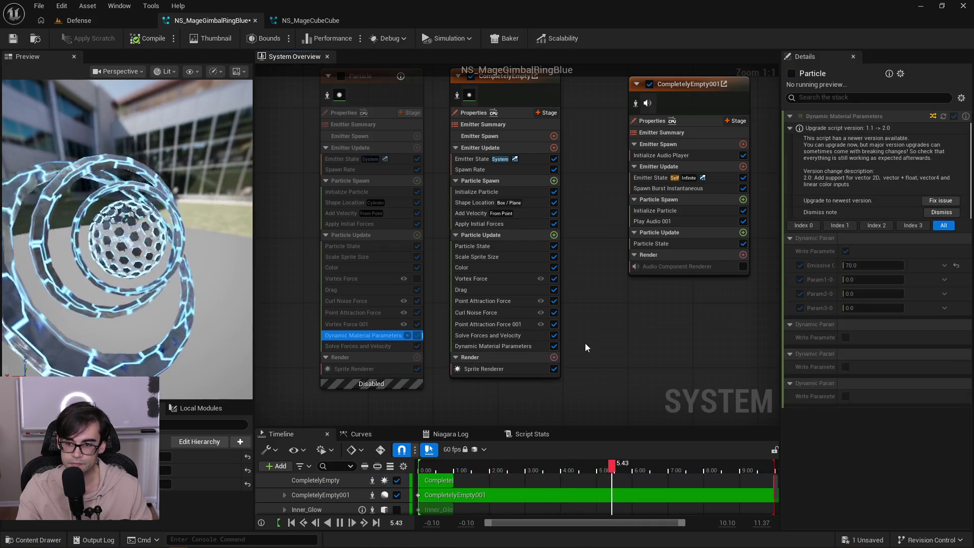
left_click(498, 347)
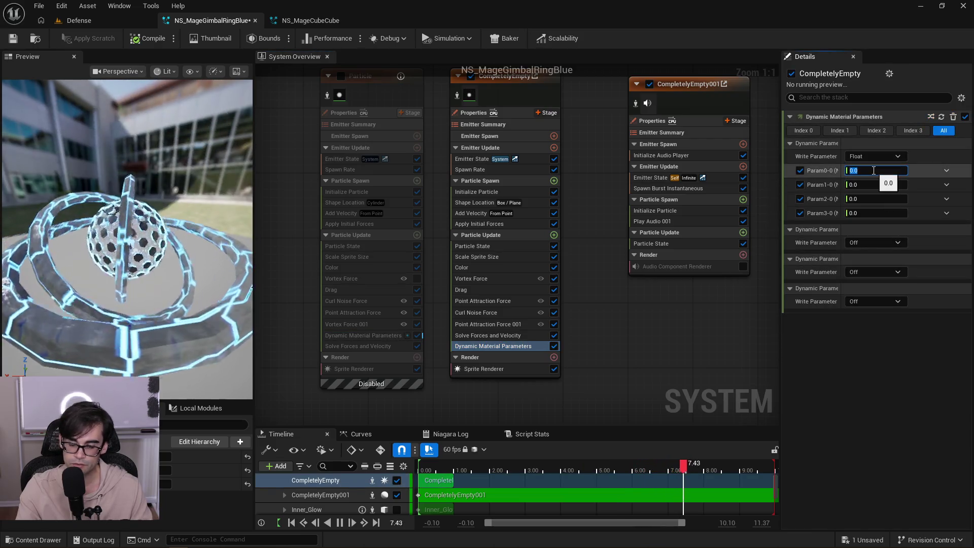
left_click(468, 370)
left_click(479, 346)
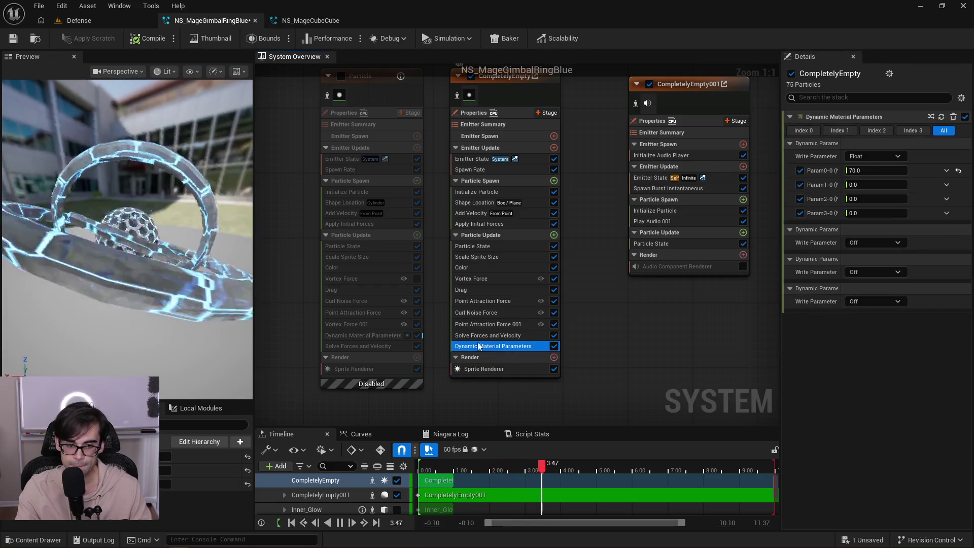
left_click(375, 334)
left_click(374, 324)
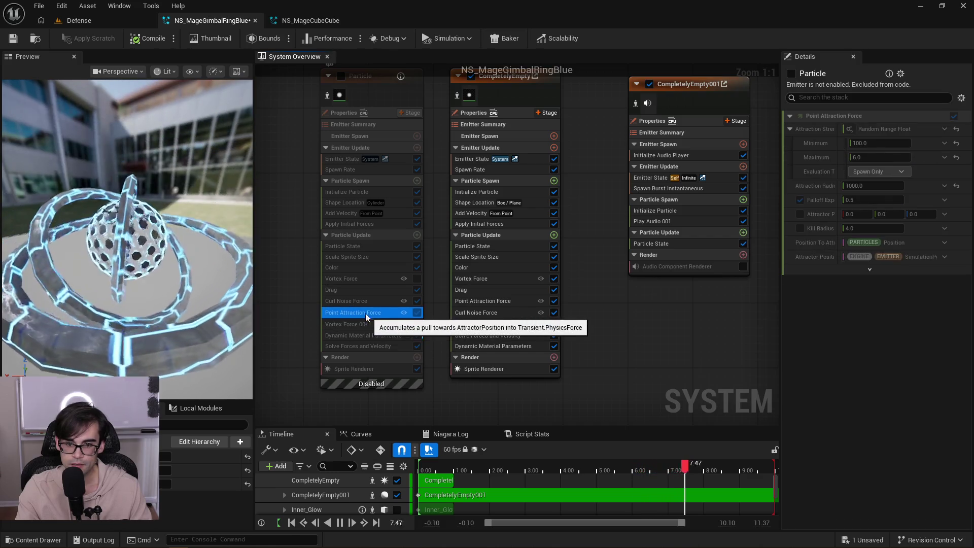
Compare curl noise, initial forces, velocity and spawn shapes (cylinder vs box) between the emitters.
left_click(361, 300)
left_click(358, 224)
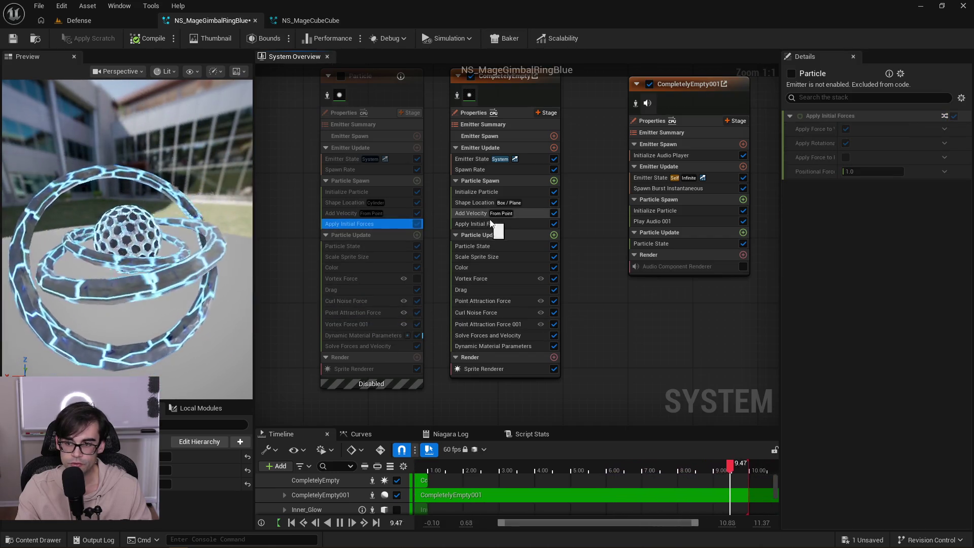
left_click(504, 225)
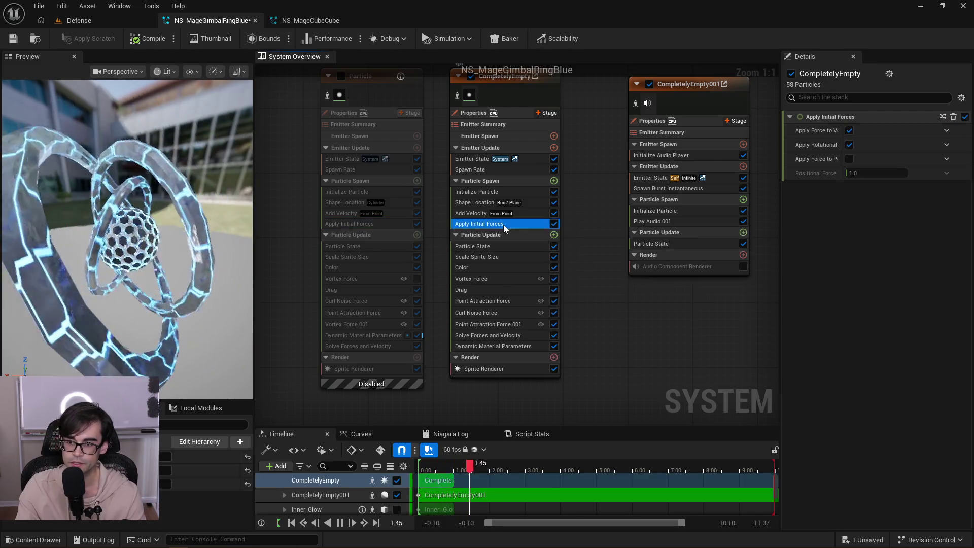
left_click(345, 213)
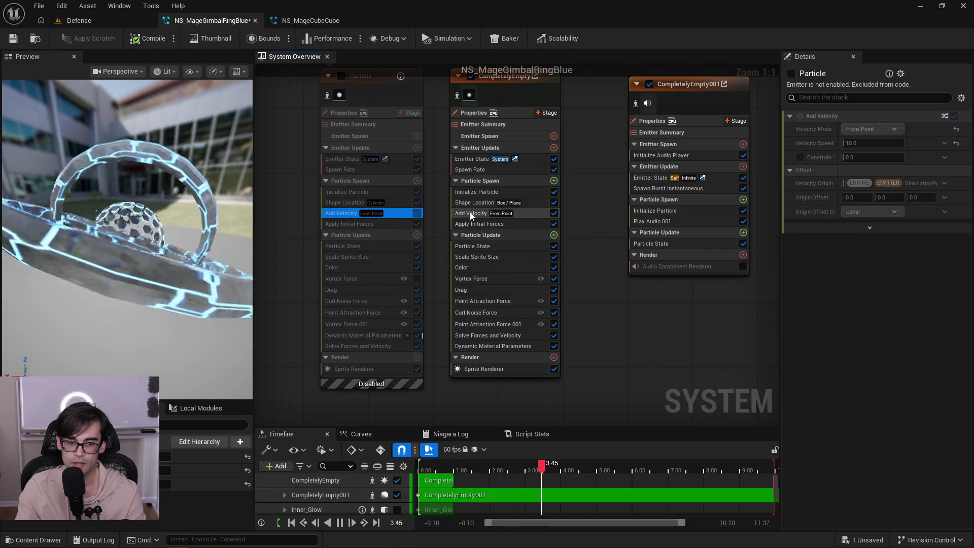
left_click(531, 211)
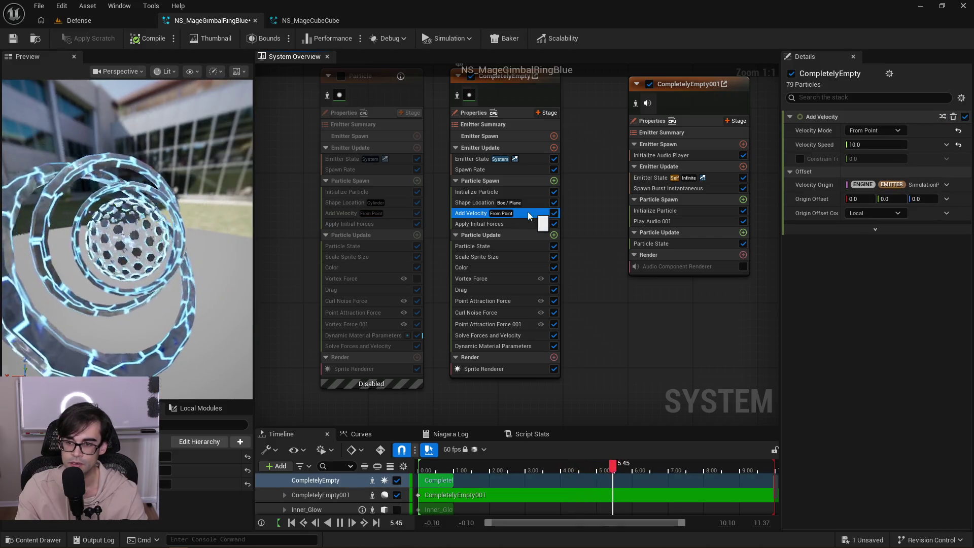
left_click(336, 201)
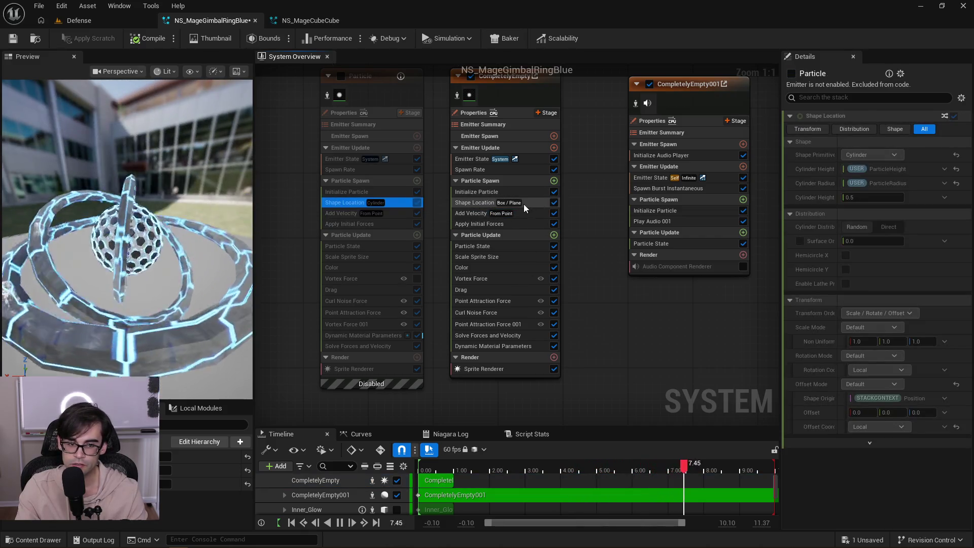
left_click(524, 205)
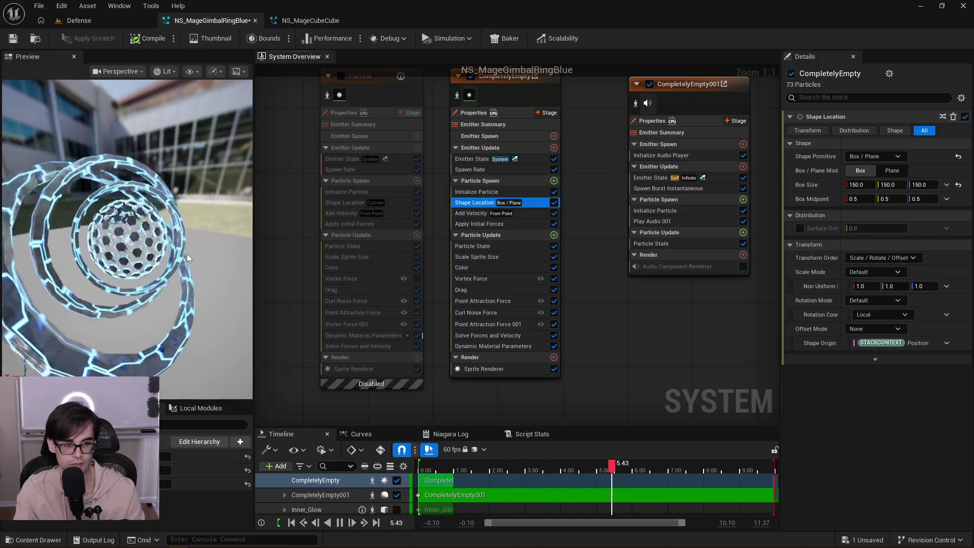
left_click(401, 203)
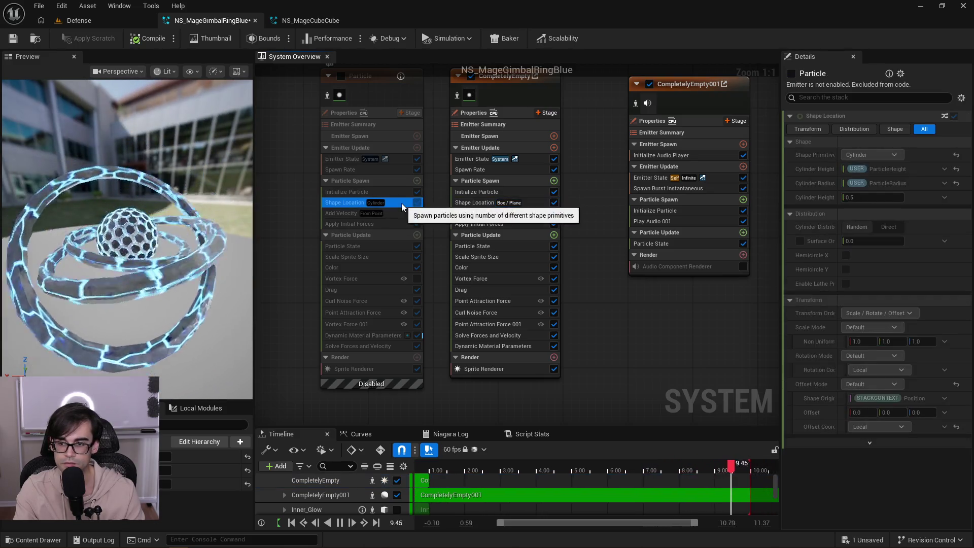
left_click(535, 205)
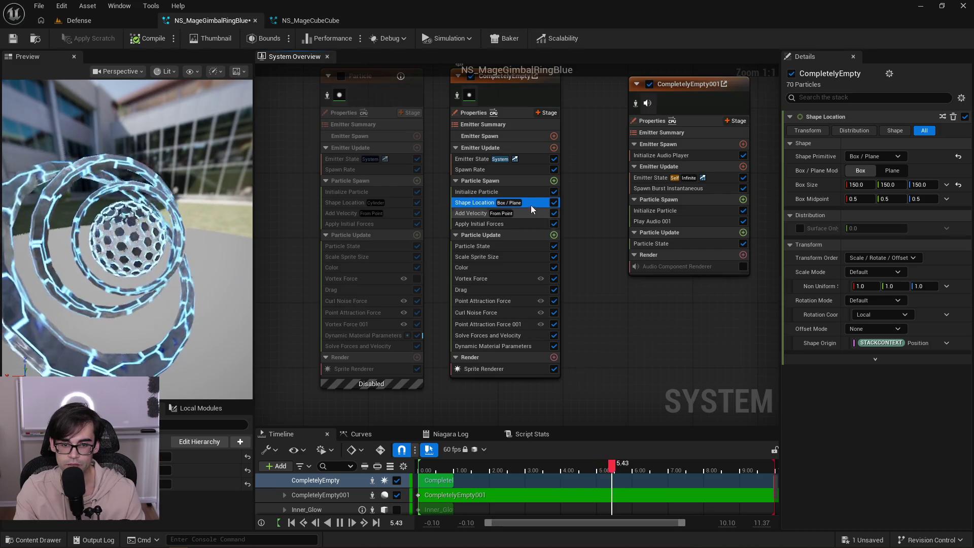
In CompletelyEmpty's Initialize Particle, enable Position and set its Z to 230.
left_click(533, 192)
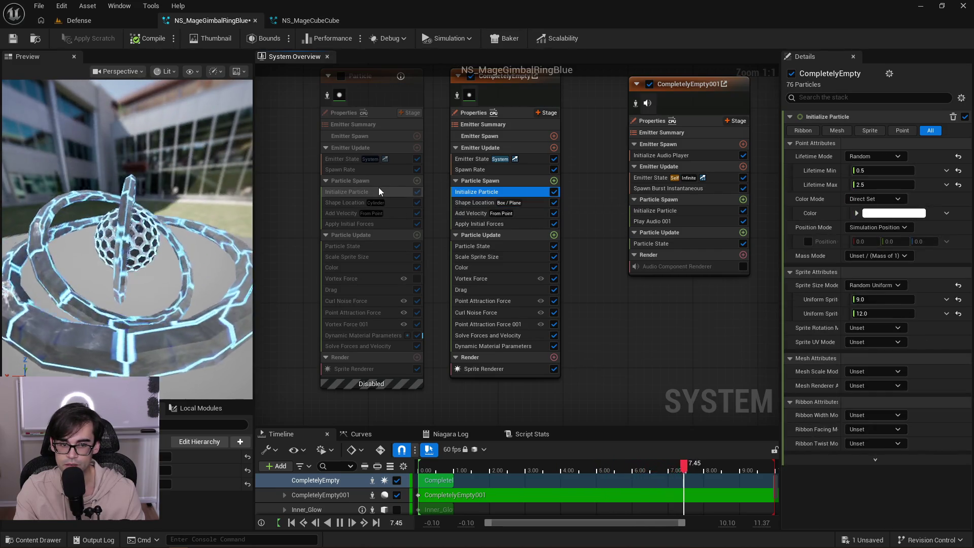
left_click(379, 189)
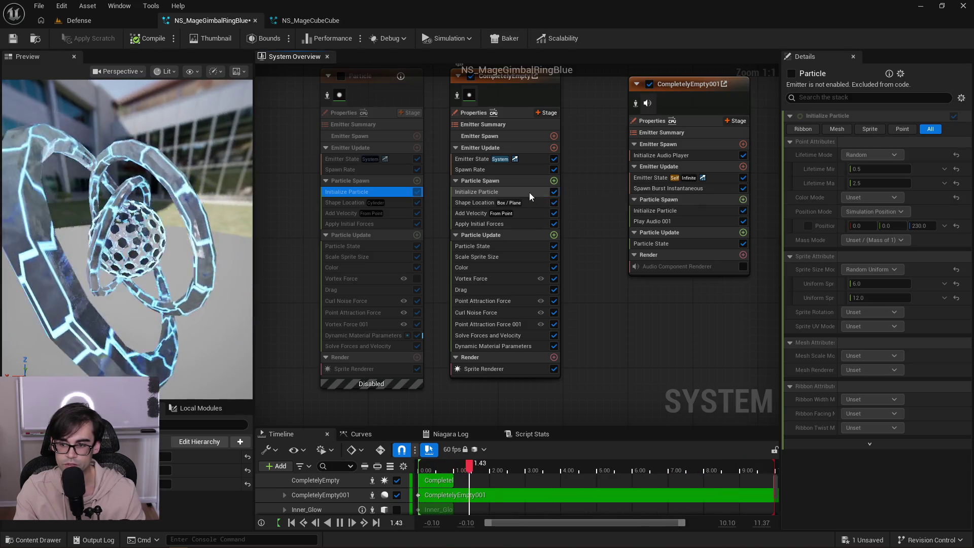
left_click(529, 193)
left_click(808, 242)
left_click(923, 241)
type("230")
key("Return")
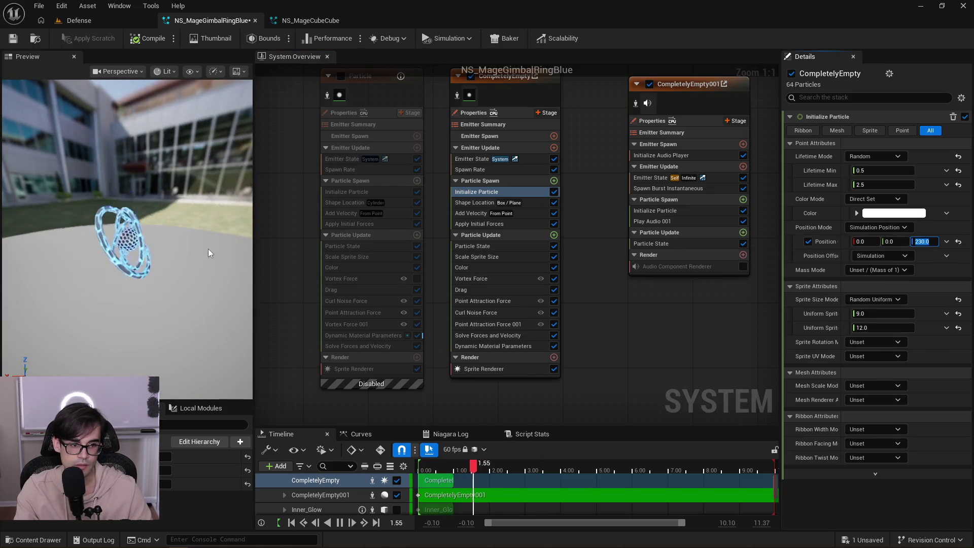
Orbit the preview and recheck both emitters' initialization settings and the old emitter's spawn rate.
left_click_drag(208, 249, 182, 263)
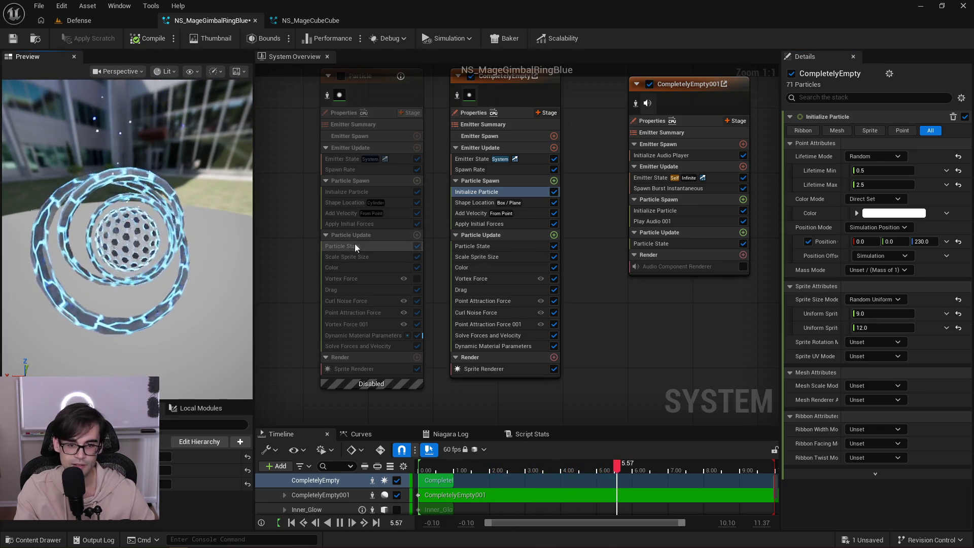
left_click(389, 192)
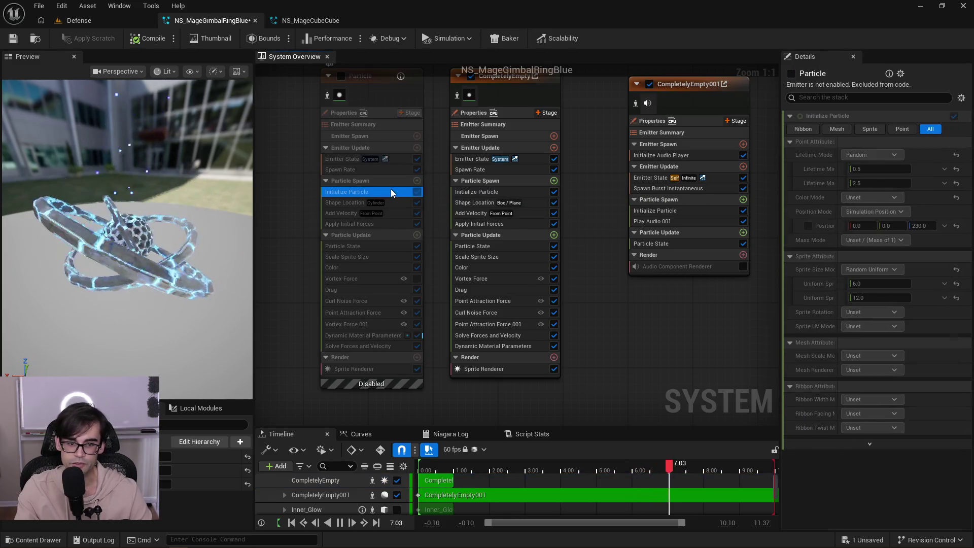
left_click(509, 191)
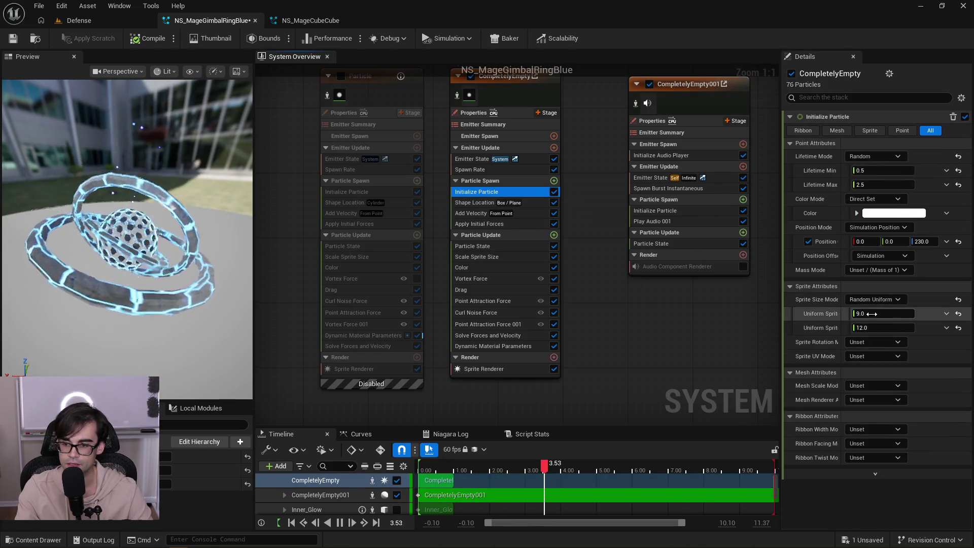
left_click_drag(199, 244, 199, 244)
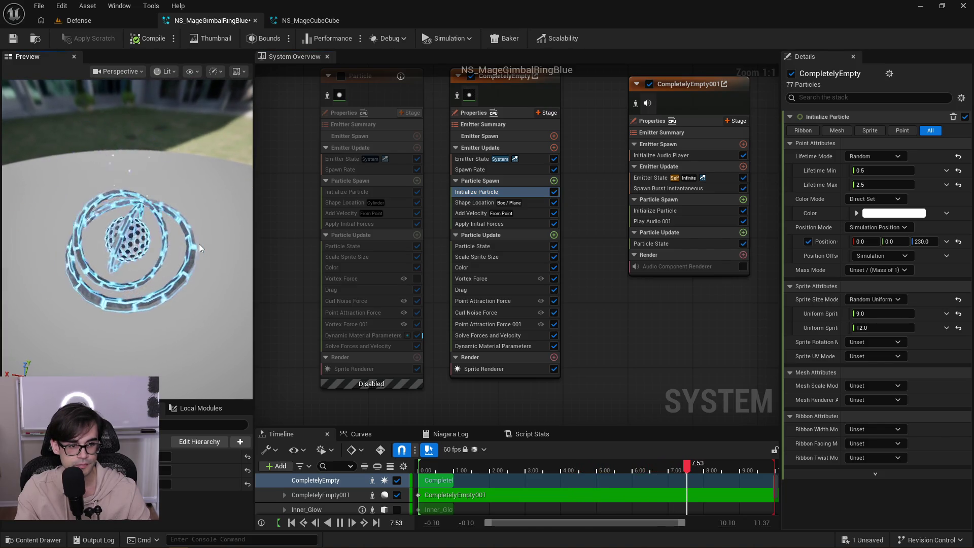
left_click(370, 170)
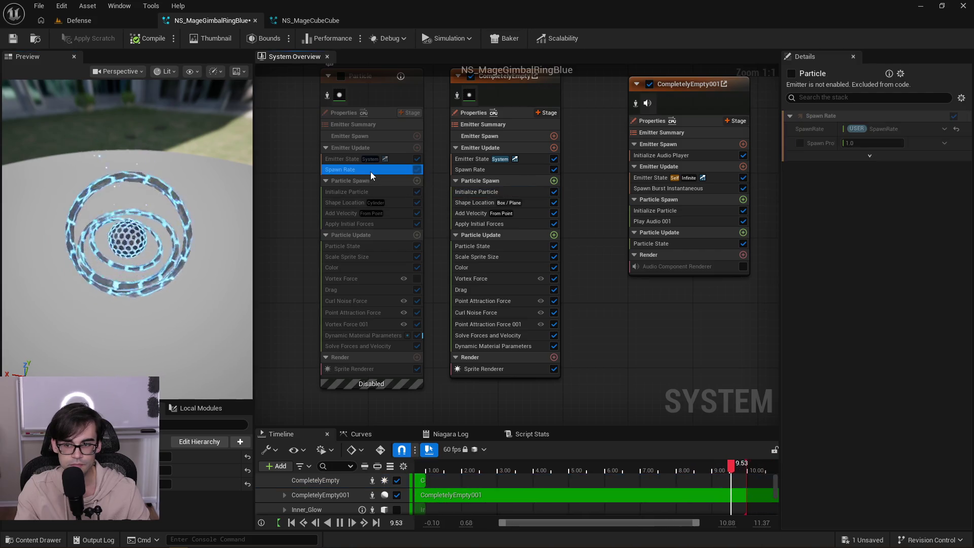
Compare the new emitter's spawn rate of 50 against the old emitter's, recentring the graph.
left_click(531, 168)
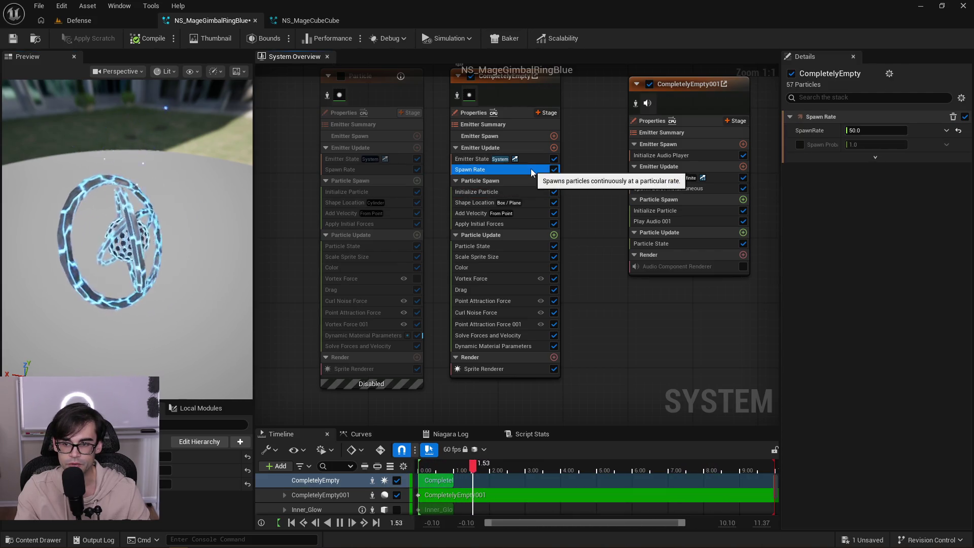
left_click(390, 172)
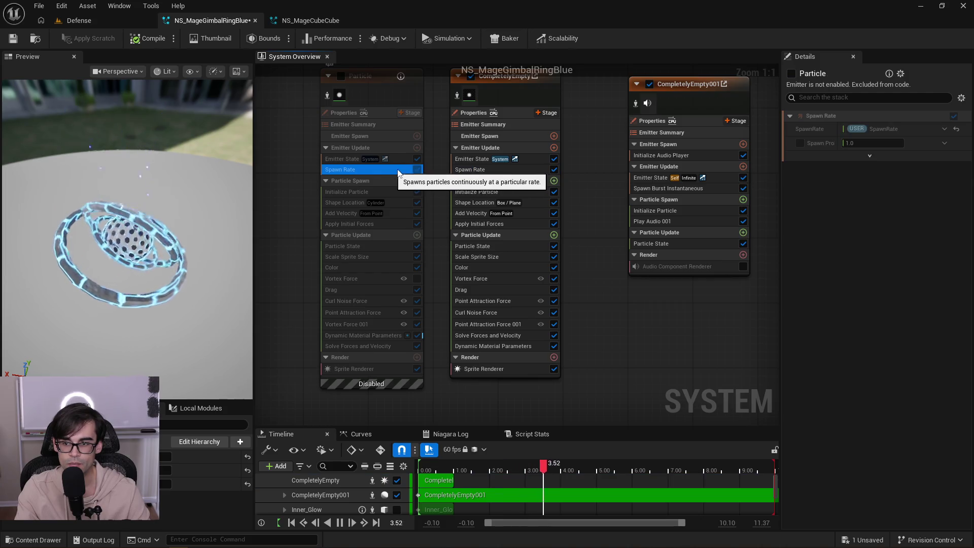
left_click(509, 170)
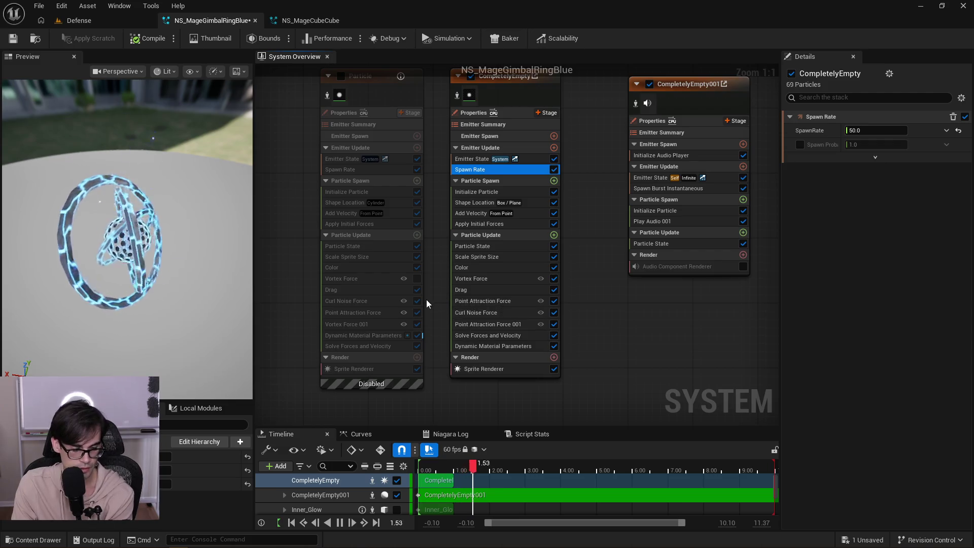
scroll(446, 203, "down", 2)
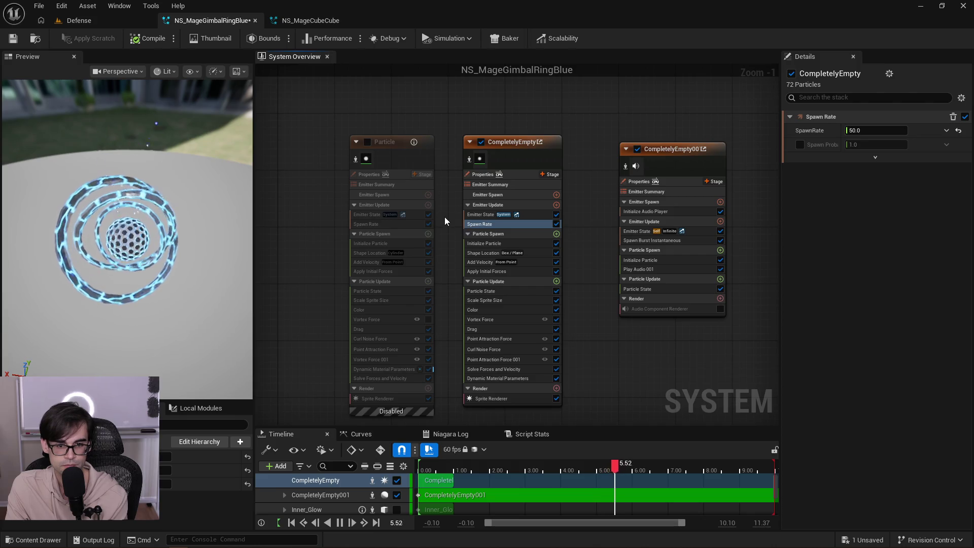
left_click_drag(445, 217, 442, 147)
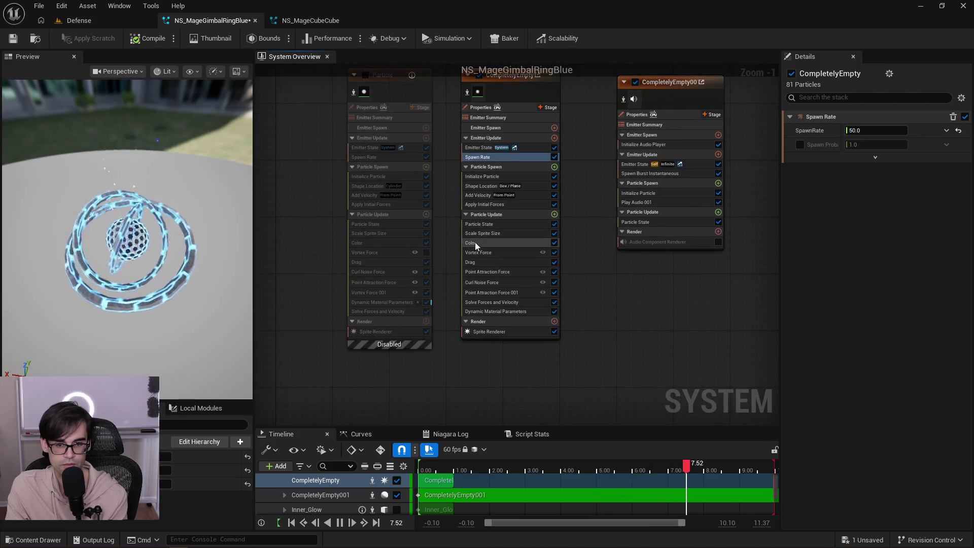
scroll(528, 198, "up", 2)
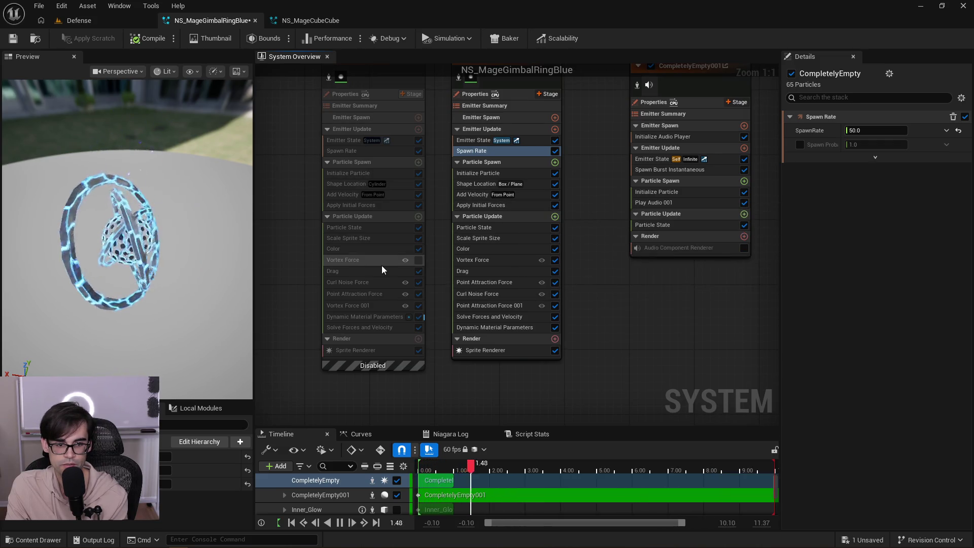
Lower the Point Attraction Force strength to 50 and set Drag to 4.0.
left_click(511, 282)
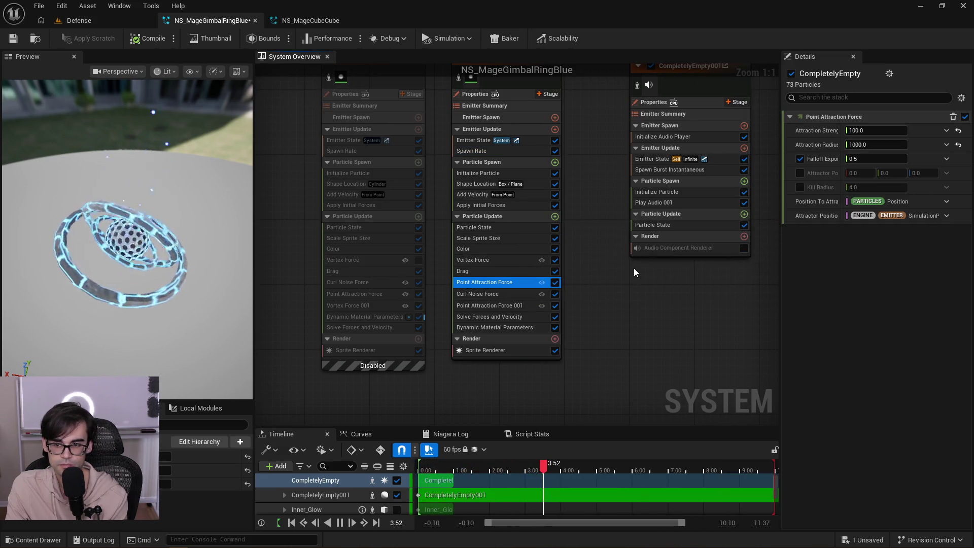
type("50")
key("Return")
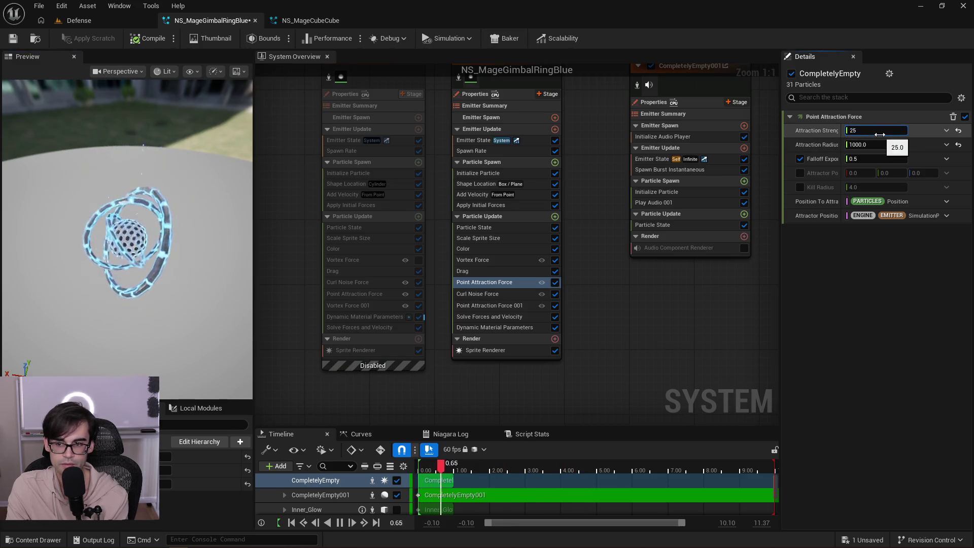
left_click(485, 272)
left_click(871, 131)
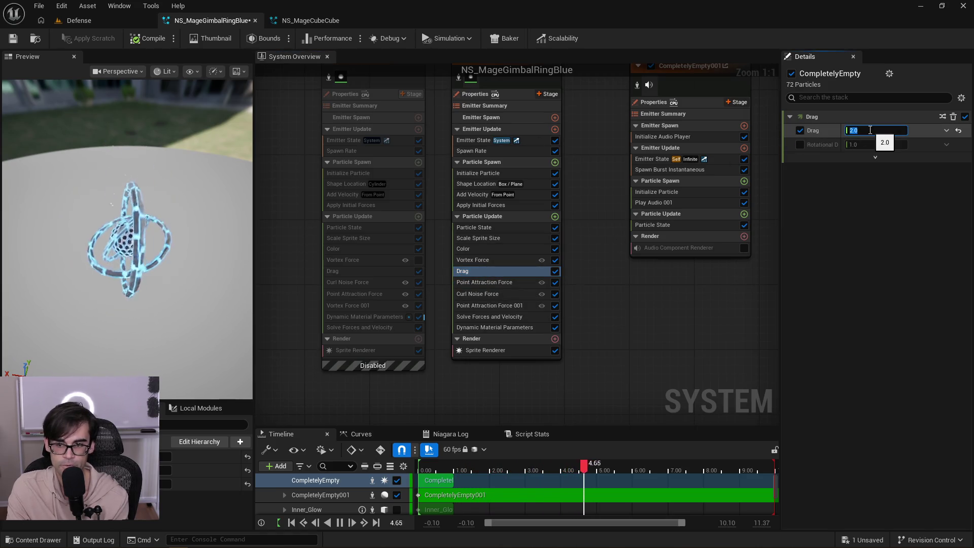
type("4")
key("Return")
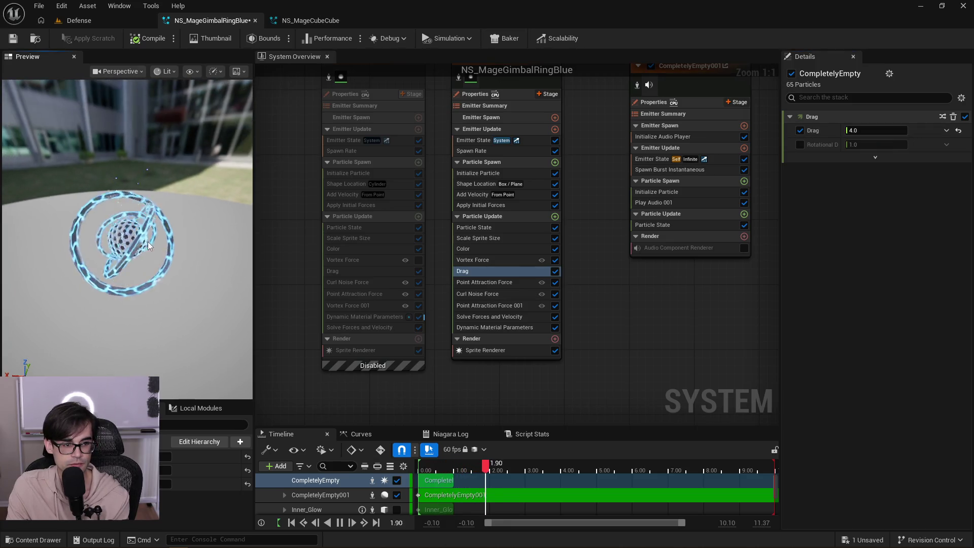
Recompile the effect and review the new emitter's spawn shape, velocity and initialization settings.
left_click(147, 39)
left_click_drag(179, 236, 180, 235)
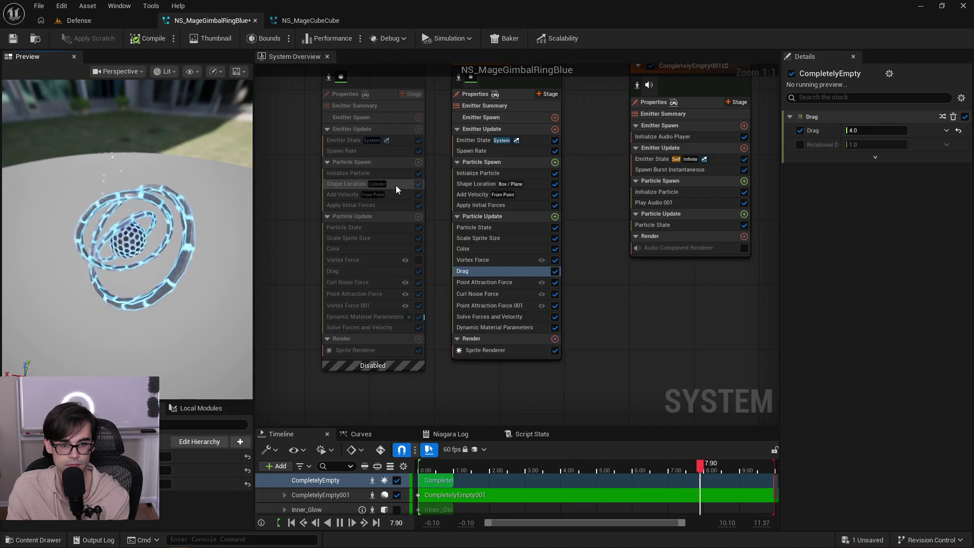
left_click(536, 185)
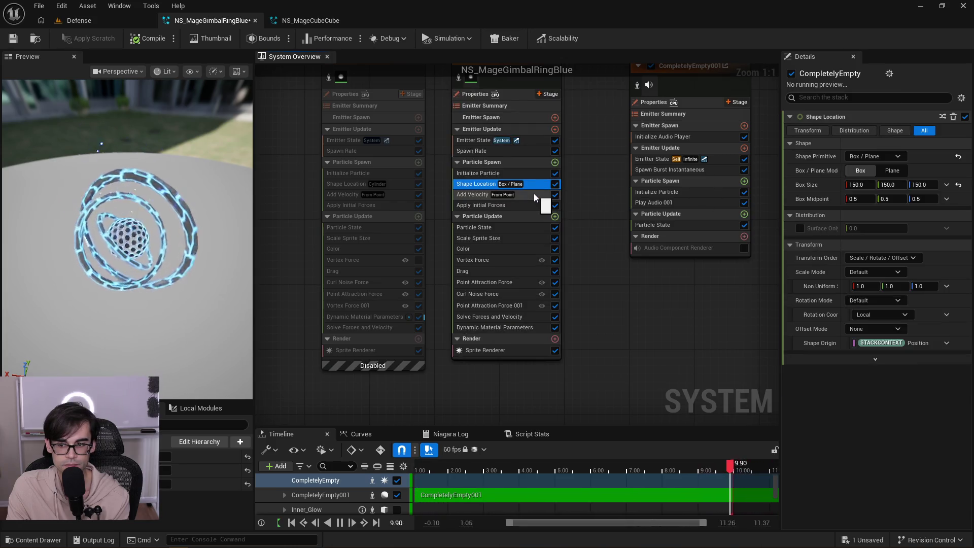
left_click(534, 195)
left_click(531, 173)
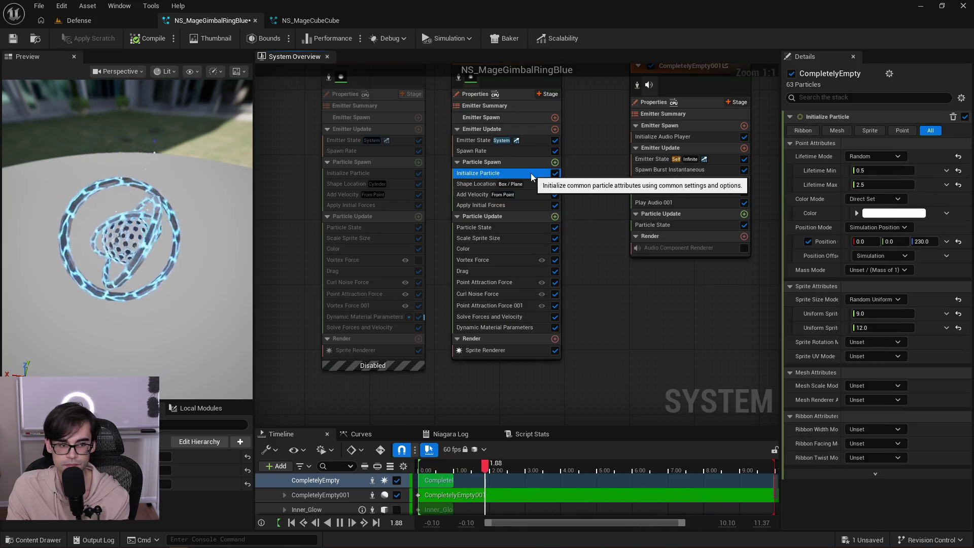